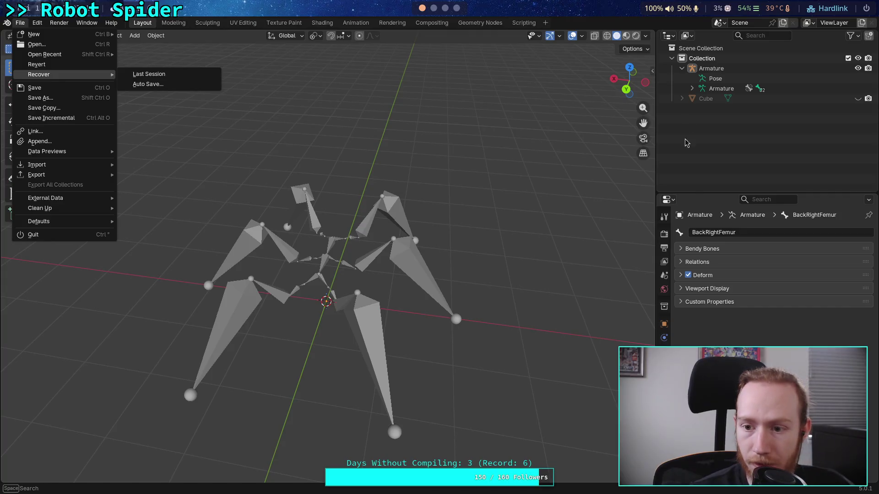
- Enlarge the Outliner, expand Armature, LowerSection and UpperSection, and enter Edit Mode
{"action": "left_click_drag", "start_coordinate": [710, 195], "coordinate": [710, 266]}
{"action": "left_click", "coordinate": [692, 89]}
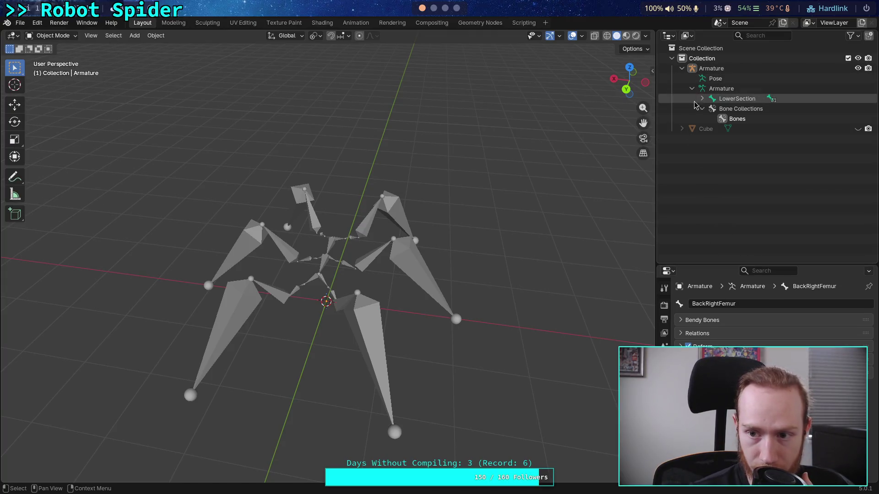
{"action": "left_click", "coordinate": [703, 98]}
{"action": "left_click", "coordinate": [728, 99]}
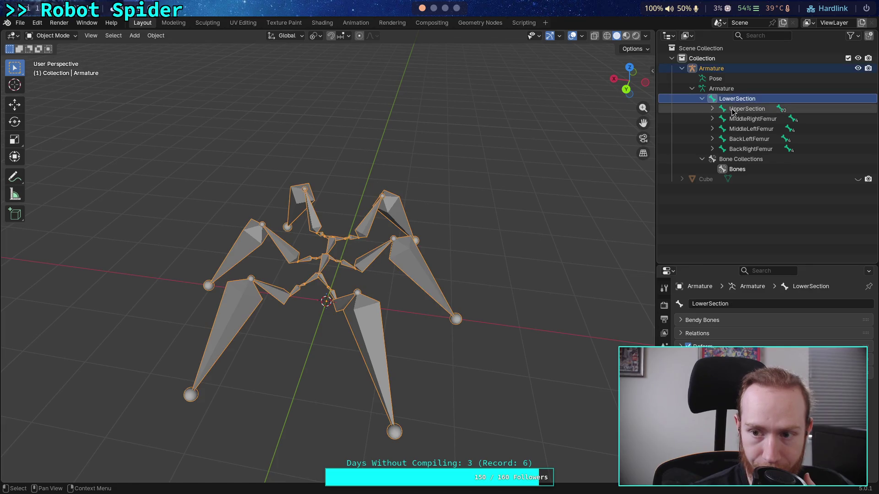
{"action": "left_click", "coordinate": [746, 108]}
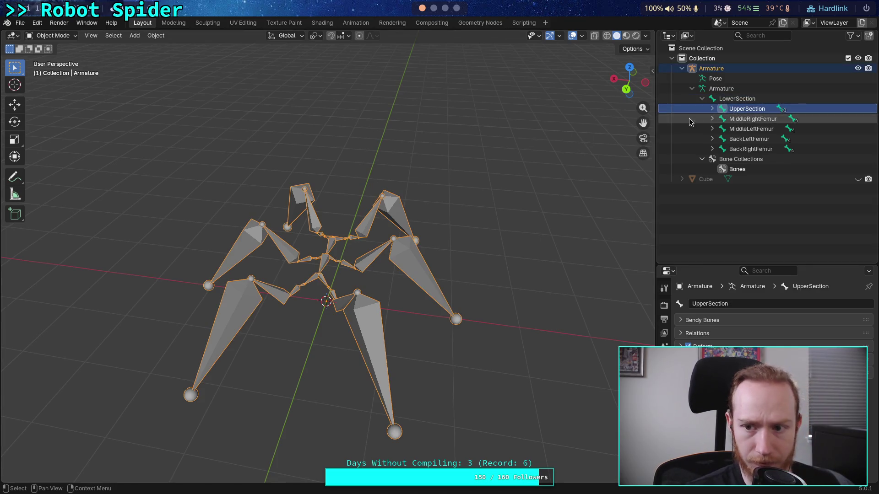
{"action": "left_click", "coordinate": [712, 109]}
{"action": "key", "text": "Tab"}
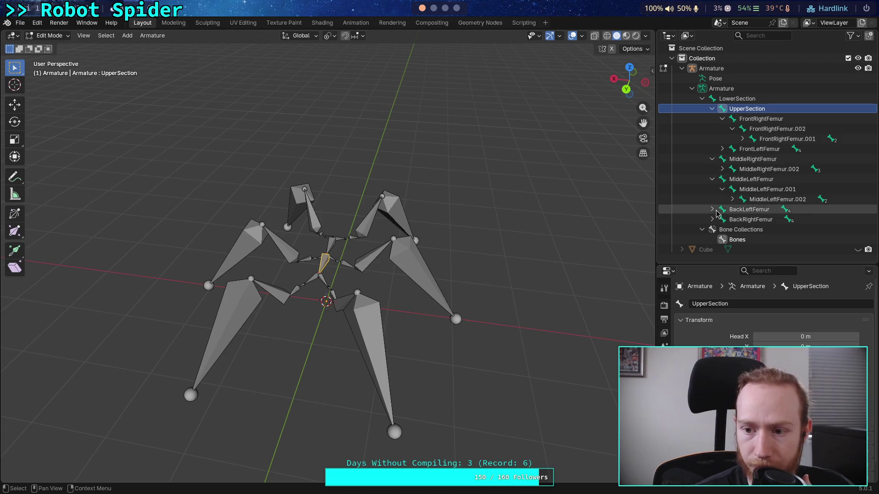
- Expand the femur branches of the back, middle and front legs on both sides
{"action": "left_click", "coordinate": [712, 209]}
{"action": "left_click", "coordinate": [712, 229]}
{"action": "left_click", "coordinate": [722, 219]}
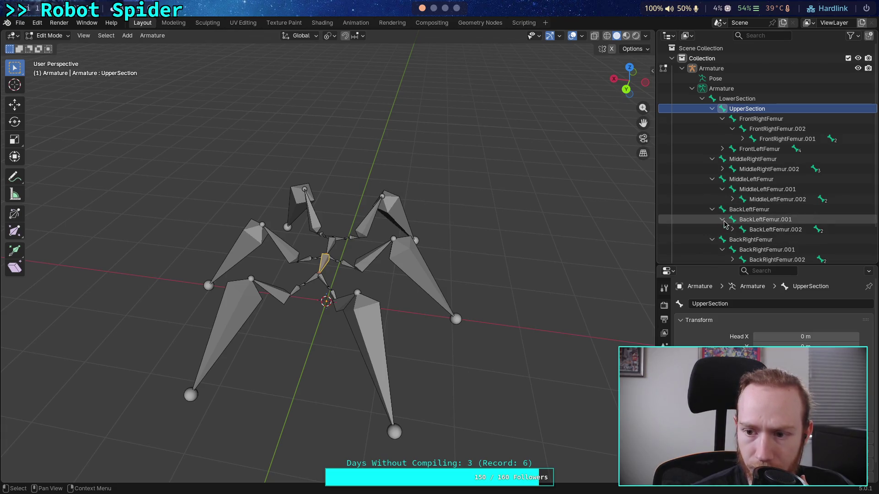
{"action": "left_click", "coordinate": [732, 199]}
{"action": "left_click", "coordinate": [722, 169]}
{"action": "left_click", "coordinate": [722, 149]}
{"action": "left_click", "coordinate": [732, 159]}
{"action": "left_click", "coordinate": [742, 139]}
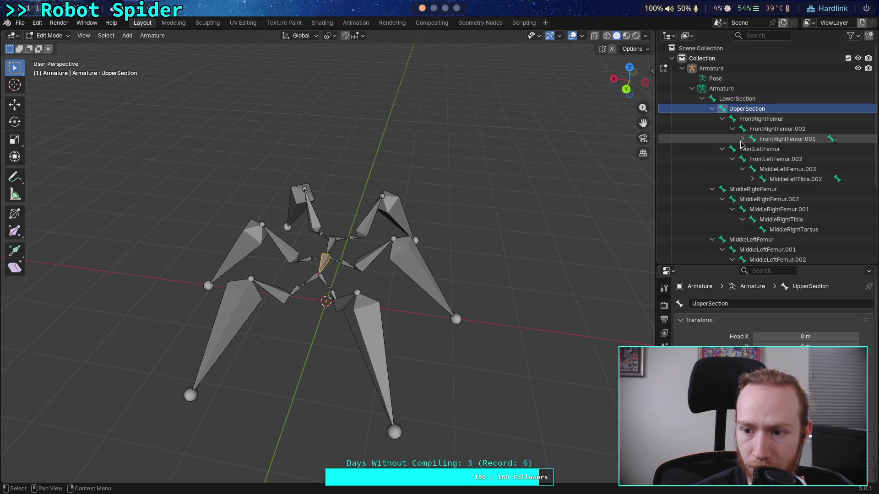
{"action": "left_click", "coordinate": [743, 190]}
{"action": "scroll", "coordinate": [769, 210], "scroll_direction": "down", "scroll_amount": 5}
{"action": "scroll", "coordinate": [769, 226], "scroll_direction": "down", "scroll_amount": 2}
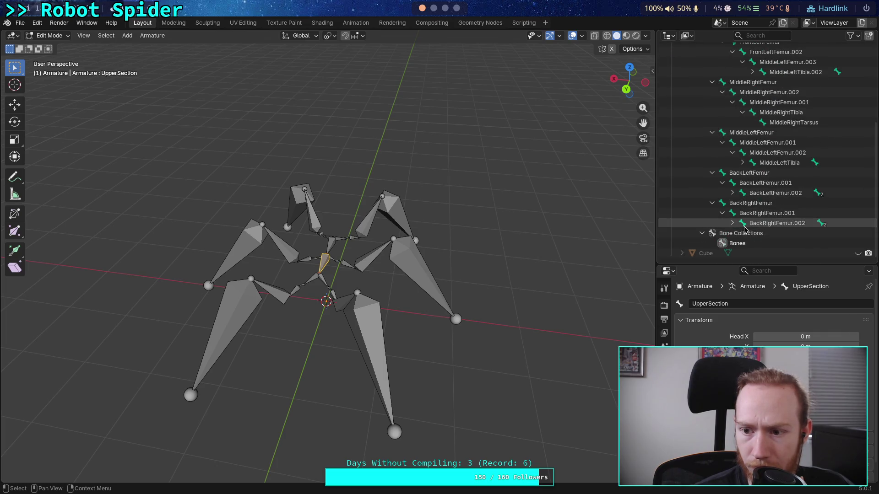
- Expand the tibia bones down to the tarsus bones and select the back-right leg's bones
{"action": "left_click", "coordinate": [733, 223]}
{"action": "left_click", "coordinate": [733, 192]}
{"action": "left_click", "coordinate": [743, 163]}
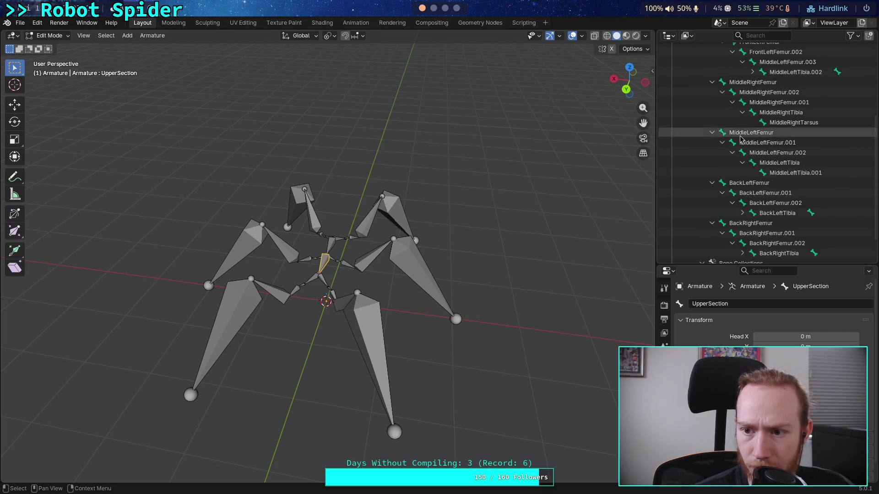
{"action": "left_click", "coordinate": [742, 253]}
{"action": "left_click", "coordinate": [743, 213]}
{"action": "scroll", "coordinate": [742, 203], "scroll_direction": "down", "scroll_amount": 4}
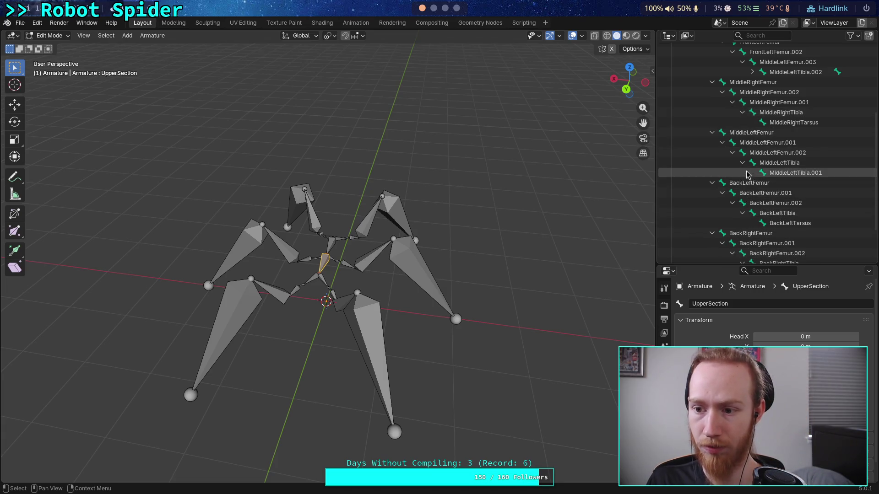
{"action": "left_click", "coordinate": [774, 224]}
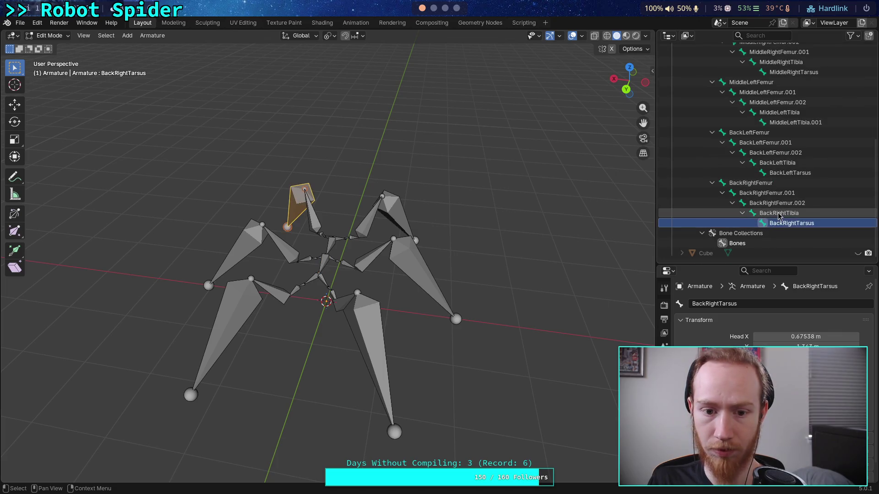
{"action": "left_click", "coordinate": [779, 214]}
{"action": "left_click", "coordinate": [782, 204]}
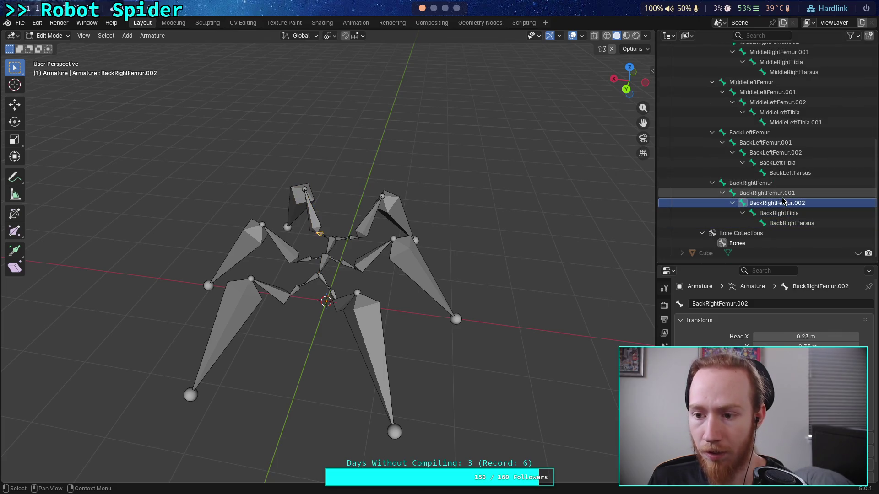
{"action": "left_click", "coordinate": [783, 193]}
{"action": "scroll", "coordinate": [445, 188], "scroll_direction": "up", "scroll_amount": 3}
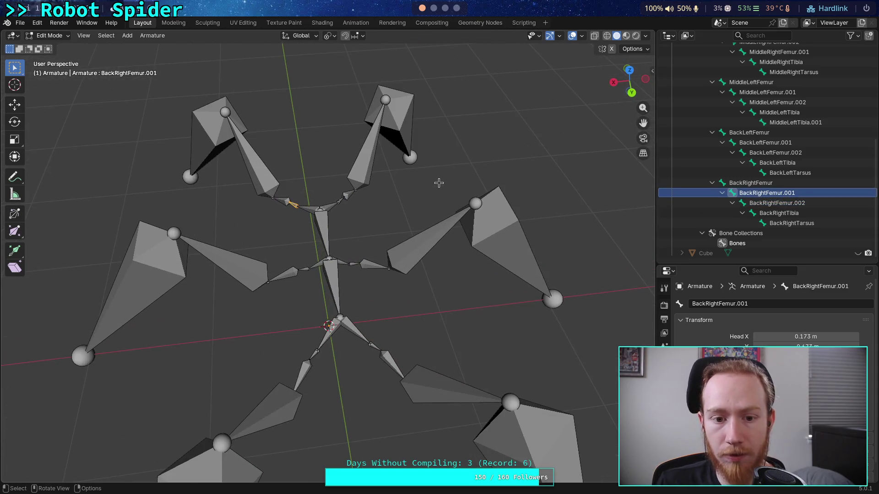
- Rename the back-right root bone BackRightFemur to BackRightLeg
{"action": "double_click", "coordinate": [767, 183]}
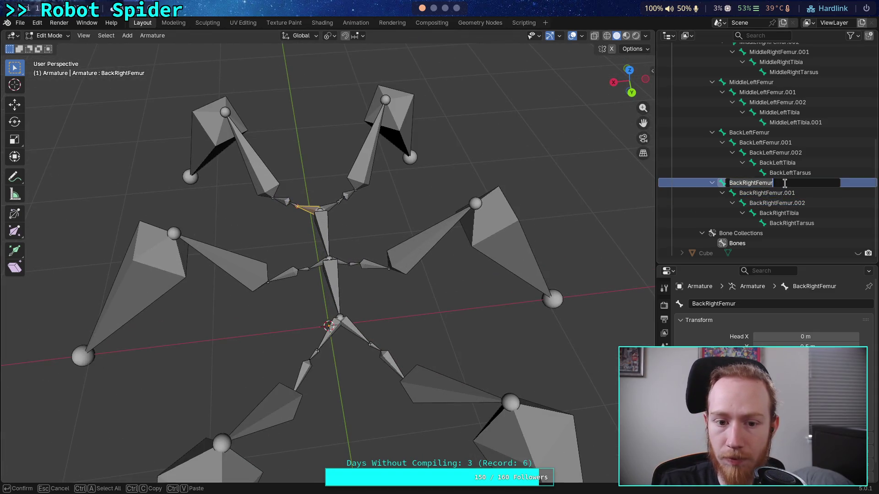
{"action": "left_click", "coordinate": [785, 183]}
{"action": "key", "text": "BackSpace"}
{"action": "key", "text": "BackSpace"}
{"action": "key", "text": "BackSpace"}
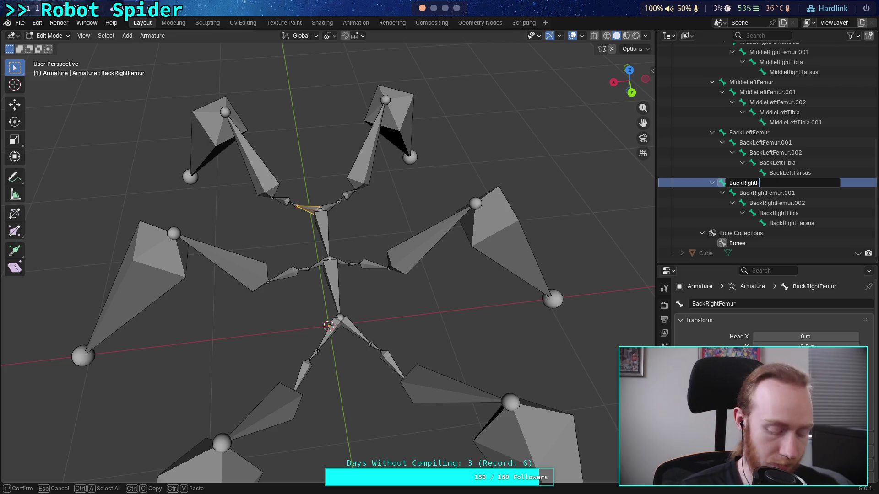
{"action": "key", "text": "BackSpace"}
{"action": "type", "text": "eg"}
{"action": "key", "text": "Return"}
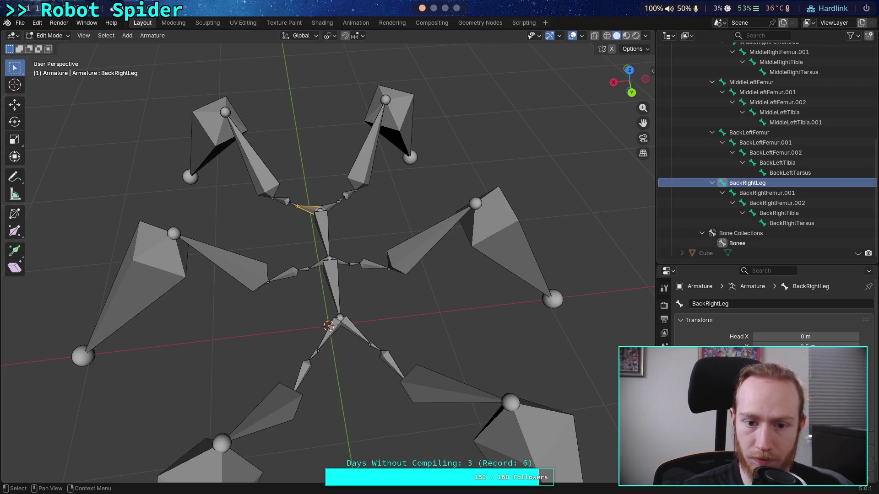
{"action": "left_click_drag", "start_coordinate": [386, 192], "coordinate": [604, 194]}
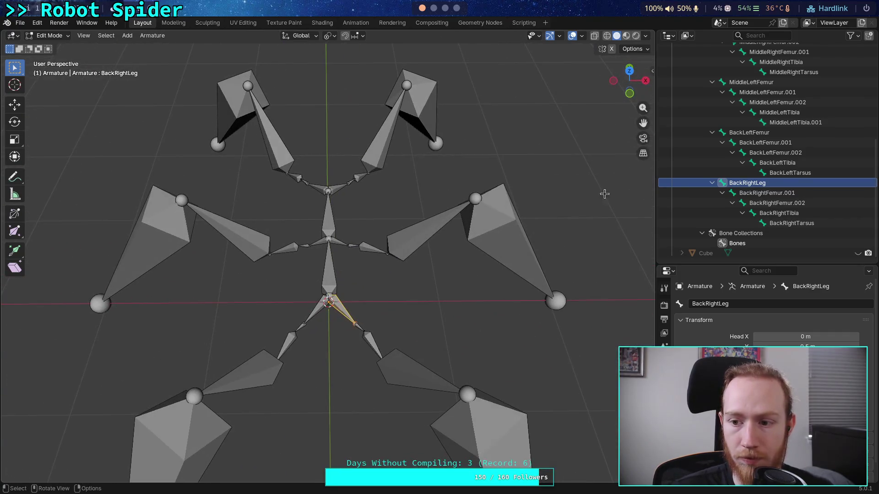
- Rename BackRightFemur.001 to BackRightCoxa and BackRightFemur.002 to BackRightFemur
{"action": "left_click", "coordinate": [779, 196]}
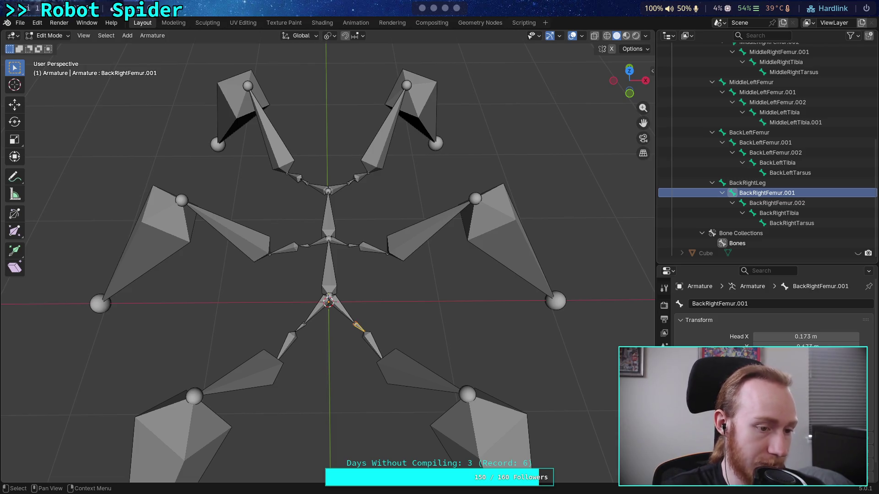
{"action": "double_click", "coordinate": [762, 194]}
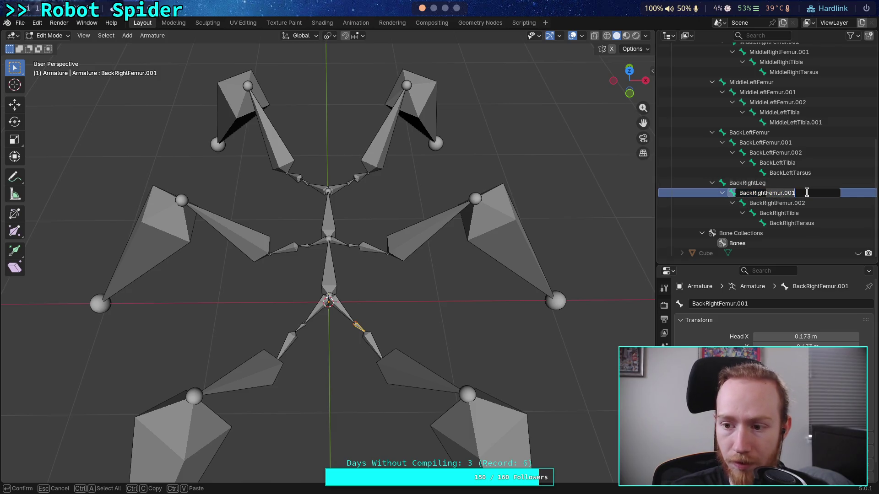
{"action": "type", "text": "Coxa"}
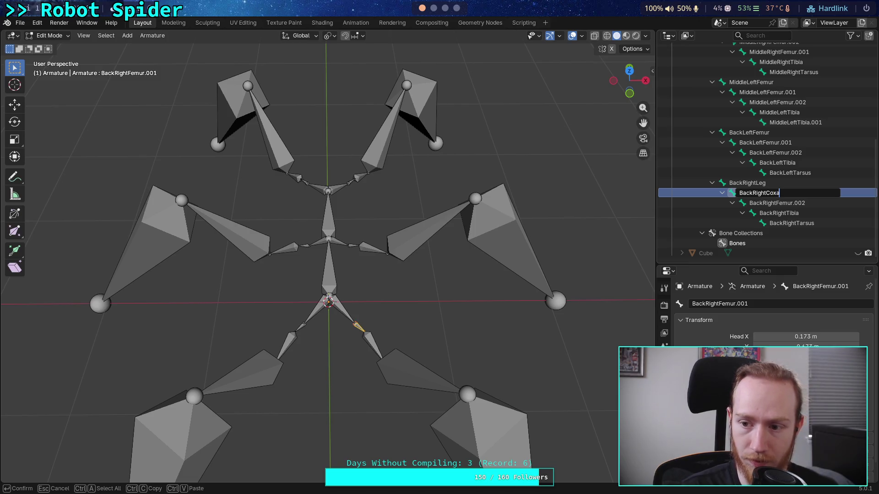
{"action": "key", "text": "Return"}
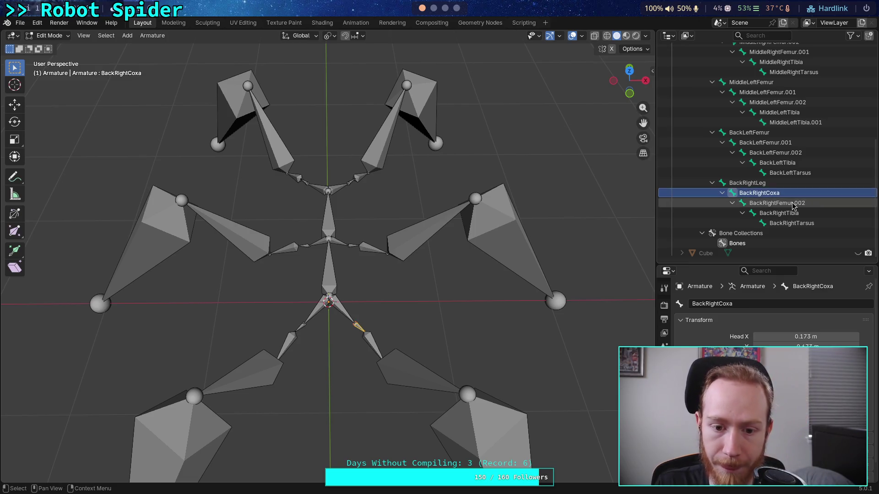
{"action": "left_click", "coordinate": [793, 204]}
{"action": "double_click", "coordinate": [795, 204]}
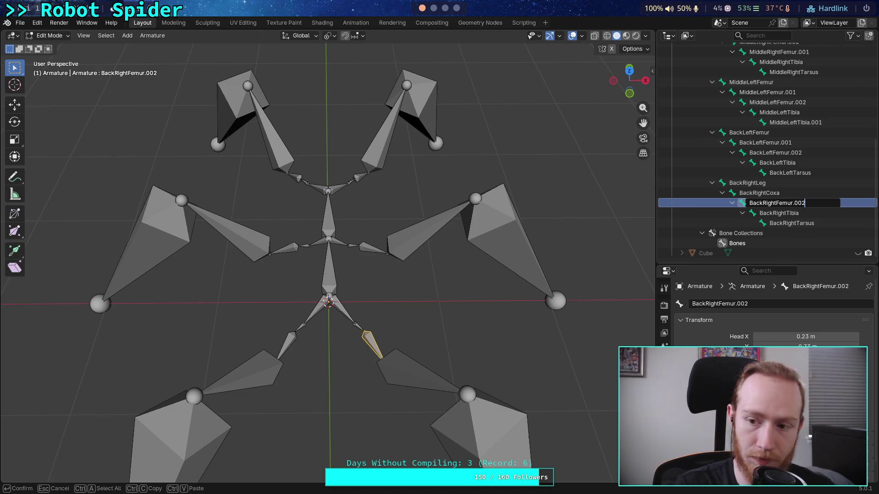
{"action": "key", "text": "BackSpace"}
{"action": "key", "text": "BackSpace"}
{"action": "key", "text": "BackSpace"}
{"action": "key", "text": "Return"}
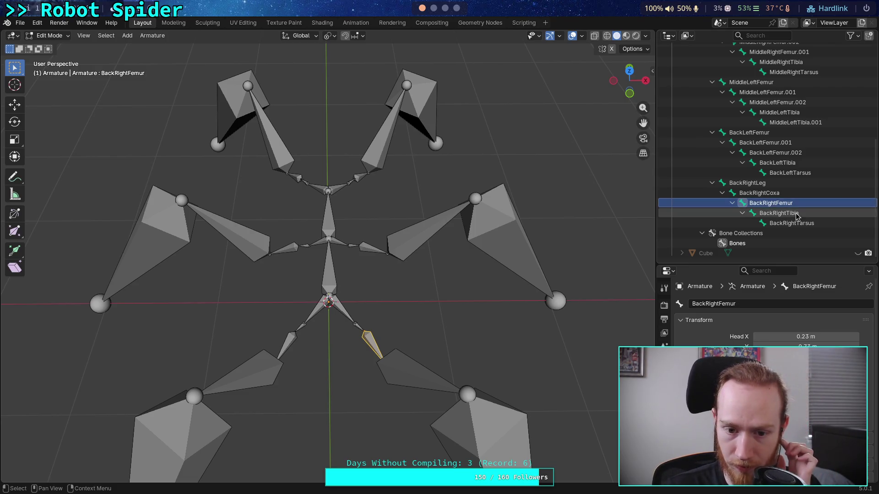
- Select each back-right bone from tarsus up to BackRightLeg to verify the chain
{"action": "left_click", "coordinate": [797, 213]}
{"action": "left_click", "coordinate": [793, 223]}
{"action": "left_click", "coordinate": [789, 213]}
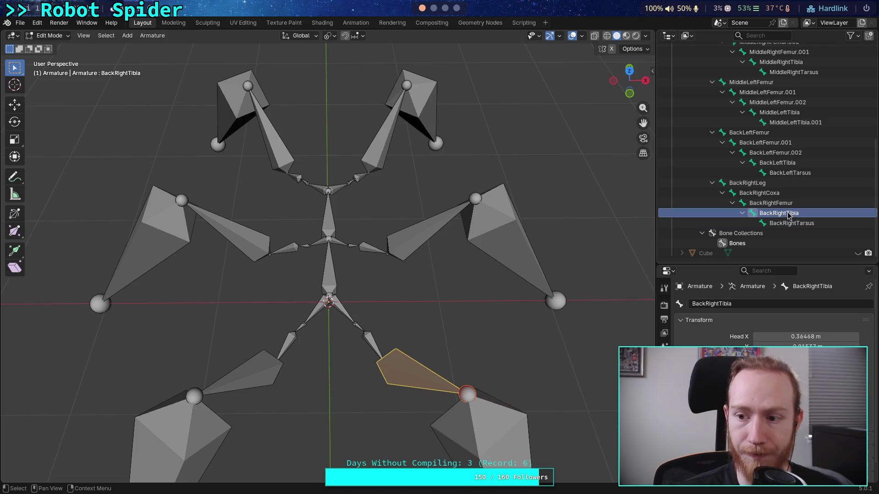
{"action": "left_click", "coordinate": [789, 203]}
{"action": "left_click", "coordinate": [790, 193]}
{"action": "left_click", "coordinate": [792, 183]}
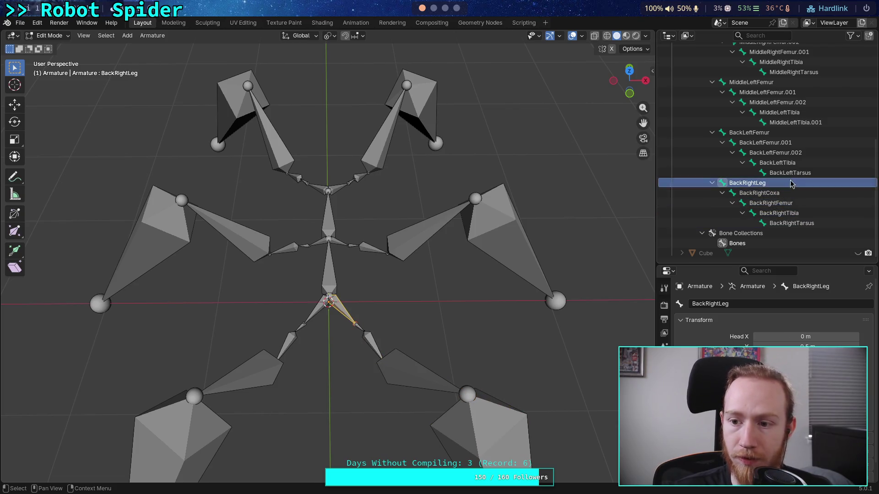
- Rename the back-left root bone BackLeftFemur to BackLeftLeg
{"action": "left_click", "coordinate": [782, 134]}
{"action": "scroll", "coordinate": [768, 137], "scroll_direction": "up", "scroll_amount": 2}
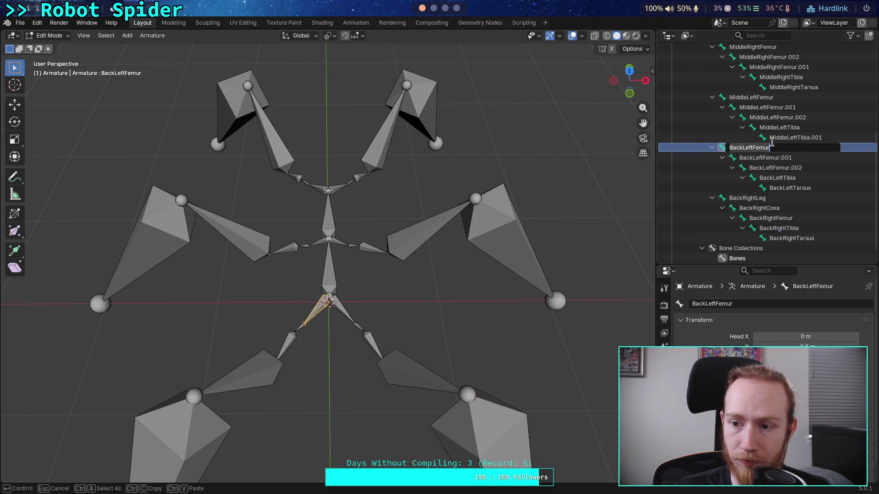
{"action": "double_click", "coordinate": [775, 147]}
{"action": "key", "text": "BackSpace"}
{"action": "key", "text": "BackSpace"}
{"action": "key", "text": "BackSpace"}
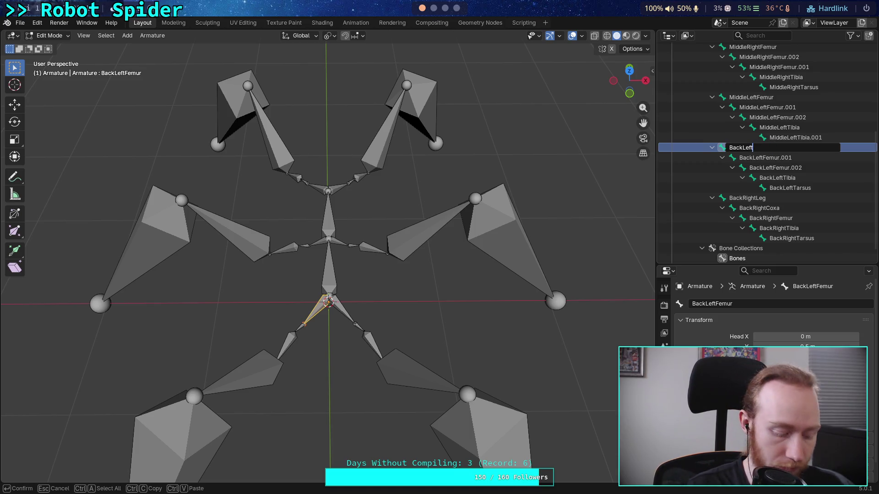
{"action": "type", "text": "Leg"}
{"action": "key", "text": "Return"}
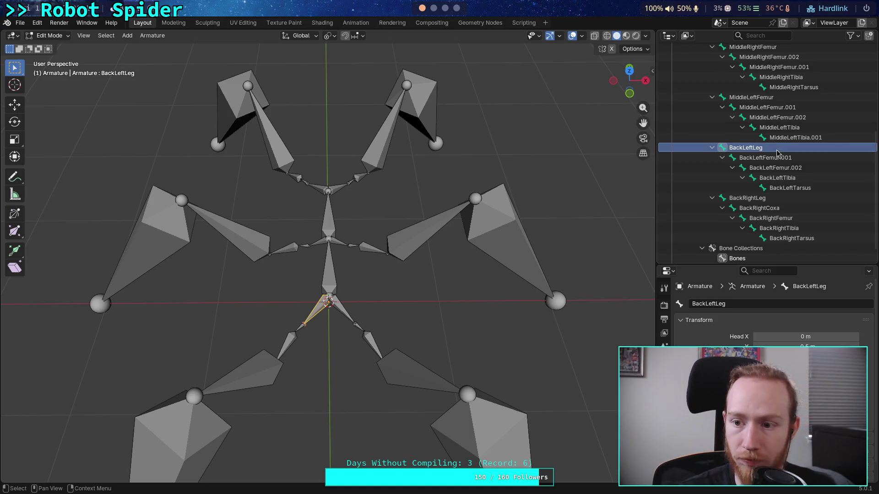
- Rename BackLeftFemur.001 to BackLeftCoxa and BackLeftFemur.002 to BackLeftFemur
{"action": "left_click", "coordinate": [777, 158]}
{"action": "scroll", "coordinate": [778, 156], "scroll_direction": "down", "scroll_amount": 1}
{"action": "double_click", "coordinate": [769, 148]}
{"action": "left_click", "coordinate": [770, 149]}
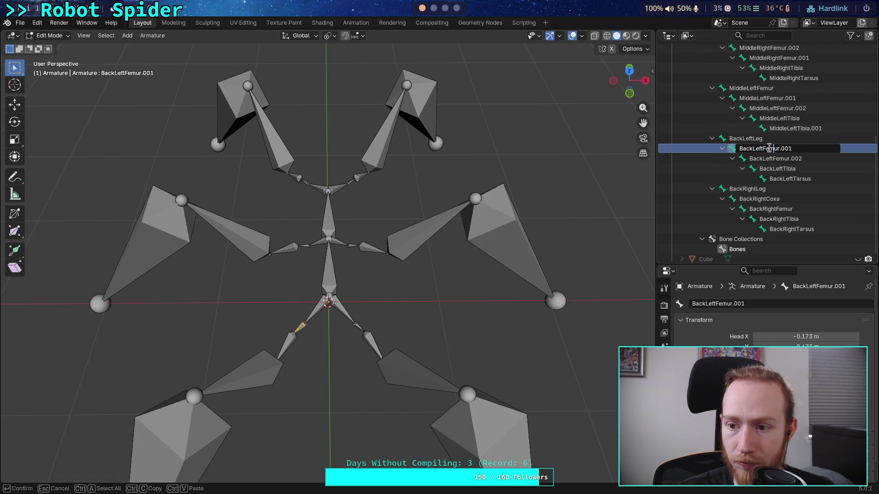
{"action": "left_click", "coordinate": [798, 150]}
{"action": "key", "text": "BackSpace"}
{"action": "key", "text": "BackSpace"}
{"action": "key", "text": "BackSpace"}
{"action": "type", "text": "Coxa"}
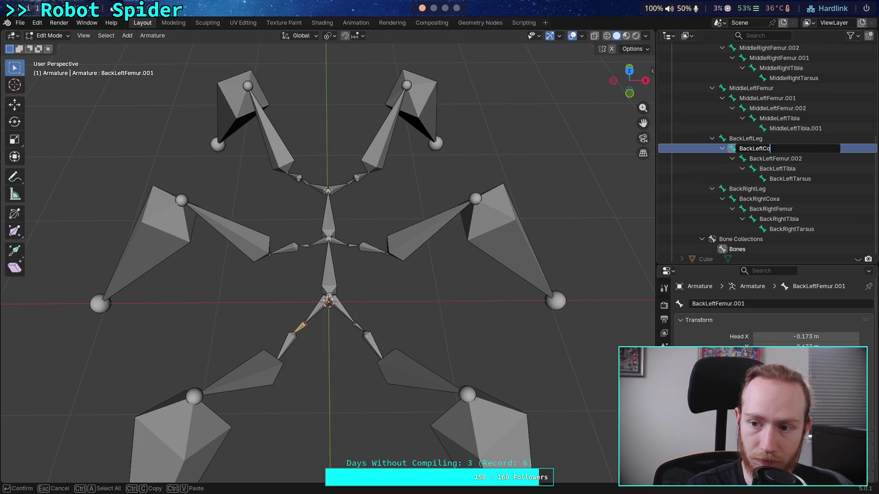
{"action": "key", "text": "Return"}
{"action": "left_click", "coordinate": [786, 158]}
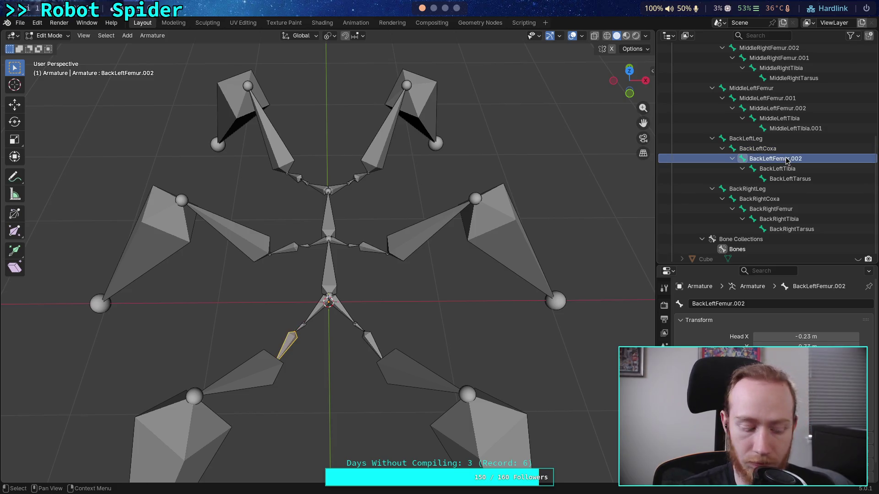
{"action": "double_click", "coordinate": [786, 158]}
{"action": "key", "text": "BackSpace"}
{"action": "key", "text": "BackSpace"}
{"action": "key", "text": "BackSpace"}
{"action": "key", "text": "Return"}
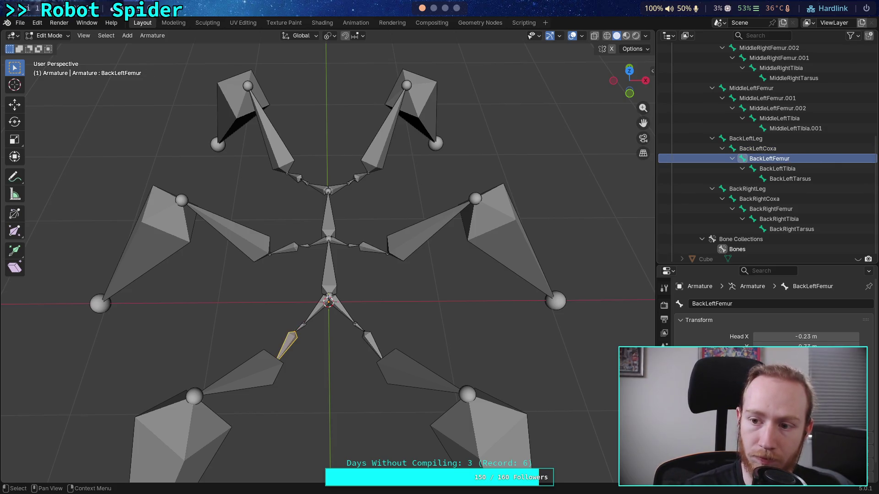
{"action": "key", "text": "Up"}
{"action": "key", "text": "Up"}
{"action": "key", "text": "Up"}
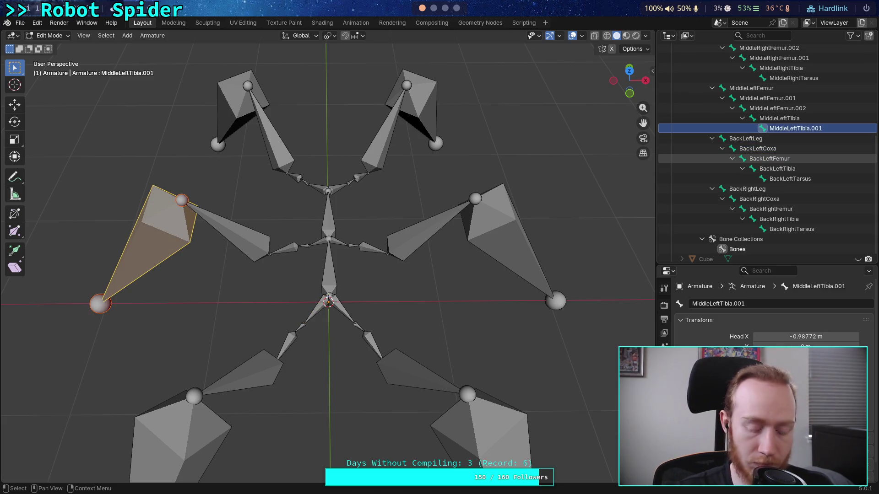
- Rename MiddleLeftTibia.001 to MiddleLeftTarsus
{"action": "scroll", "coordinate": [785, 159], "scroll_direction": "up", "scroll_amount": 1}
{"action": "key", "text": "F2"}
{"action": "key", "text": "End"}
{"action": "key", "text": "BackSpace"}
{"action": "key", "text": "BackSpace"}
{"action": "key", "text": "BackSpace"}
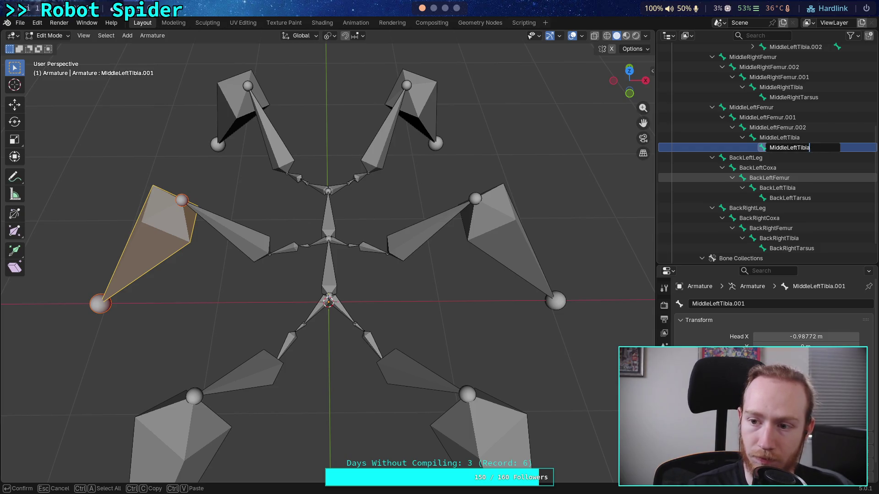
{"action": "key", "text": "BackSpace"}
{"action": "type", "text": "arsus"}
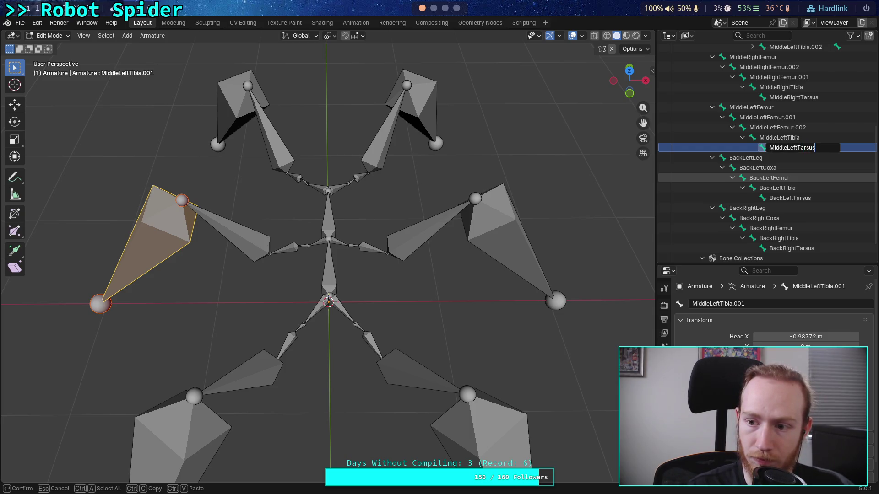
{"action": "key", "text": "Return"}
{"action": "key", "text": "Up"}
{"action": "key", "text": "Up"}
- Strip the suffix from MiddleLeftFemur.002 and rename MiddleLeftFemur to MiddleLeftLeg
{"action": "scroll", "coordinate": [786, 158], "scroll_direction": "up", "scroll_amount": 1}
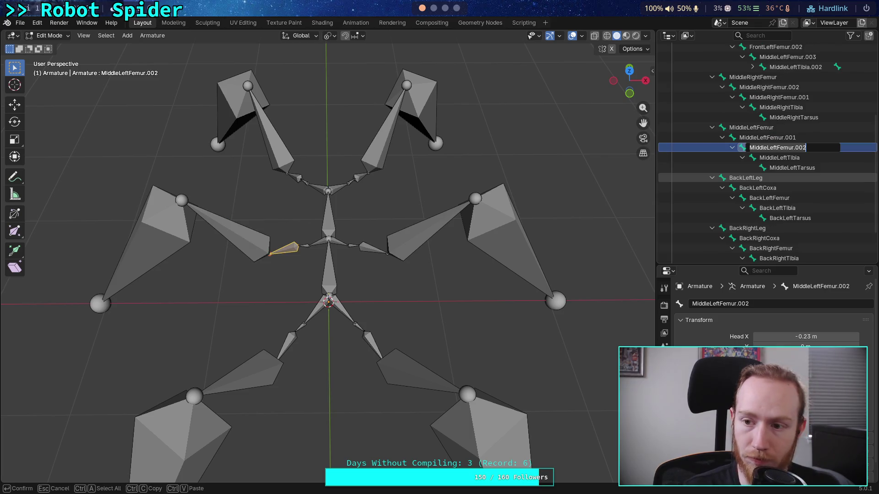
{"action": "key", "text": "F2"}
{"action": "key", "text": "BackSpace"}
{"action": "type", "text": "4"}
{"action": "key", "text": "Return"}
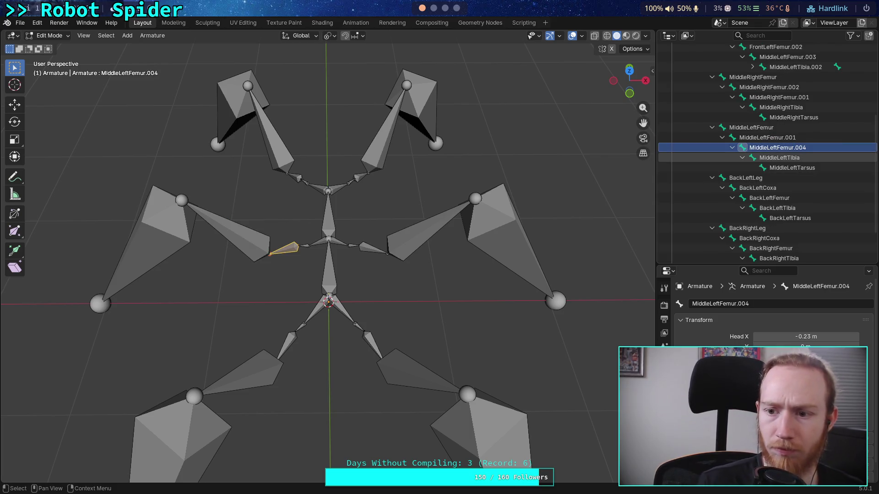
{"action": "key", "text": "Up"}
{"action": "key", "text": "Up"}
{"action": "scroll", "coordinate": [786, 158], "scroll_direction": "up", "scroll_amount": 1}
{"action": "key", "text": "F2"}
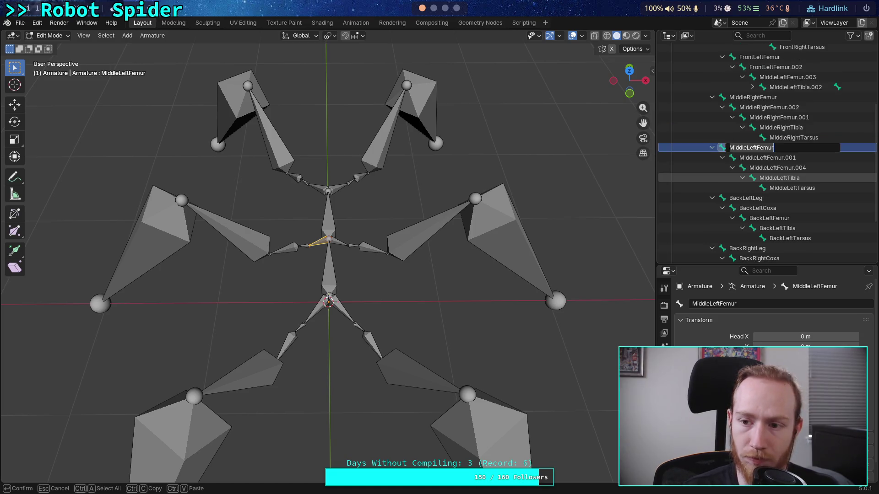
{"action": "key", "text": "BackSpace"}
{"action": "key", "text": "BackSpace"}
{"action": "key", "text": "BackSpace"}
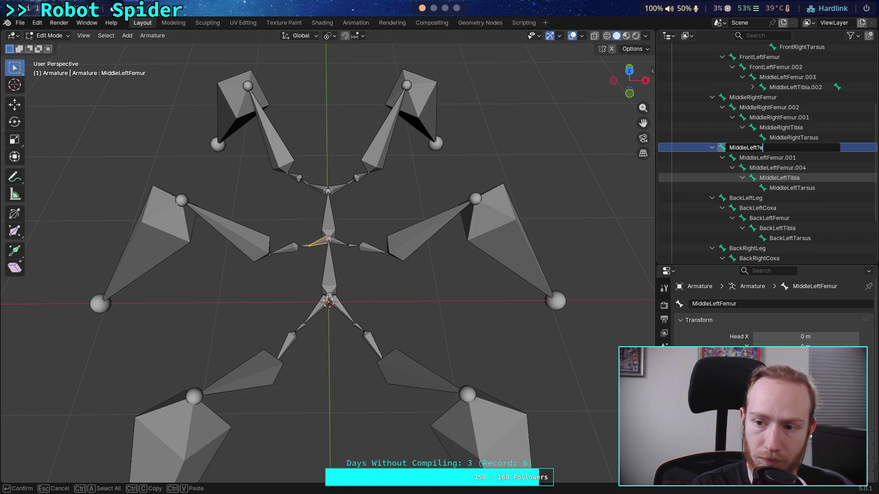
{"action": "type", "text": "g"}
{"action": "key", "text": "Return"}
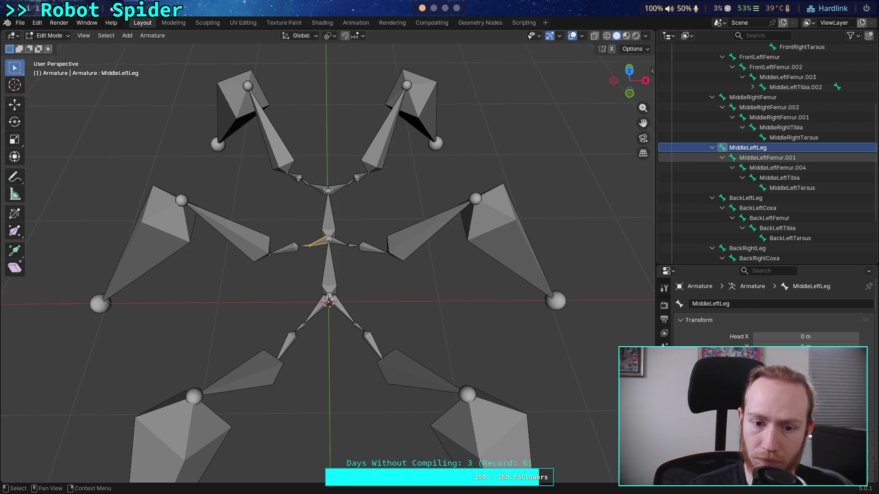
- Rename MiddleLeftFemur.001 to MiddleLeftCoxa and MiddleLeftFemur.004 to MiddleLeftFemur
{"action": "left_click", "coordinate": [767, 157]}
{"action": "double_click", "coordinate": [767, 157]}
{"action": "scroll", "coordinate": [767, 151], "scroll_direction": "down", "scroll_amount": 1}
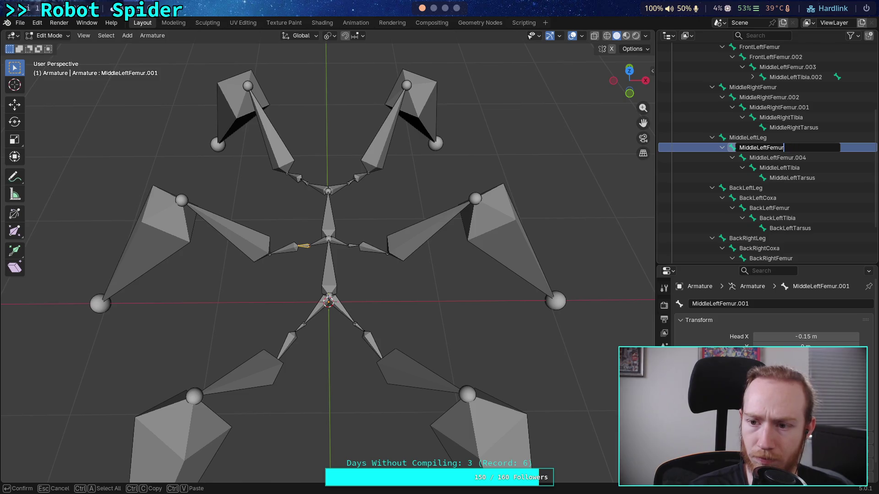
{"action": "key", "text": "BackSpace"}
{"action": "key", "text": "BackSpace"}
{"action": "key", "text": "BackSpace"}
{"action": "type", "text": "Co"}
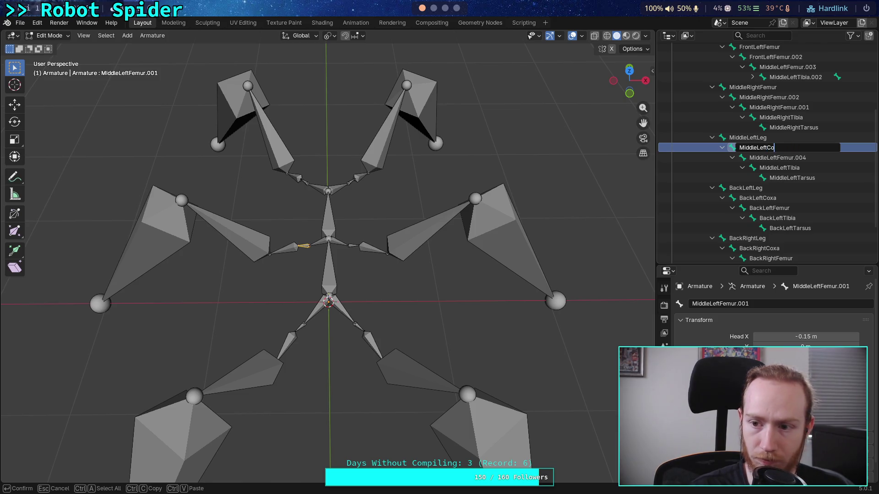
{"action": "type", "text": "xa"}
{"action": "key", "text": "Return"}
{"action": "left_click", "coordinate": [739, 157]}
{"action": "double_click", "coordinate": [777, 157]}
{"action": "scroll", "coordinate": [777, 151], "scroll_direction": "down", "scroll_amount": 1}
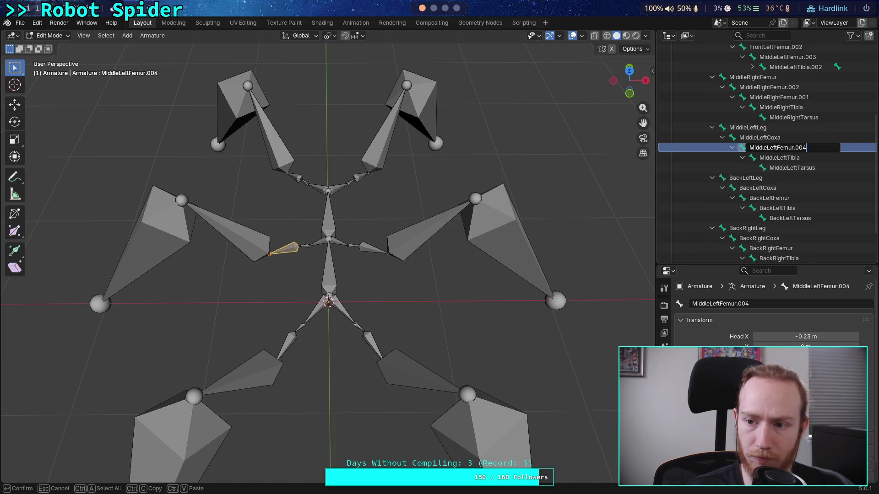
{"action": "key", "text": "BackSpace"}
{"action": "key", "text": "BackSpace"}
{"action": "key", "text": "Return"}
{"action": "key", "text": "Up"}
{"action": "key", "text": "Up"}
{"action": "key", "text": "Up"}
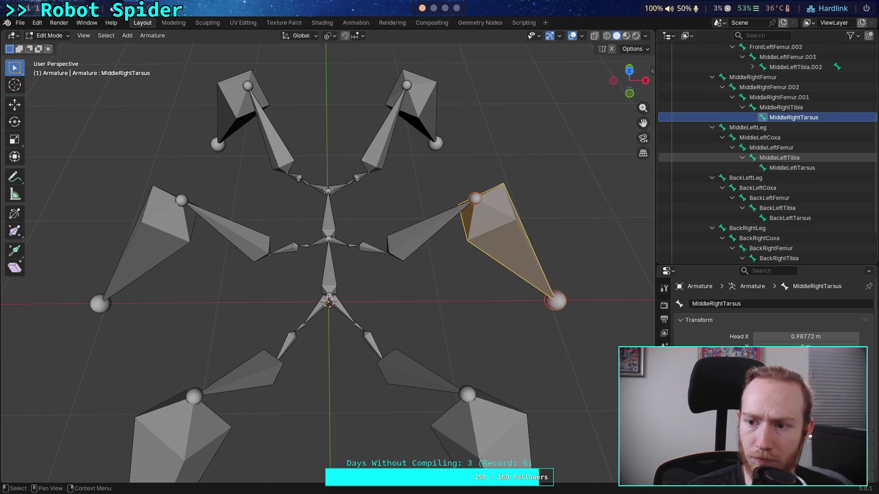
- Rename the middle-right root bone MiddleRightFemur to MiddleRightLeg
{"action": "key", "text": "Up"}
{"action": "key", "text": "Up"}
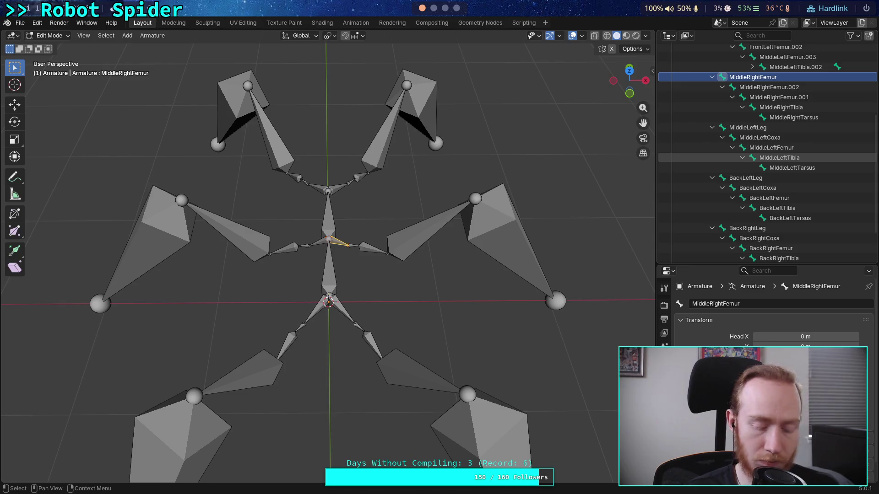
{"action": "key", "text": "F2"}
{"action": "key", "text": "BackSpace"}
{"action": "key", "text": "BackSpace"}
{"action": "key", "text": "BackSpace"}
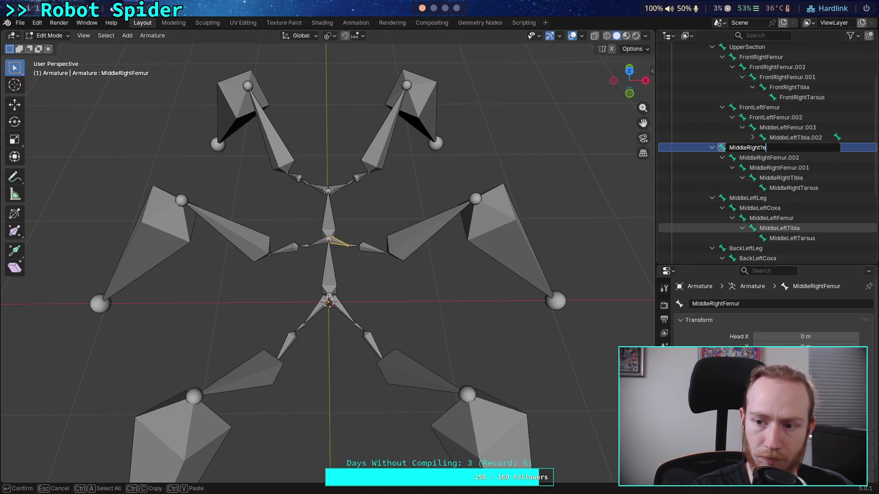
{"action": "type", "text": "Leg"}
{"action": "key", "text": "Return"}
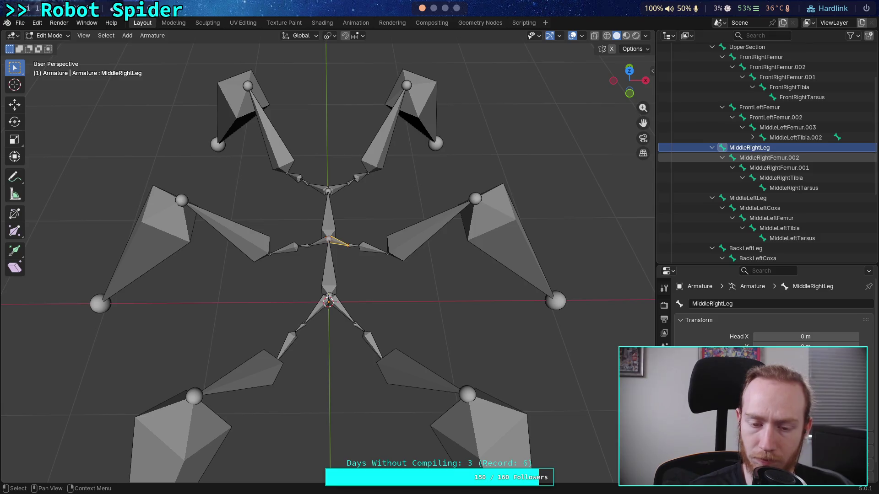
- Rename MiddleRightFemur.002 to MiddleRightCoxa and MiddleRightFemur.001 to MiddleRightFemur
{"action": "key", "text": "Down"}
{"action": "key", "text": "F2"}
{"action": "key", "text": "BackSpace"}
{"action": "key", "text": "BackSpace"}
{"action": "key", "text": "BackSpace"}
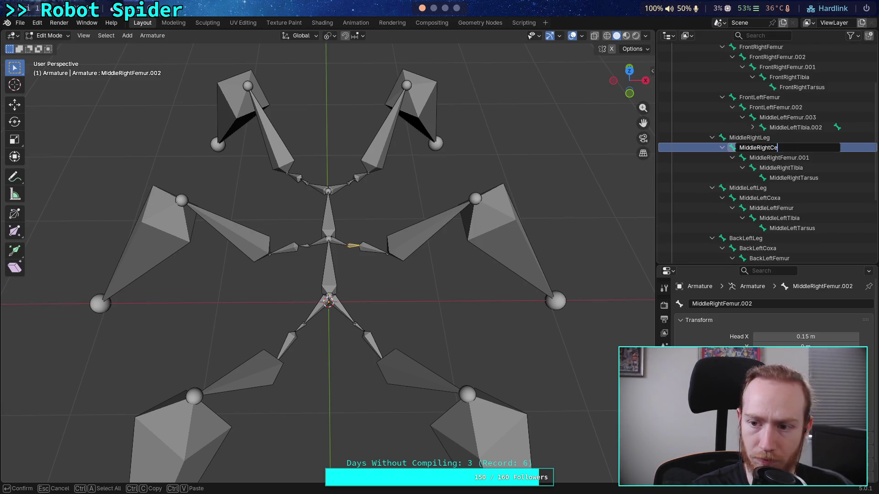
{"action": "key", "text": "BackSpace"}
{"action": "type", "text": "oxa"}
{"action": "key", "text": "Return"}
{"action": "key", "text": "Down"}
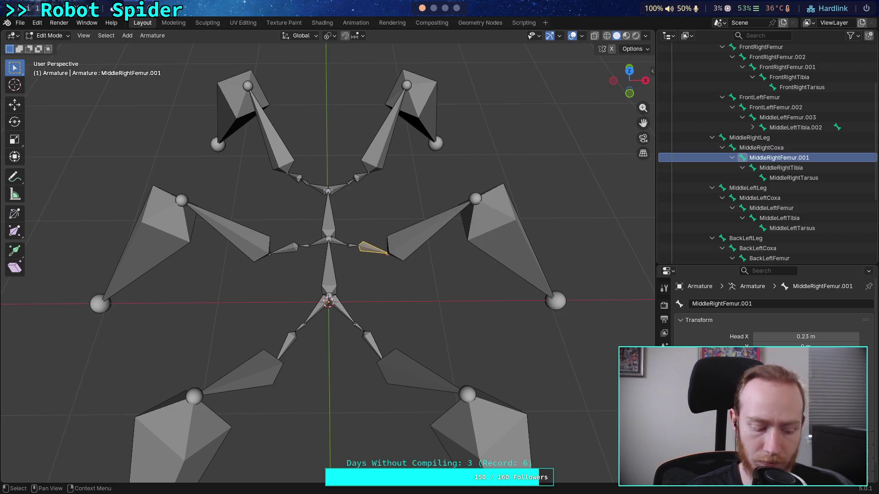
{"action": "key", "text": "F2"}
{"action": "key", "text": "BackSpace"}
{"action": "key", "text": "BackSpace"}
{"action": "key", "text": "Return"}
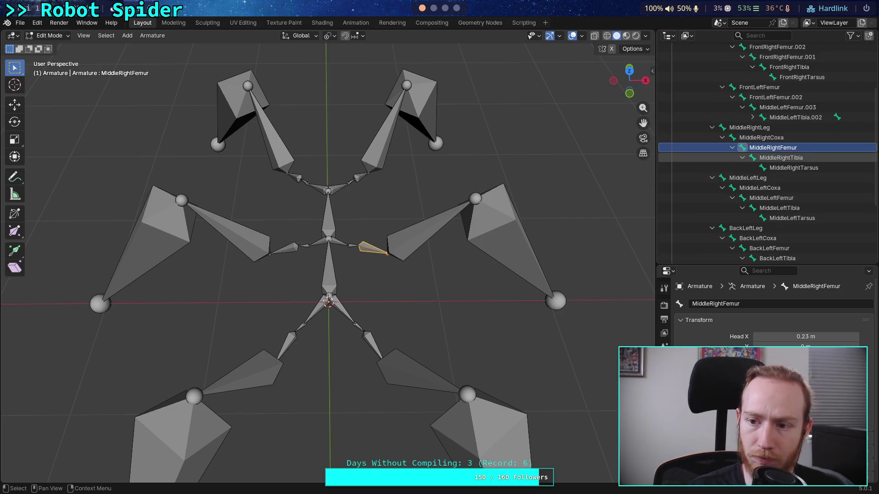
{"action": "key", "text": "Up"}
{"action": "key", "text": "Up"}
{"action": "key", "text": "Up"}
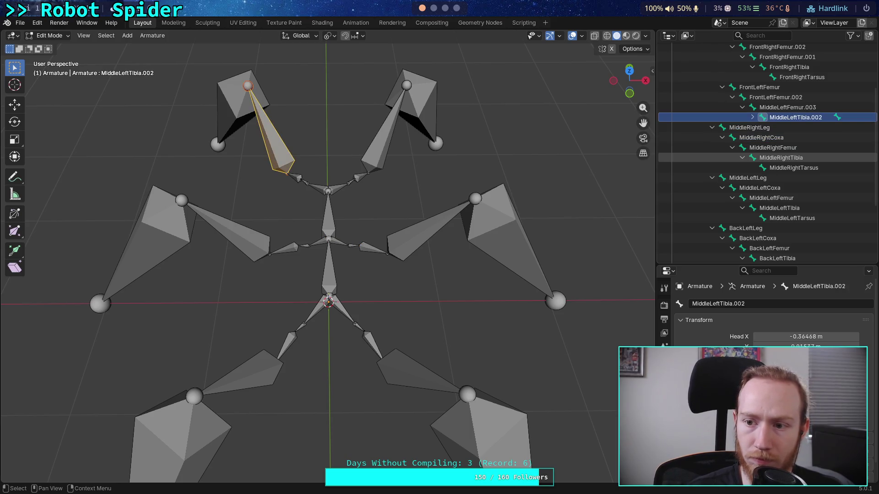
- Rename the end bone of the leg, MiddleLeftTibia.003, to FrontLeftTarsus
{"action": "left_click", "coordinate": [752, 118]}
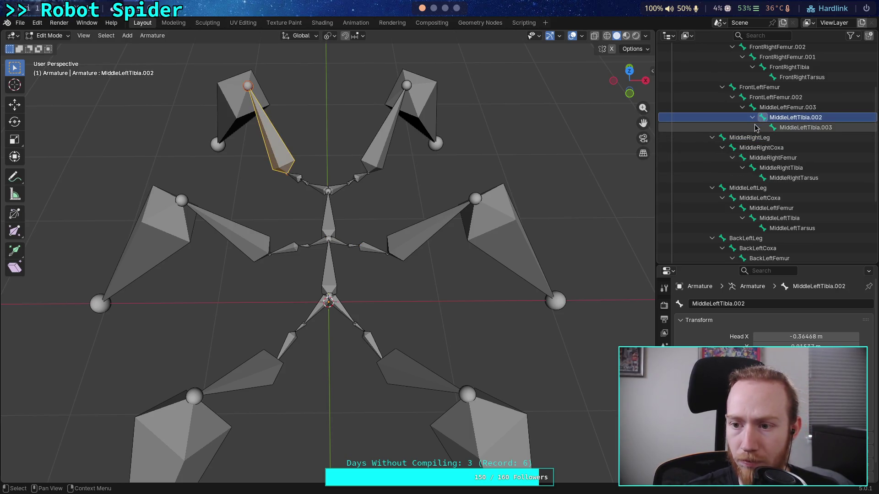
{"action": "left_click", "coordinate": [781, 129]}
{"action": "key", "text": "F2"}
{"action": "key", "text": "BackSpace"}
{"action": "key", "text": "BackSpace"}
{"action": "key", "text": "BackSpace"}
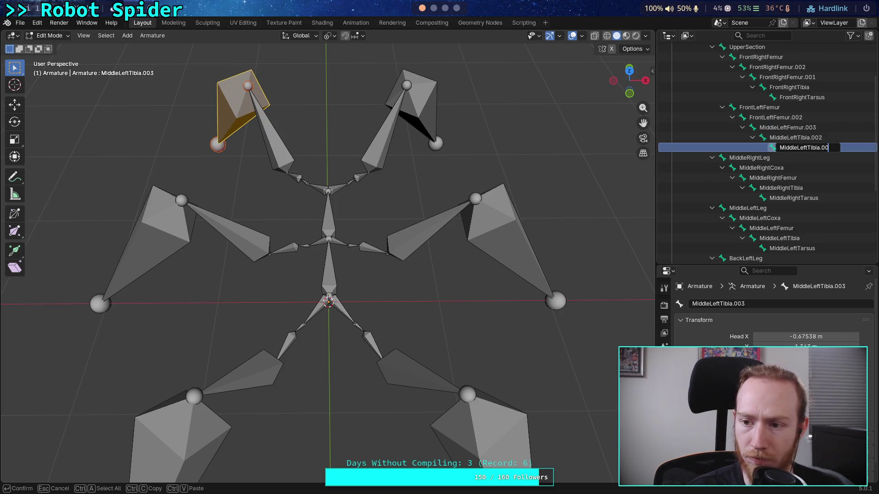
{"action": "type", "text": "sus"}
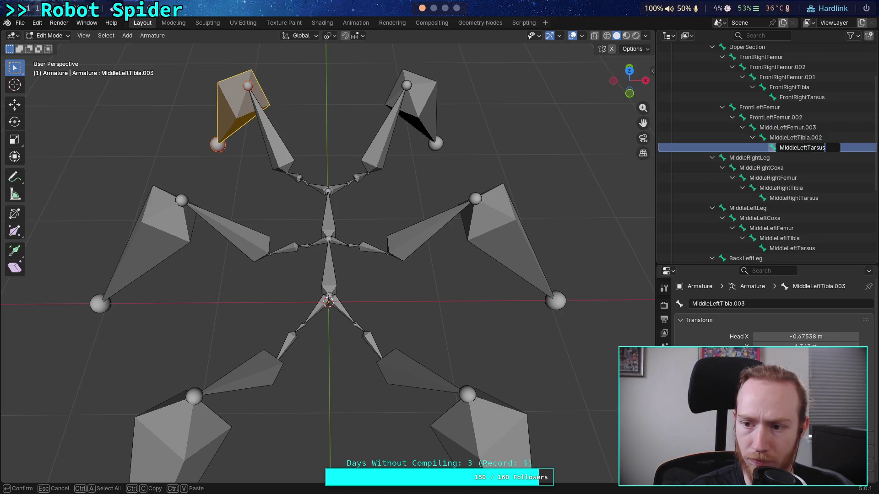
{"action": "key", "text": "Return"}
{"action": "key", "text": "Up"}
{"action": "key", "text": "F2"}
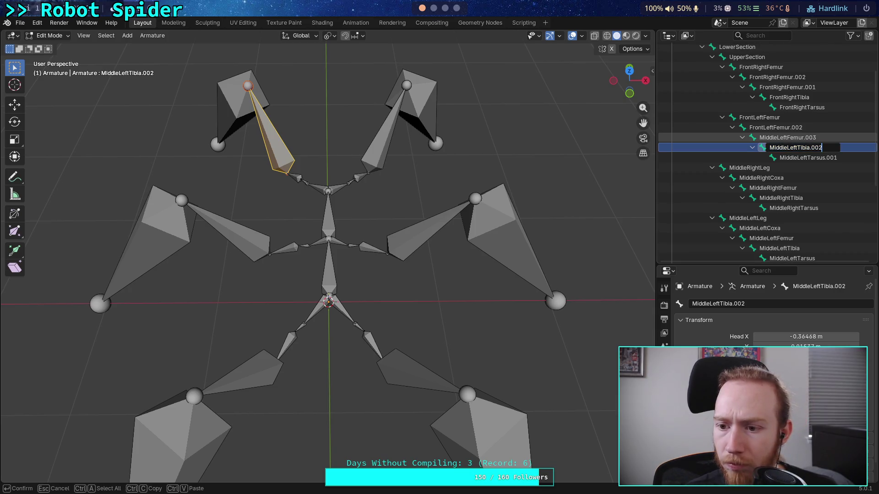
{"action": "key", "text": "Return"}
{"action": "key", "text": "Down"}
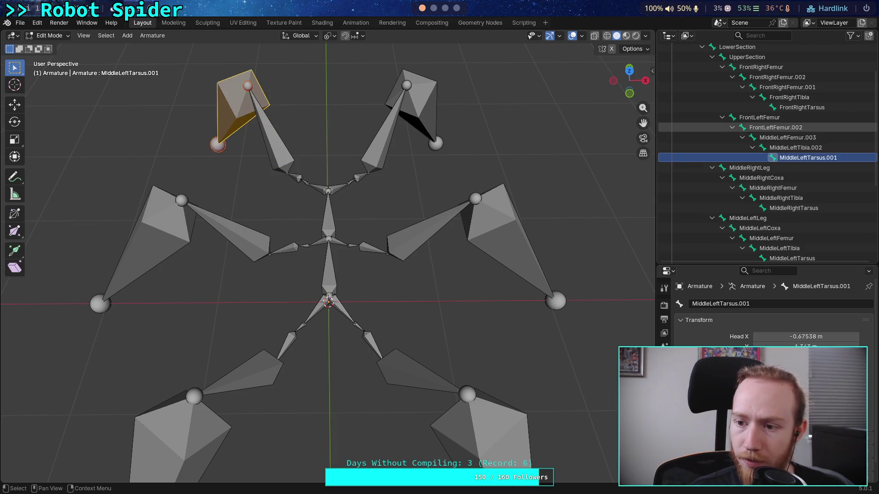
{"action": "key", "text": "F2"}
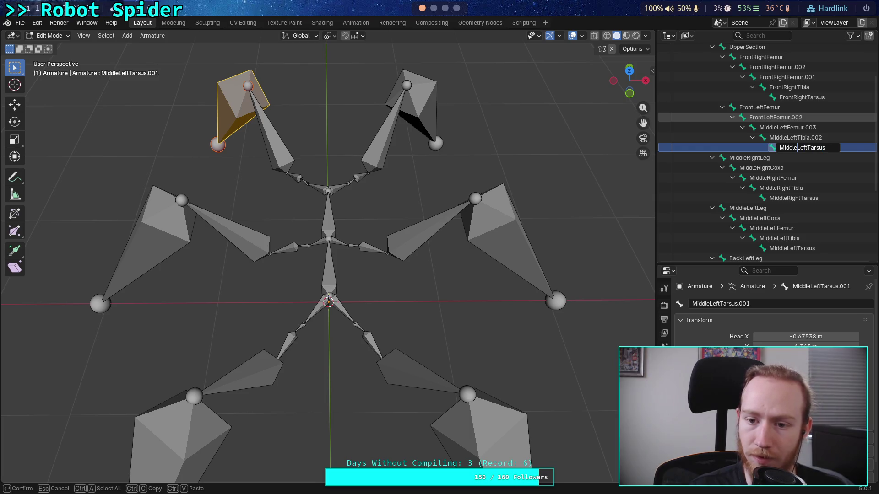
{"action": "key", "text": "BackSpace"}
{"action": "key", "text": "BackSpace"}
{"action": "key", "text": "BackSpace"}
{"action": "type", "text": "Fro"}
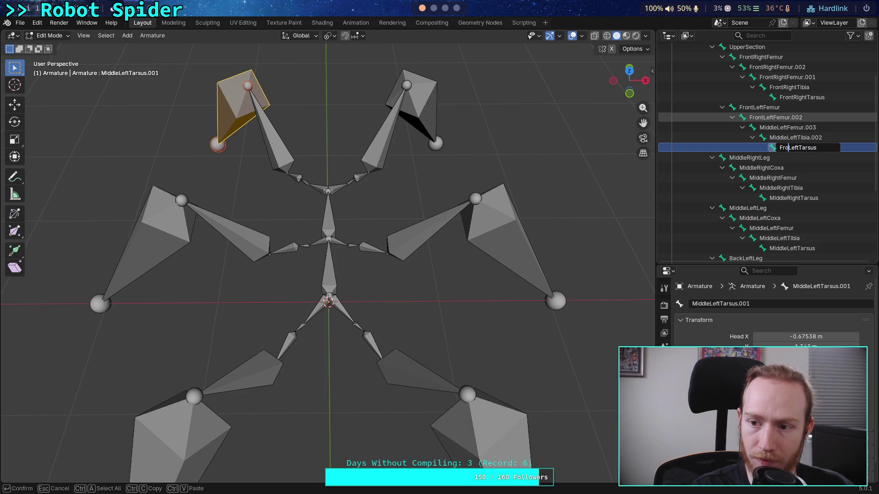
{"action": "type", "text": "nt"}
{"action": "key", "text": "Return"}
- Rename MiddleLeftTibia.002 to FrontLeftTibia, dropping the .002 suffix
{"action": "key", "text": "Up"}
{"action": "key", "text": "F2"}
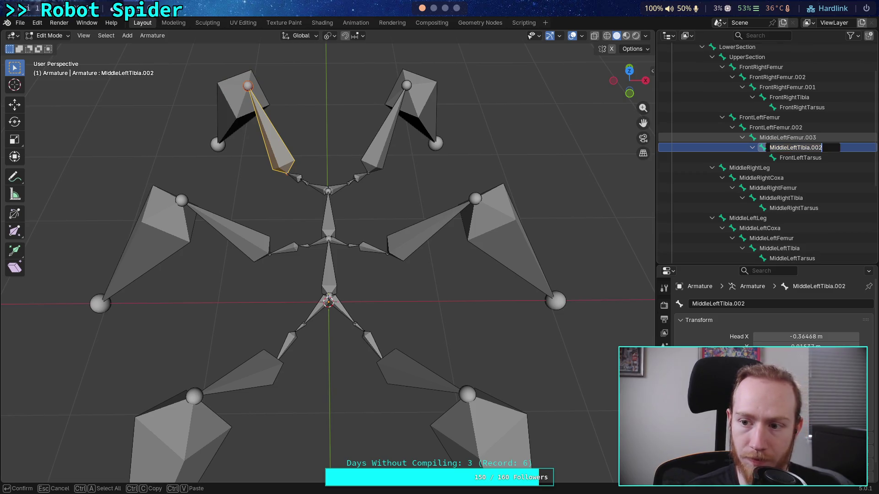
{"action": "key", "text": "Home"}
{"action": "key", "text": "Delete"}
{"action": "key", "text": "Delete"}
{"action": "key", "text": "Delete"}
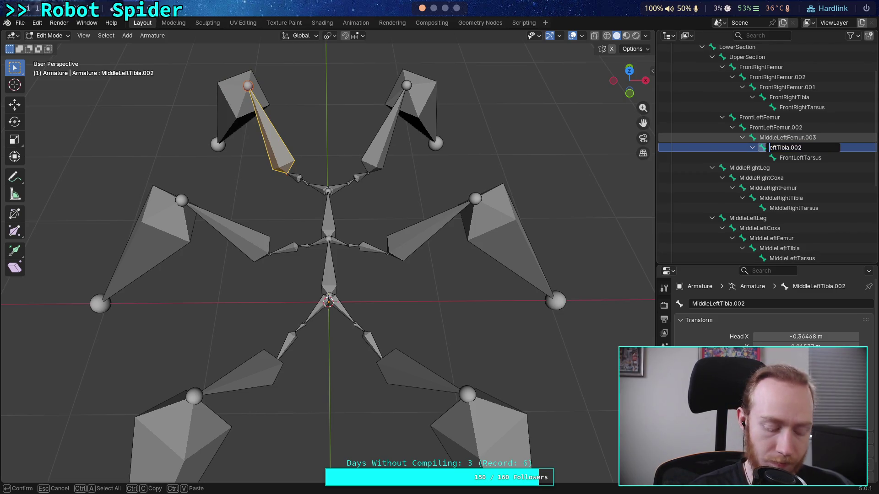
{"action": "type", "text": "Front"}
{"action": "key", "text": "Right"}
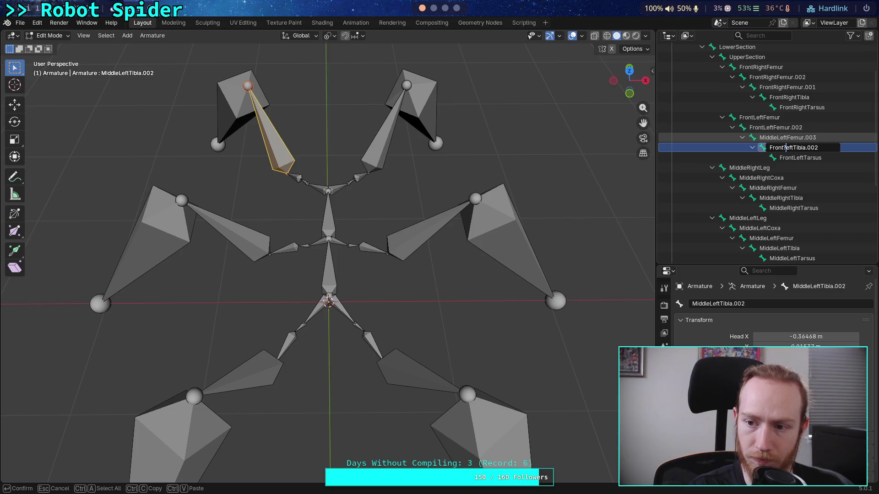
{"action": "key", "text": "ctrl+Right"}
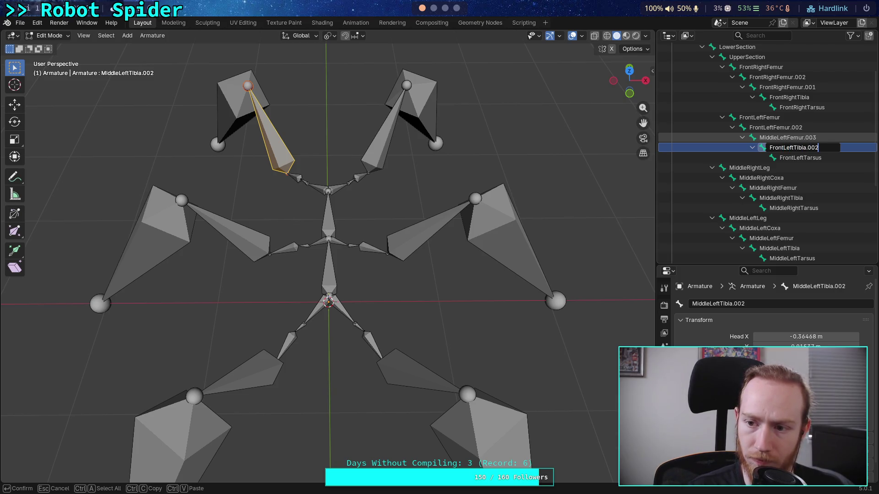
{"action": "key", "text": "Return"}
{"action": "key", "text": "Up"}
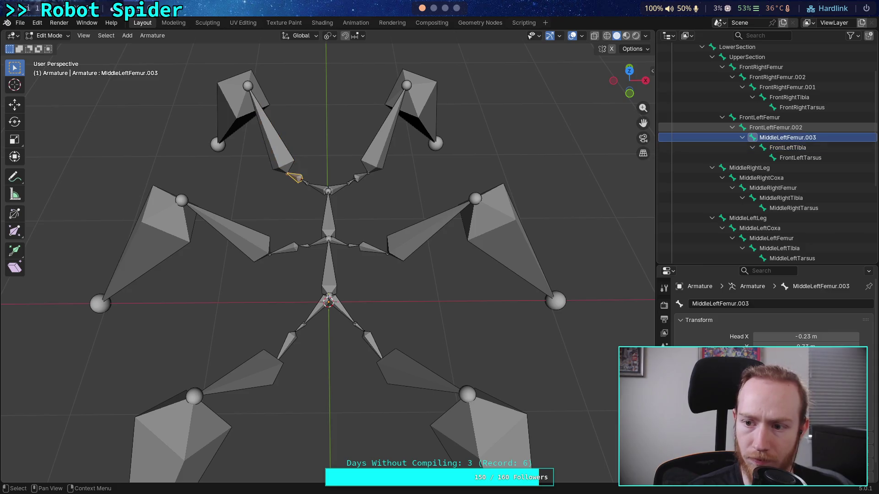
- Rename MiddleLeftFemur.003 to FrontLeftFemur
{"action": "key", "text": "F2"}
{"action": "key", "text": "Home"}
{"action": "key", "text": "Delete"}
{"action": "key", "text": "Delete"}
{"action": "key", "text": "Delete"}
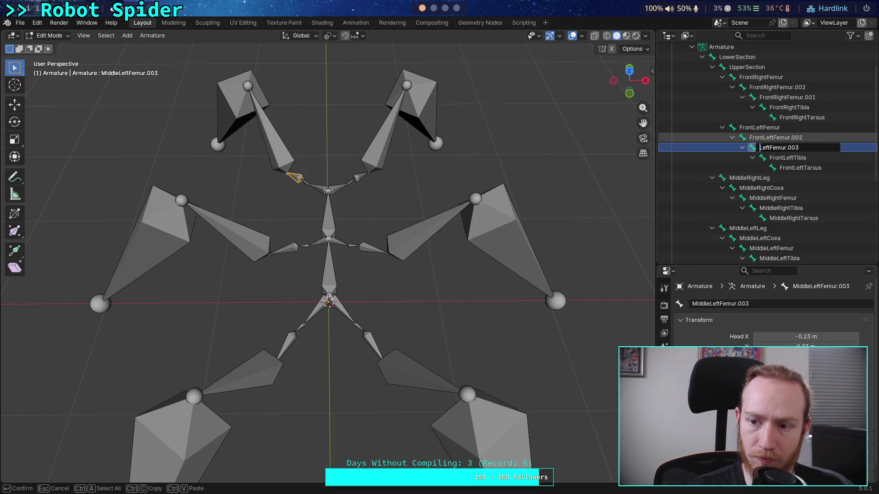
{"action": "type", "text": "Front"}
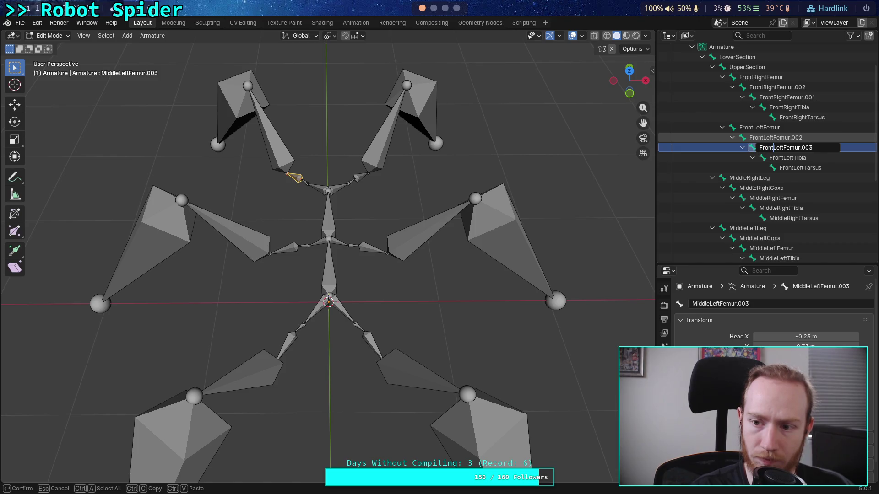
{"action": "key", "text": "Delete"}
{"action": "key", "text": "Delete"}
{"action": "key", "text": "Delete"}
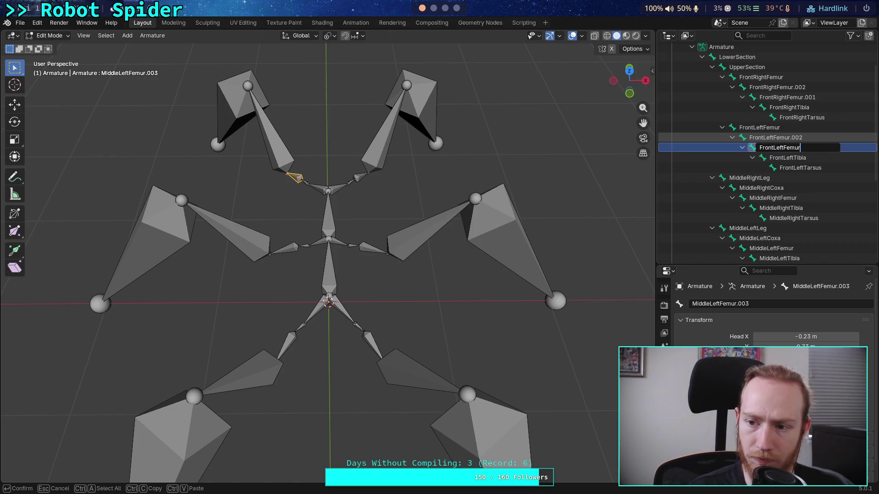
{"action": "key", "text": "Return"}
- Rename the top FrontLeftFemur bone to FrontLeftLeg
{"action": "left_click", "coordinate": [759, 127]}
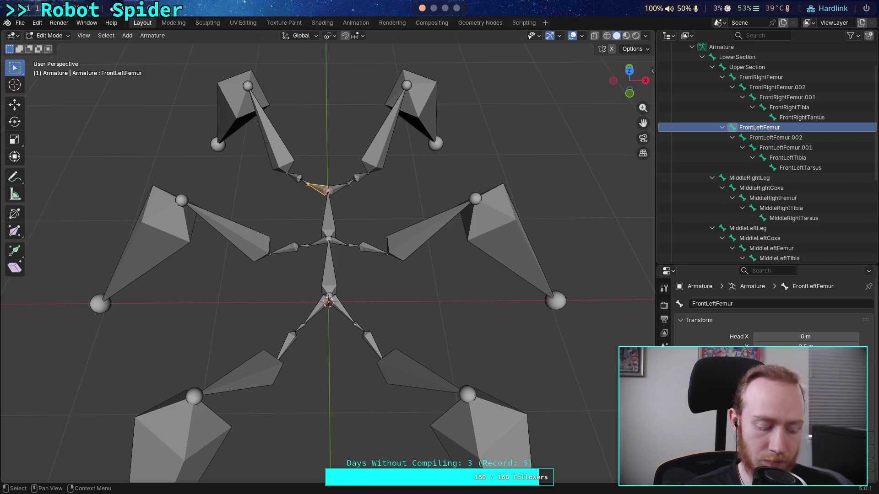
{"action": "scroll", "coordinate": [767, 152], "scroll_direction": "up", "scroll_amount": 2}
{"action": "key", "text": "F2"}
{"action": "key", "text": "End"}
{"action": "key", "text": "BackSpace"}
{"action": "key", "text": "BackSpace"}
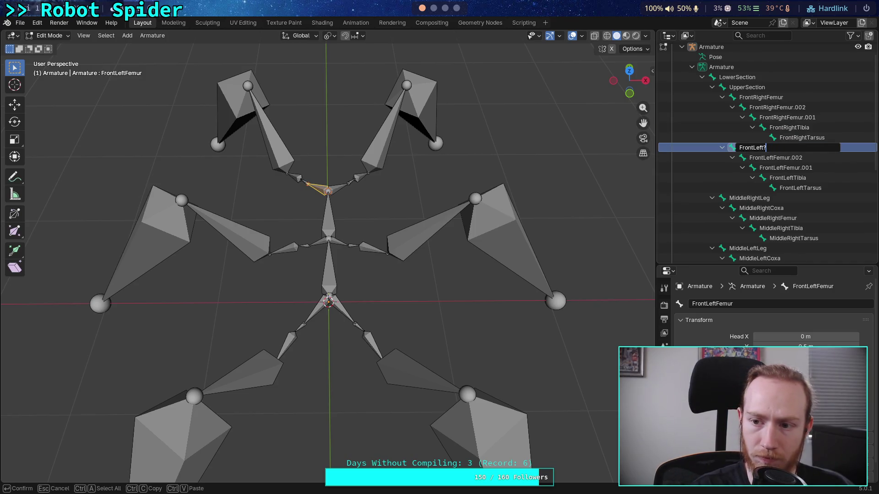
{"action": "key", "text": "BackSpace"}
{"action": "key", "text": "BackSpace"}
{"action": "type", "text": "Leg"}
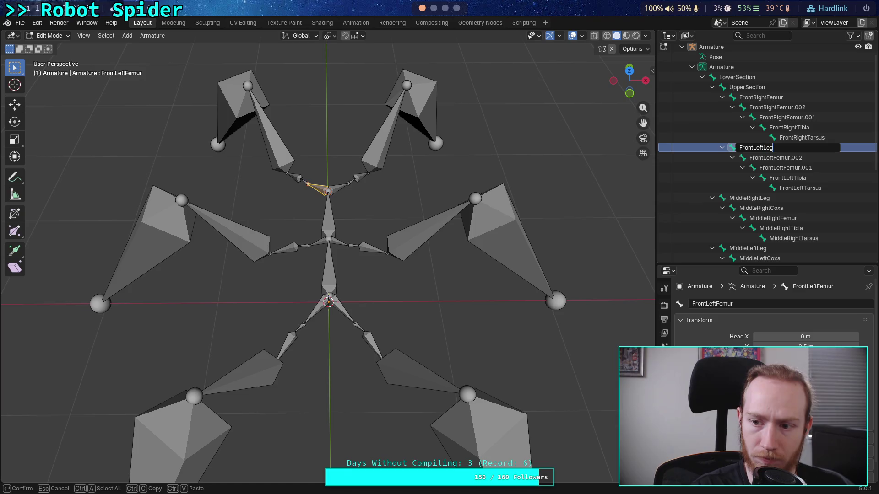
{"action": "key", "text": "Return"}
- Strip the .002 suffix so the next bone reads FrontLeftFemur
{"action": "key", "text": "Down"}
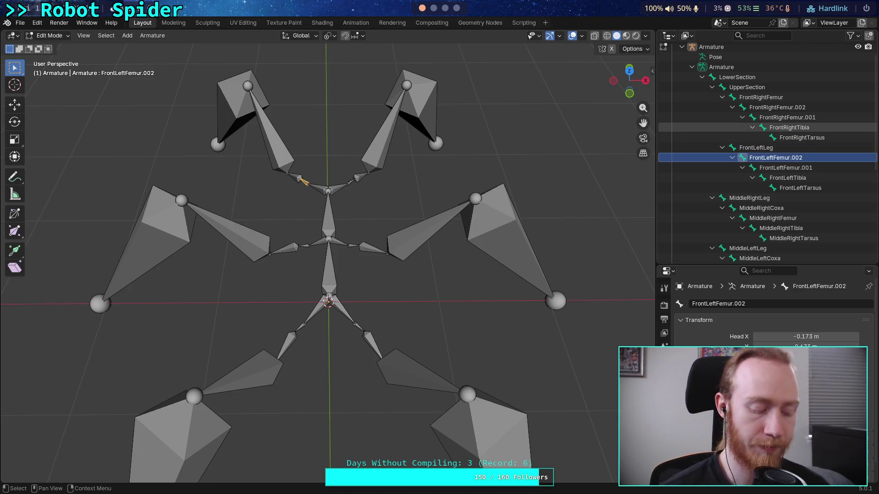
{"action": "scroll", "coordinate": [767, 151], "scroll_direction": "down", "scroll_amount": 1}
{"action": "key", "text": "F2"}
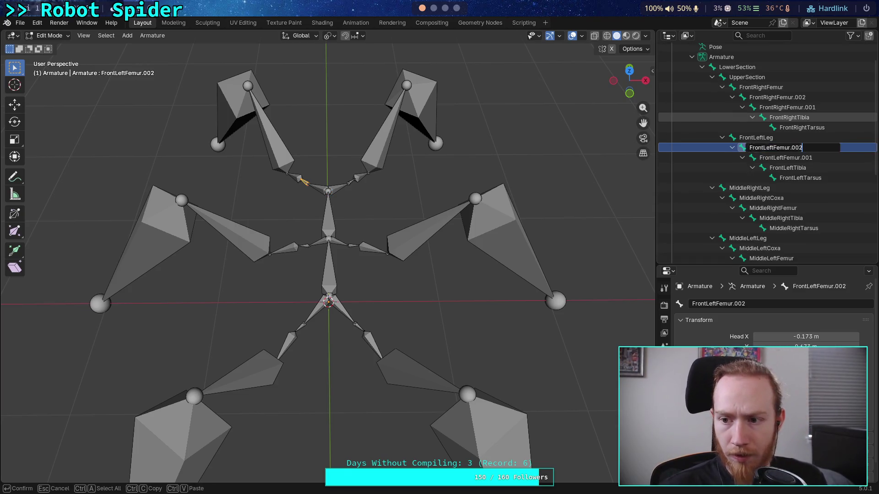
{"action": "key", "text": "BackSpace"}
{"action": "key", "text": "BackSpace"}
{"action": "key", "text": "BackSpace"}
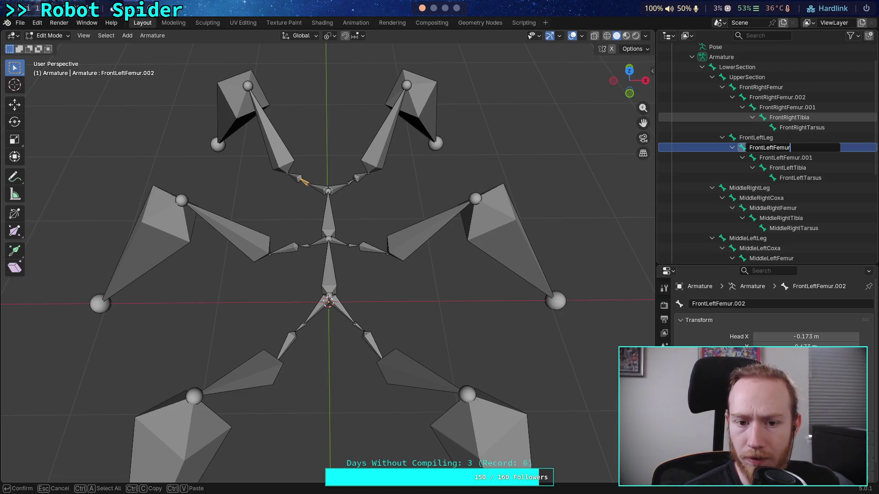
{"action": "key", "text": "Return"}
{"action": "key", "text": "Down"}
{"action": "scroll", "coordinate": [767, 152], "scroll_direction": "down", "scroll_amount": 1}
{"action": "key", "text": "F2"}
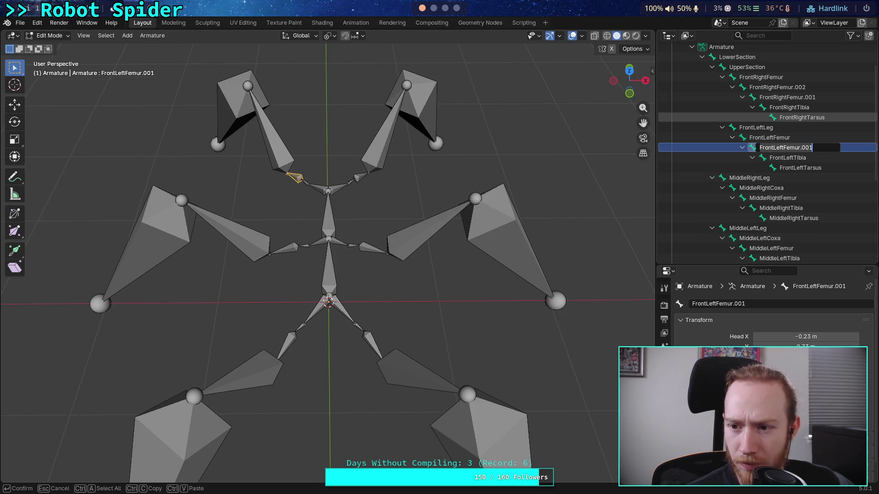
{"action": "key", "text": "Return"}
- Rename that FrontLeftFemur bone to FrontLeftCoxa
{"action": "key", "text": "Up"}
{"action": "scroll", "coordinate": [766, 151], "scroll_direction": "up", "scroll_amount": 1}
{"action": "key", "text": "F2"}
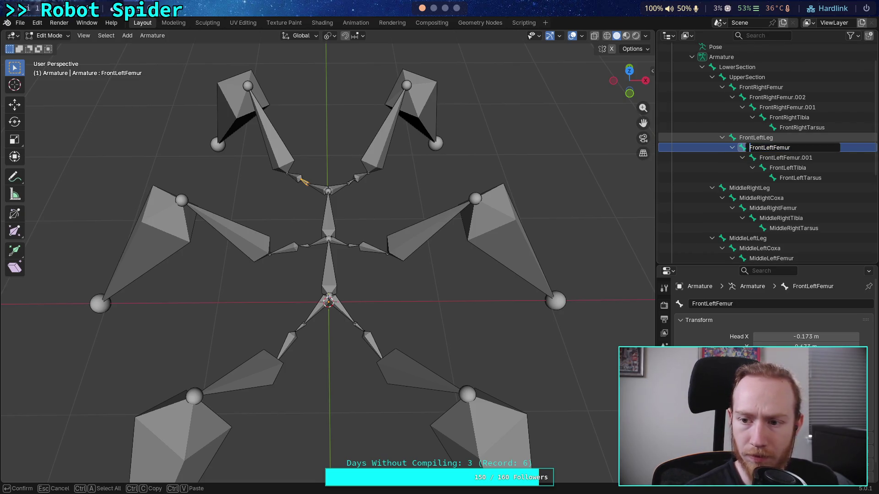
{"action": "key", "text": "End"}
{"action": "key", "text": "BackSpace"}
{"action": "key", "text": "BackSpace"}
{"action": "key", "text": "BackSpace"}
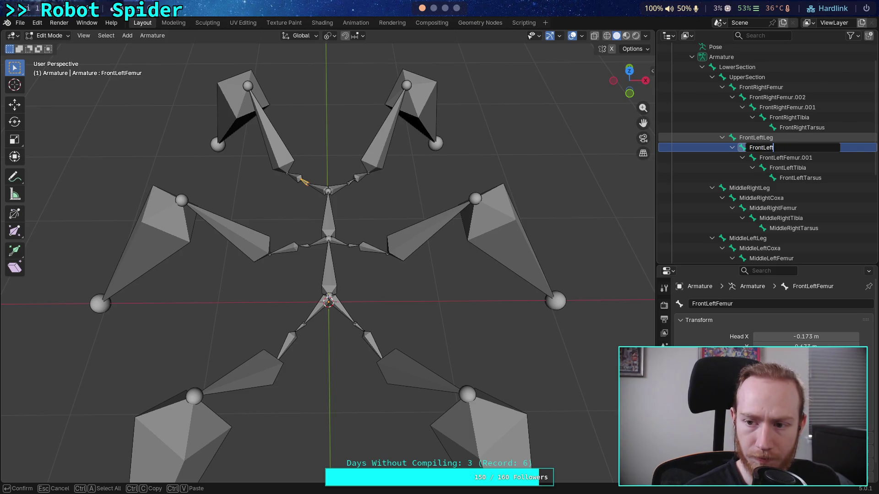
{"action": "type", "text": "Coxa"}
{"action": "key", "text": "Return"}
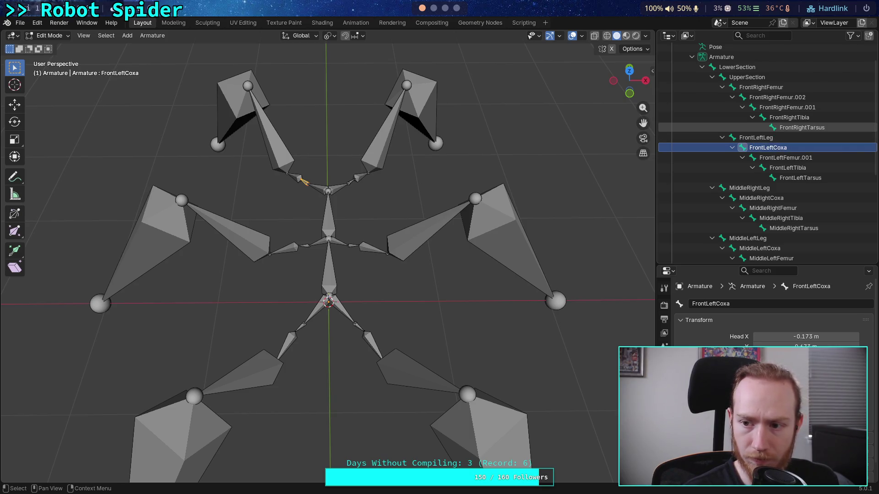
- Rename FrontLeftFemur.001 to FrontLeftFemur and check the finished chain from the side
{"action": "key", "text": "Down"}
{"action": "scroll", "coordinate": [766, 151], "scroll_direction": "down", "scroll_amount": 1}
{"action": "key", "text": "F2"}
{"action": "key", "text": "End"}
{"action": "key", "text": "BackSpace"}
{"action": "key", "text": "BackSpace"}
{"action": "key", "text": "BackSpace"}
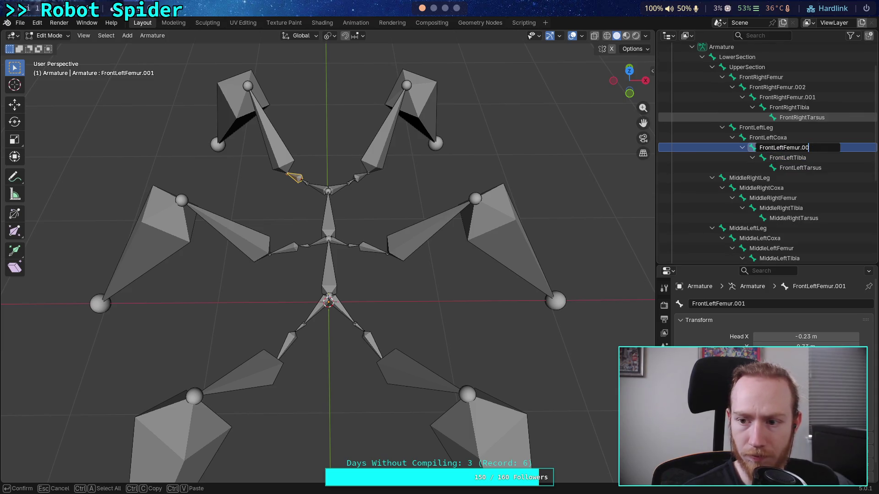
{"action": "key", "text": "Return"}
{"action": "key", "text": "Up"}
{"action": "key", "text": "Up"}
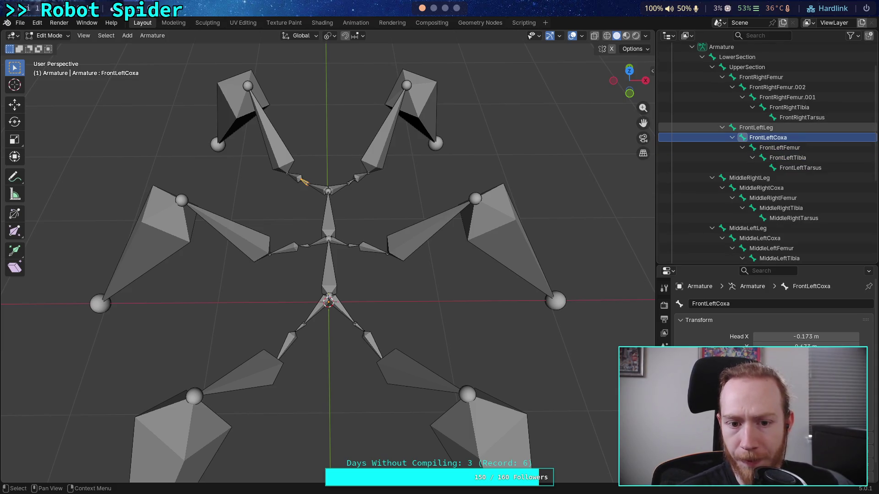
{"action": "key", "text": "Down"}
{"action": "key", "text": "Down"}
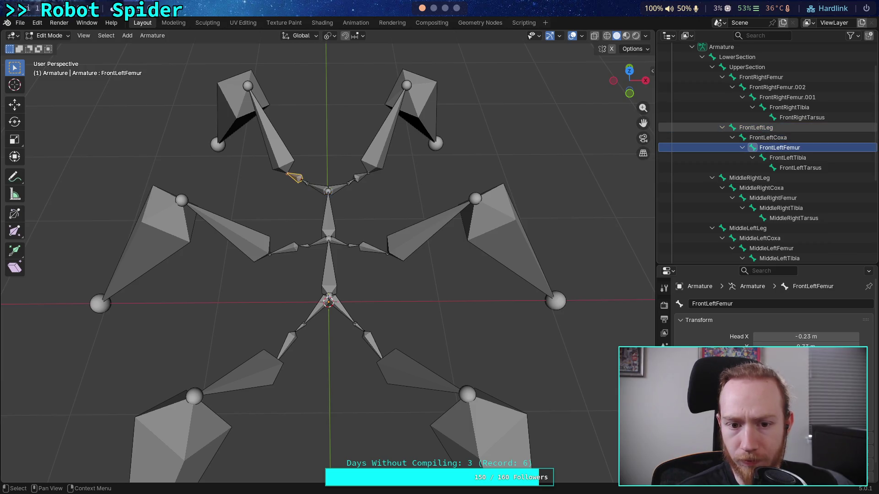
{"action": "mouse_move", "coordinate": [460, 274]}
{"action": "left_mouse_down"}
{"action": "mouse_move", "coordinate": [466, 189]}
{"action": "mouse_move", "coordinate": [479, 235]}
{"action": "left_mouse_up"}
{"action": "key", "text": "Up"}
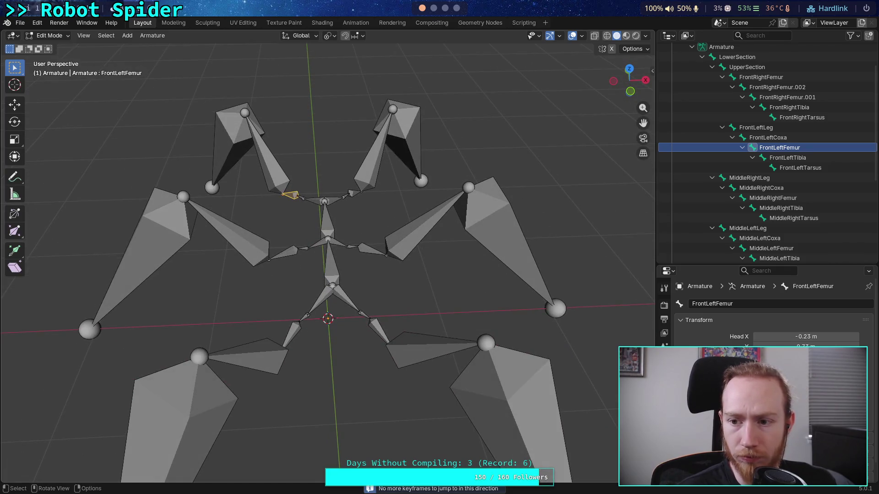
{"action": "left_click", "coordinate": [799, 117]}
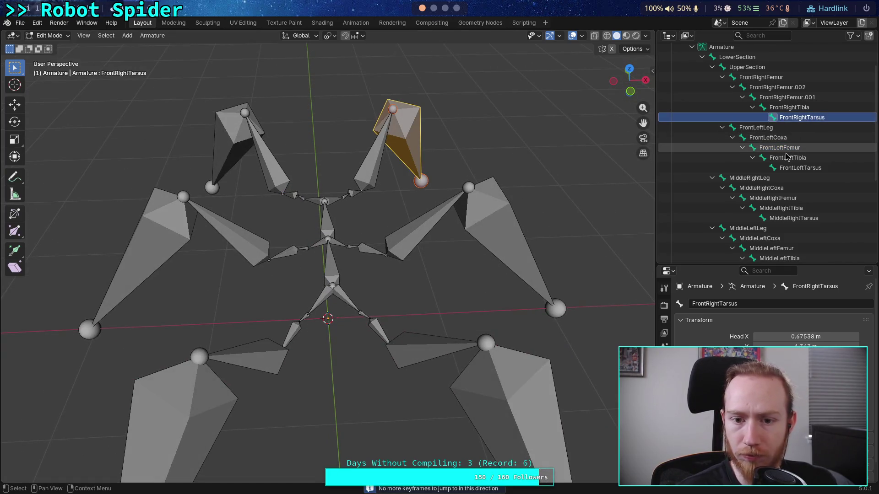
{"action": "key", "text": "Up"}
{"action": "key", "text": "Up"}
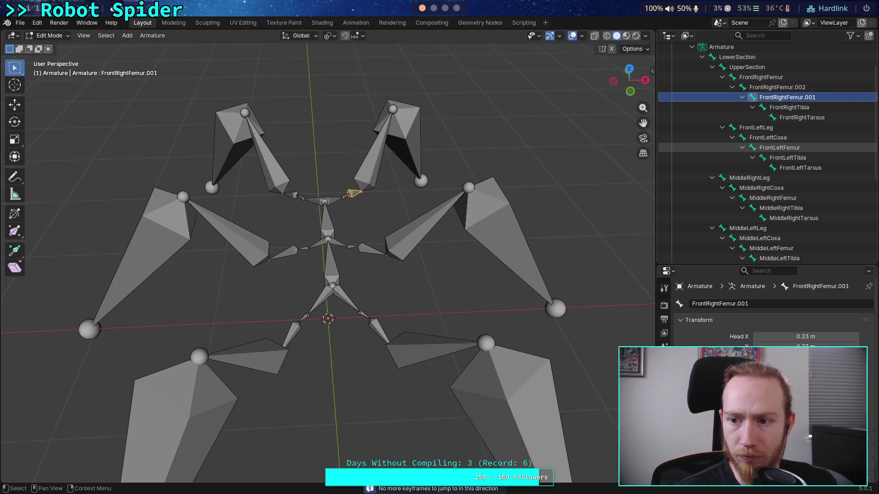
{"action": "key", "text": "Up"}
{"action": "key", "text": "Up"}
{"action": "scroll", "coordinate": [767, 151], "scroll_direction": "up", "scroll_amount": 2}
{"action": "key", "text": "F2"}
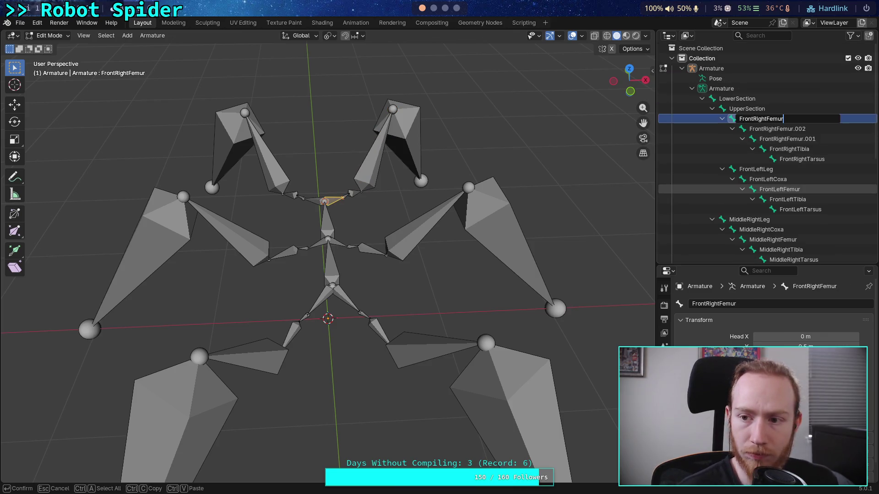
{"action": "key", "text": "BackSpace"}
{"action": "key", "text": "BackSpace"}
{"action": "key", "text": "BackSpace"}
{"action": "type", "text": "L"}
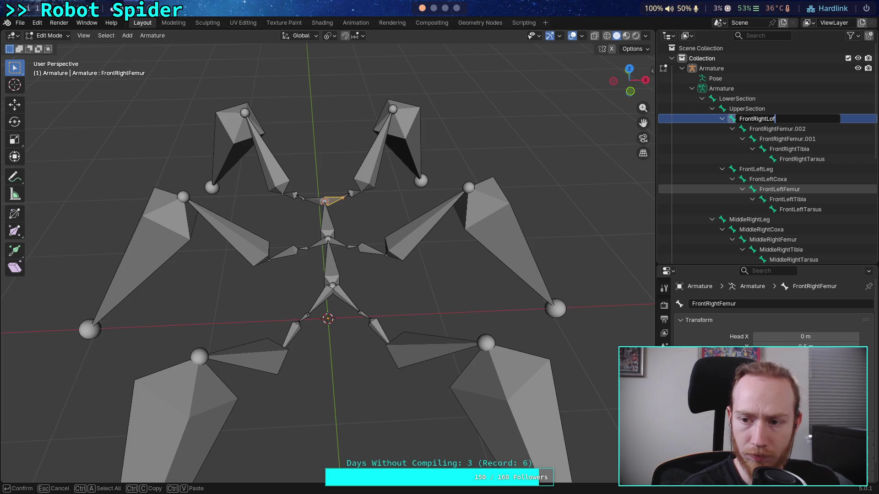
{"action": "type", "text": "g"}
{"action": "key", "text": "Return"}
{"action": "key", "text": "Down"}
{"action": "key", "text": "F2"}
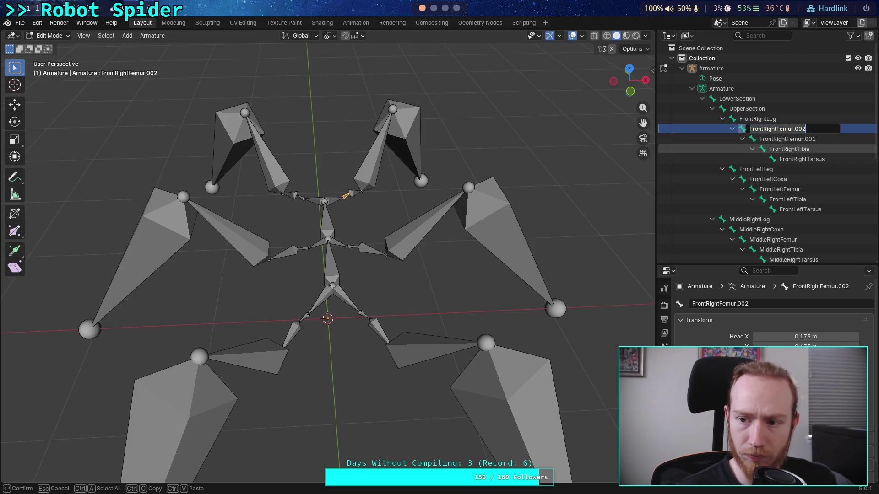
{"action": "key", "text": "BackSpace"}
{"action": "key", "text": "BackSpace"}
{"action": "key", "text": "BackSpace"}
{"action": "type", "text": "Co"}
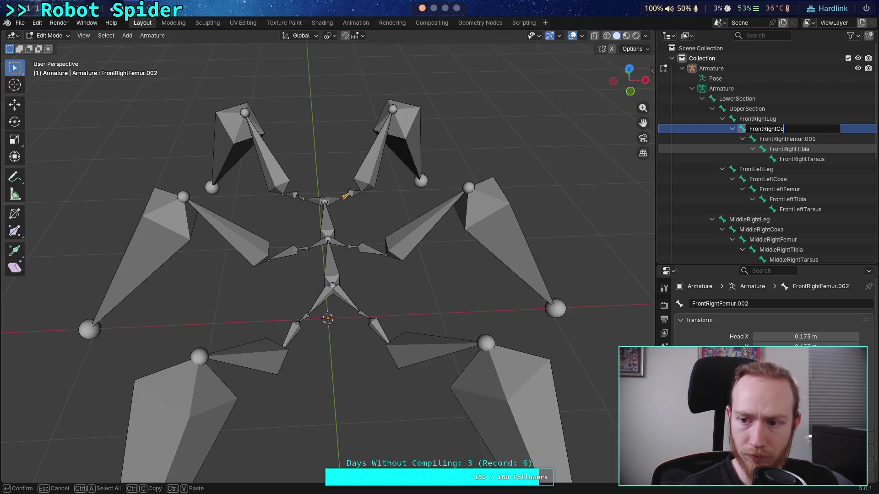
{"action": "type", "text": "xa"}
{"action": "key", "text": "Return"}
{"action": "key", "text": "Down"}
{"action": "key", "text": "F2"}
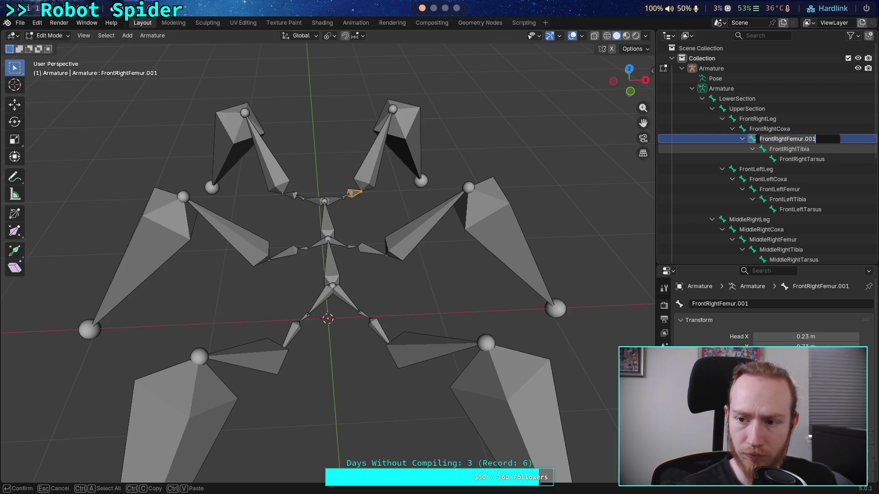
{"action": "key", "text": "BackSpace"}
{"action": "key", "text": "BackSpace"}
{"action": "key", "text": "BackSpace"}
{"action": "key", "text": "BackSpace"}
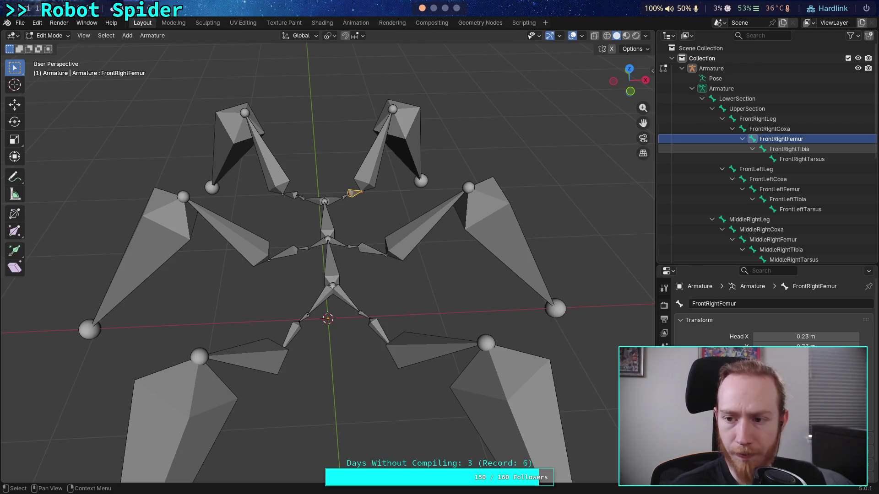
{"action": "scroll", "coordinate": [814, 200], "scroll_direction": "down", "scroll_amount": 10}
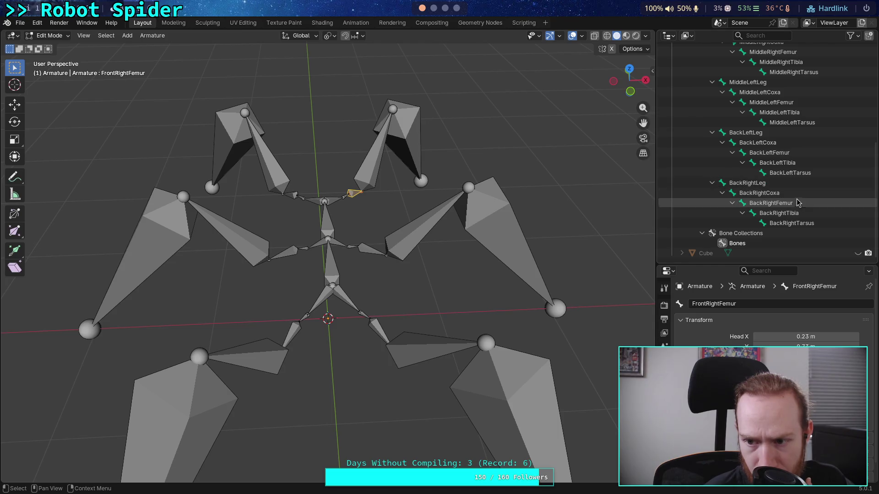
- Check the UpperSection, FrontRightLeg and MiddleRightLeg bones, then collapse the UpperSection branch
{"action": "scroll", "coordinate": [796, 213], "scroll_direction": "up", "scroll_amount": 6}
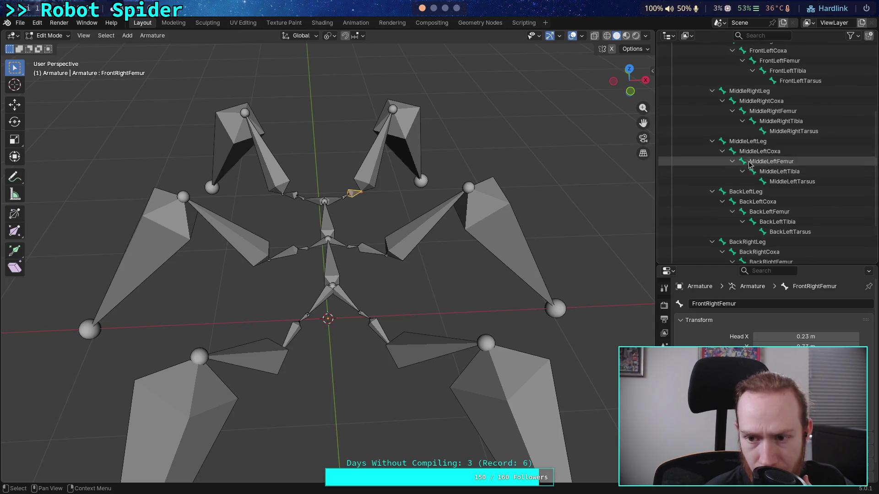
{"action": "scroll", "coordinate": [751, 179], "scroll_direction": "up", "scroll_amount": 3}
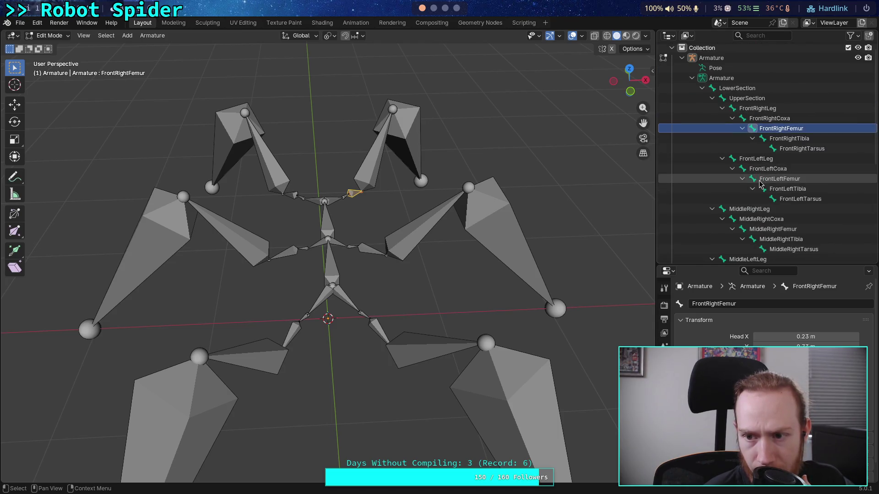
{"action": "left_click", "coordinate": [762, 98]}
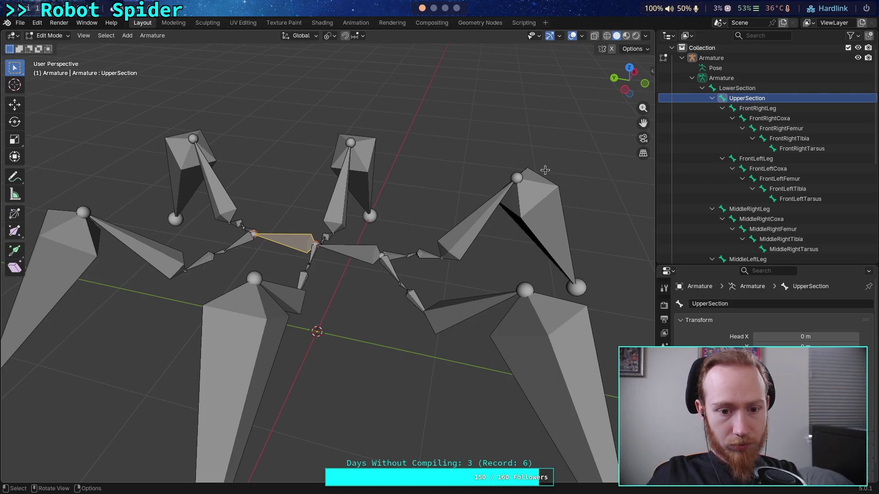
{"action": "left_click", "coordinate": [754, 109]}
{"action": "left_click", "coordinate": [746, 210]}
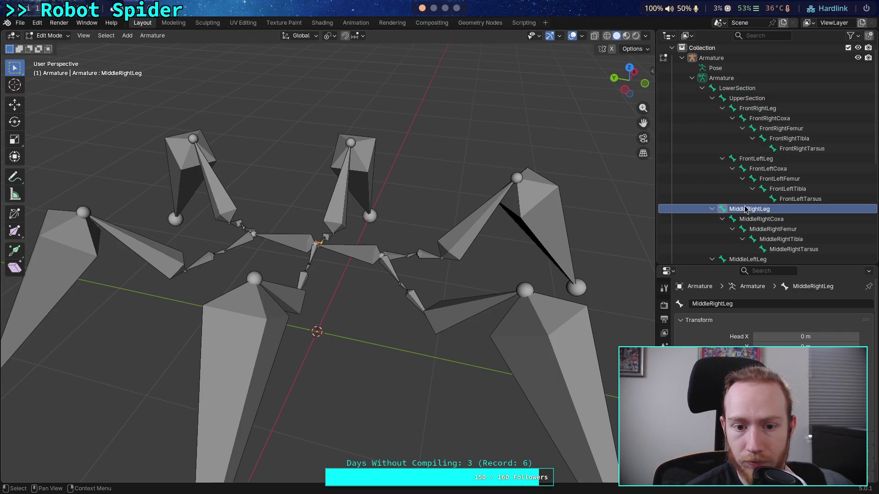
{"action": "left_click", "coordinate": [711, 98]}
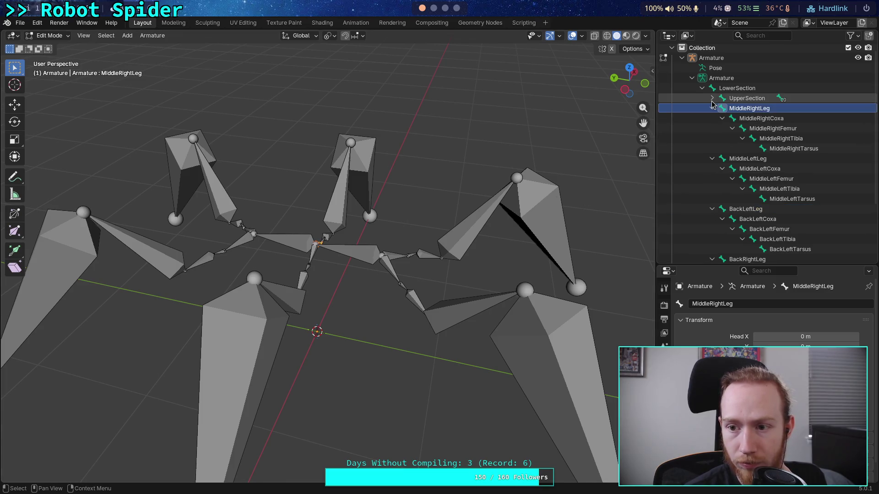
- Save big_crawler.blend with Ctrl+S and bring up the File menu
{"action": "mouse_move", "coordinate": [632, 82]}
{"action": "left_mouse_down"}
{"action": "mouse_move", "coordinate": [500, 190]}
{"action": "mouse_move", "coordinate": [439, 191]}
{"action": "left_mouse_up"}
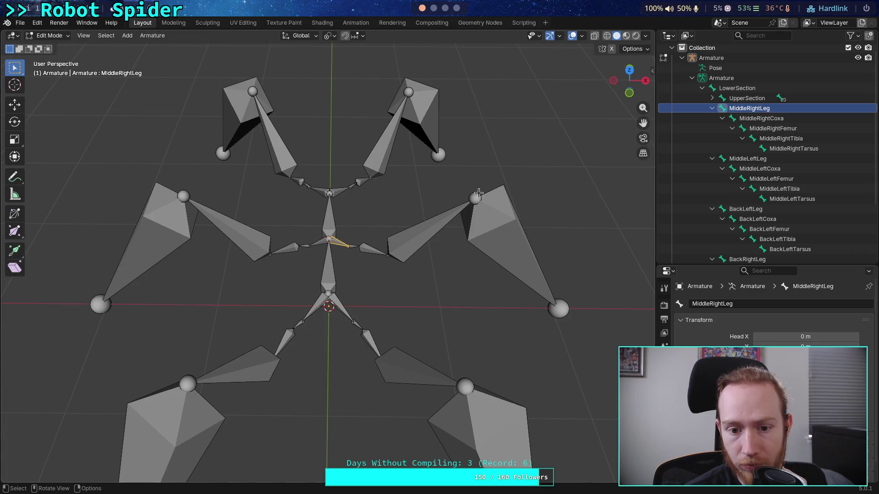
{"action": "mouse_move", "coordinate": [386, 215]}
{"action": "left_mouse_down"}
{"action": "mouse_move", "coordinate": [468, 182]}
{"action": "mouse_move", "coordinate": [454, 204]}
{"action": "mouse_move", "coordinate": [318, 182]}
{"action": "left_mouse_up"}
{"action": "key", "text": "ctrl+s"}
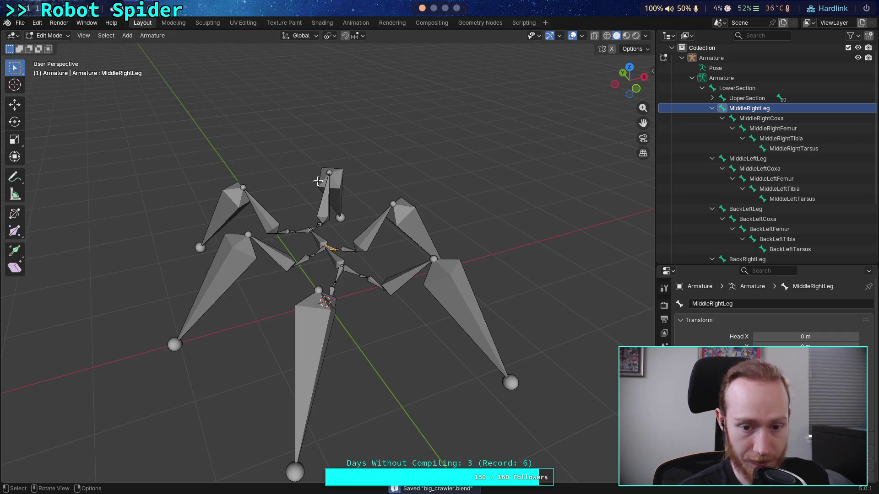
{"action": "left_click", "coordinate": [20, 22]}
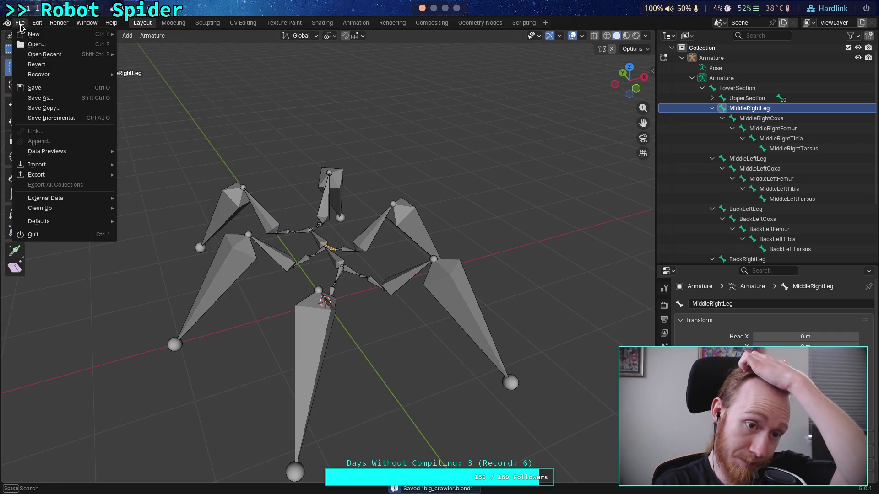
- Export big_crawler.glb as glTF 2.0, reviewing Transform, Data, Skinning, Shape Keys and Armature options, then quit Blender
{"action": "mouse_move", "coordinate": [109, 174]}
{"action": "left_click", "coordinate": [137, 257]}
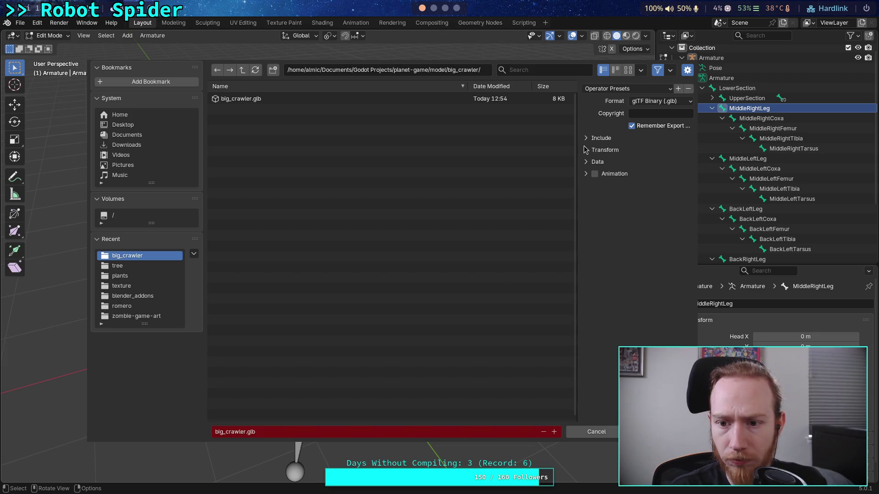
{"action": "left_click_drag", "start_coordinate": [578, 146], "coordinate": [515, 147]}
{"action": "left_click", "coordinate": [524, 150]}
{"action": "left_click", "coordinate": [524, 176]}
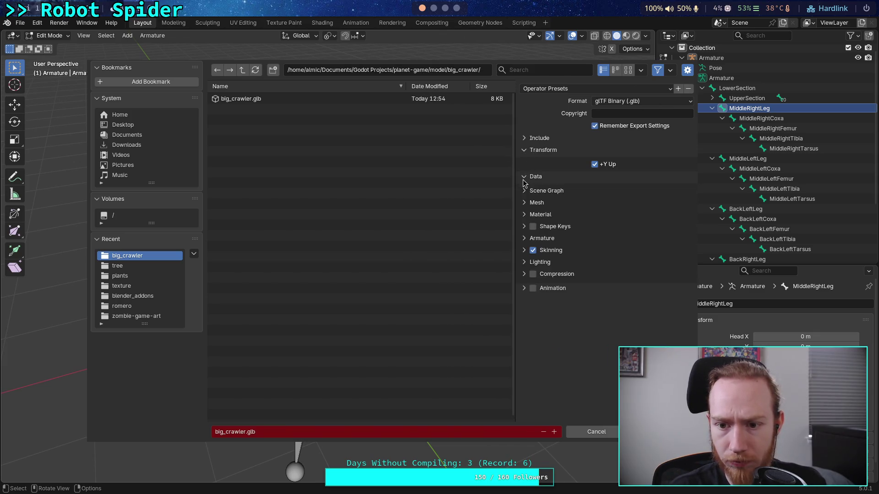
{"action": "left_click", "coordinate": [524, 249]}
{"action": "left_click", "coordinate": [525, 226]}
{"action": "left_click", "coordinate": [523, 279]}
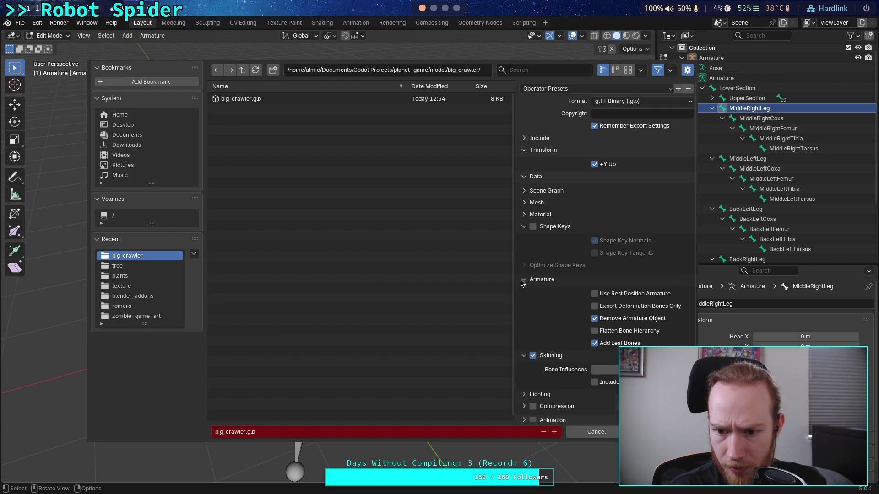
{"action": "scroll", "coordinate": [547, 332], "scroll_direction": "down", "scroll_amount": 1}
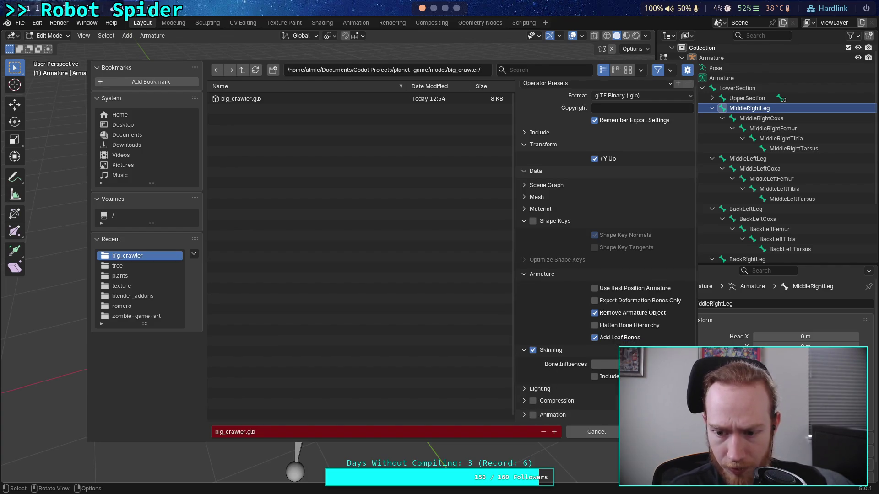
{"action": "key", "text": "Return"}
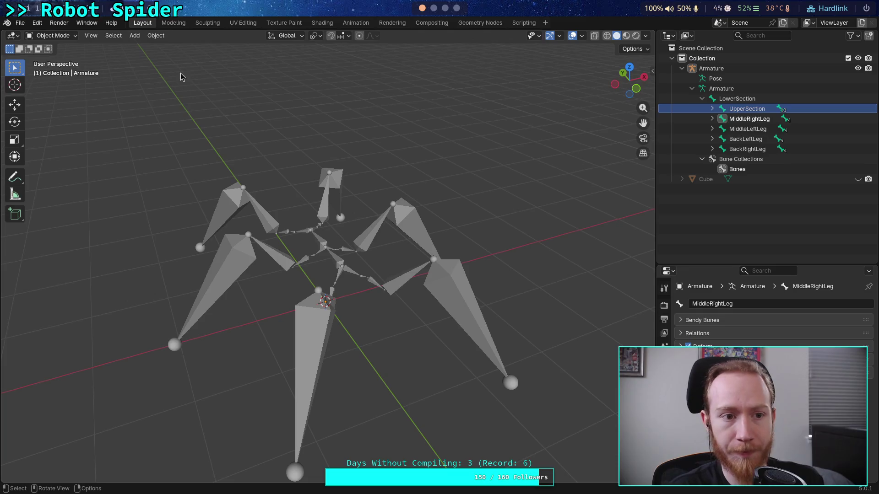
{"action": "left_click", "coordinate": [21, 23]}
{"action": "left_click", "coordinate": [71, 238]}
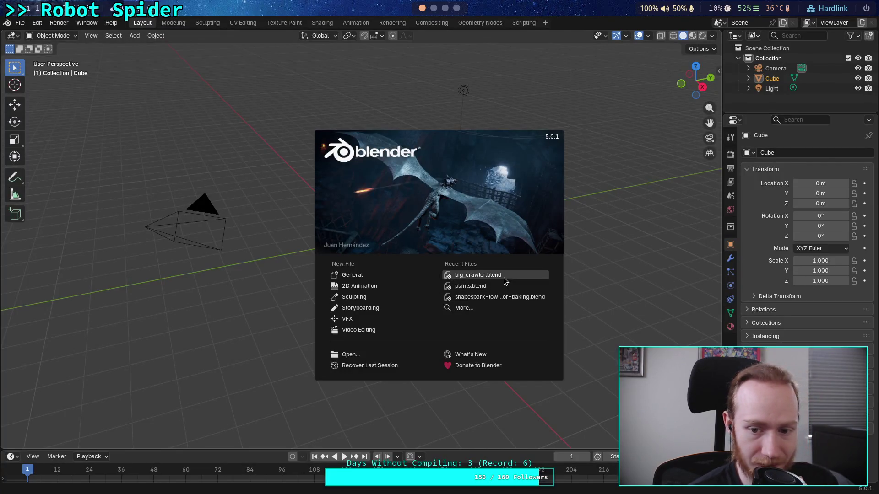
- Reopen big_crawler.blend, switch to Object Mode and select the spider armature
{"action": "left_click", "coordinate": [503, 276]}
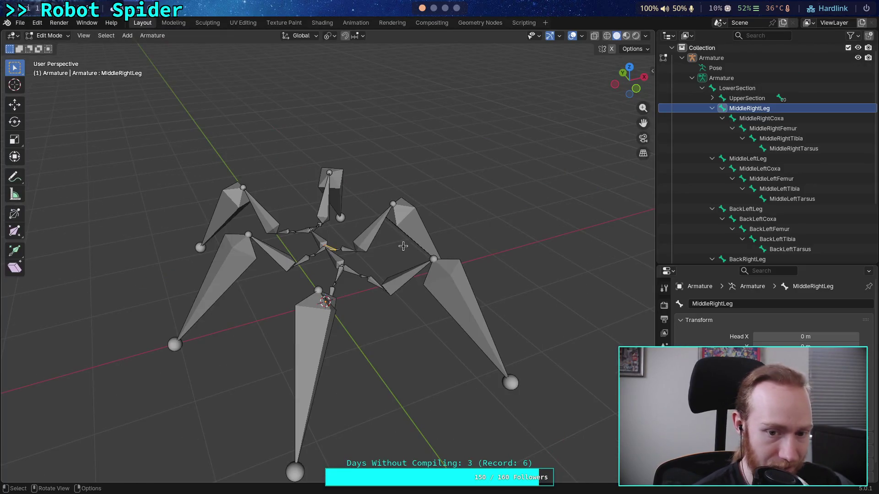
{"action": "key", "text": "Tab"}
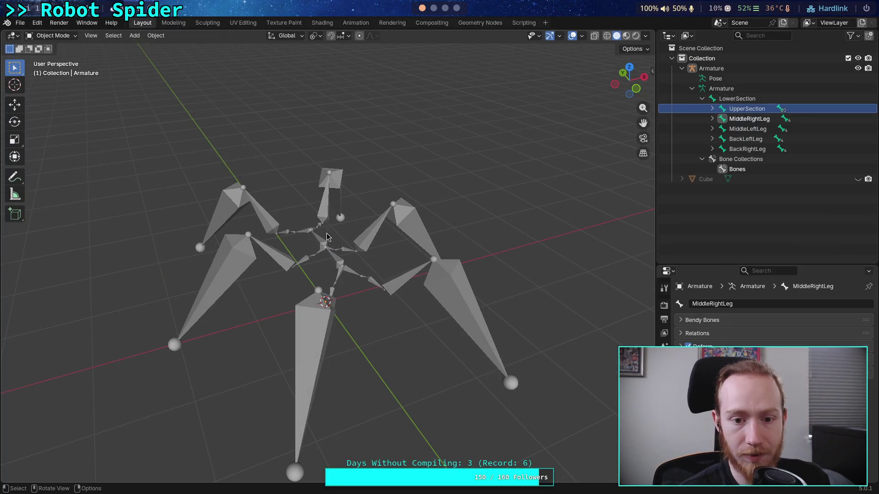
{"action": "left_click", "coordinate": [326, 237]}
- Export big_crawler.glb as glTF 2.0 with Selected Objects unchecked so visible objects are included
{"action": "left_click", "coordinate": [21, 23]}
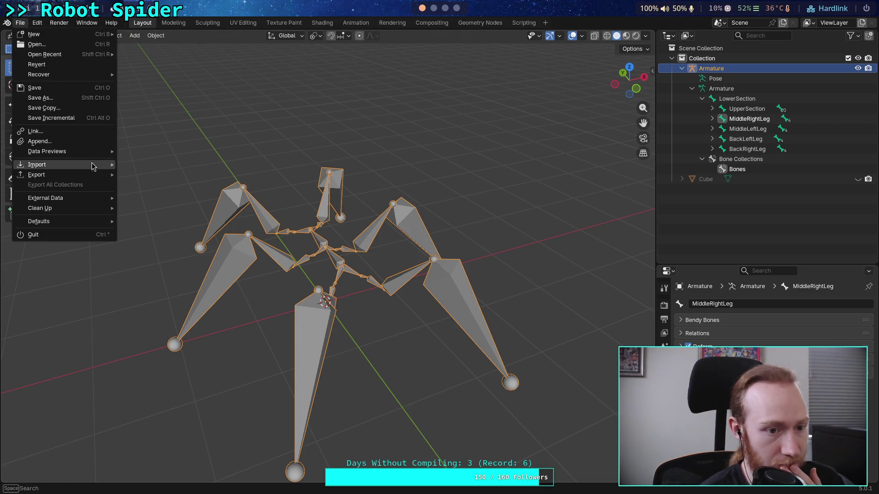
{"action": "mouse_move", "coordinate": [101, 182]}
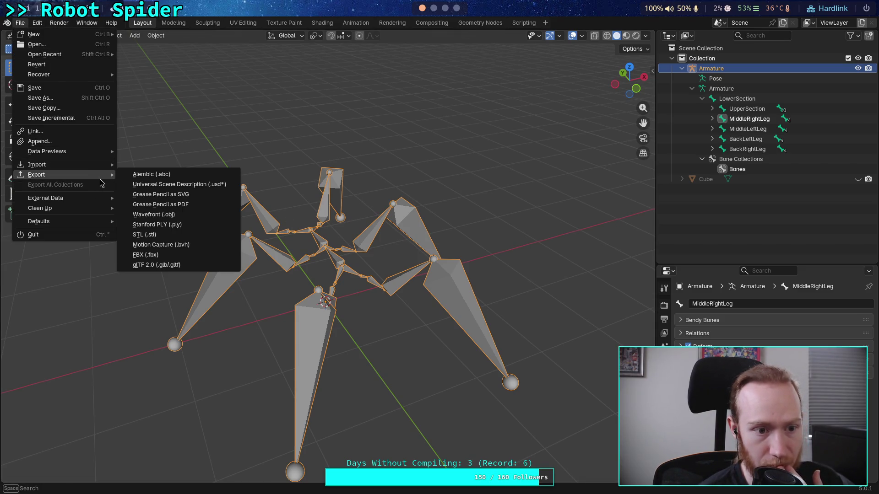
{"action": "left_click", "coordinate": [163, 265]}
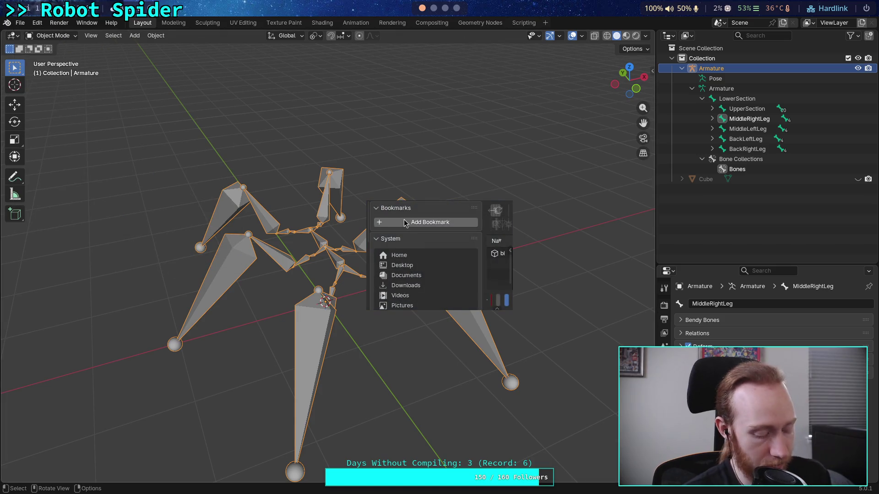
{"action": "left_click", "coordinate": [538, 146]}
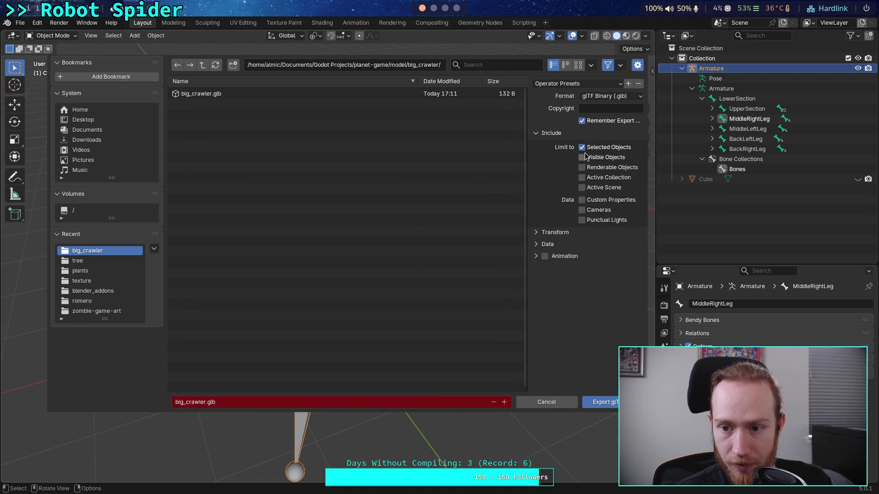
{"action": "left_click", "coordinate": [582, 149]}
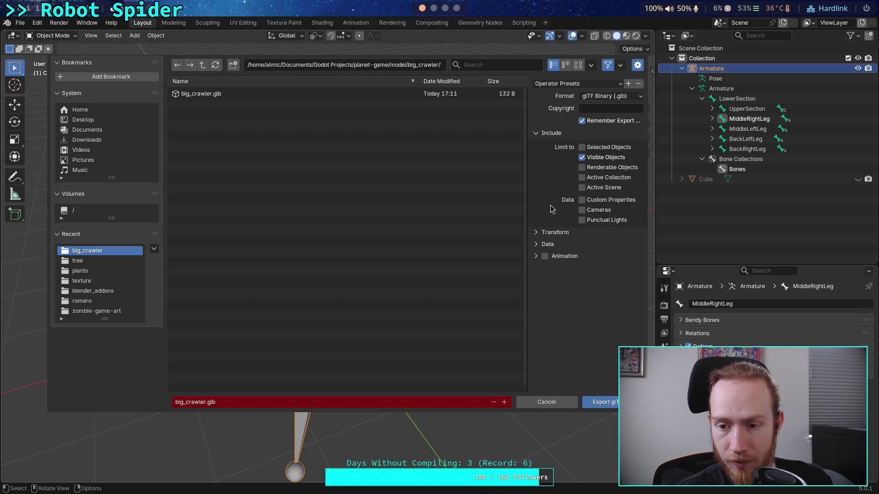
{"action": "left_click_drag", "start_coordinate": [536, 259], "coordinate": [537, 247]}
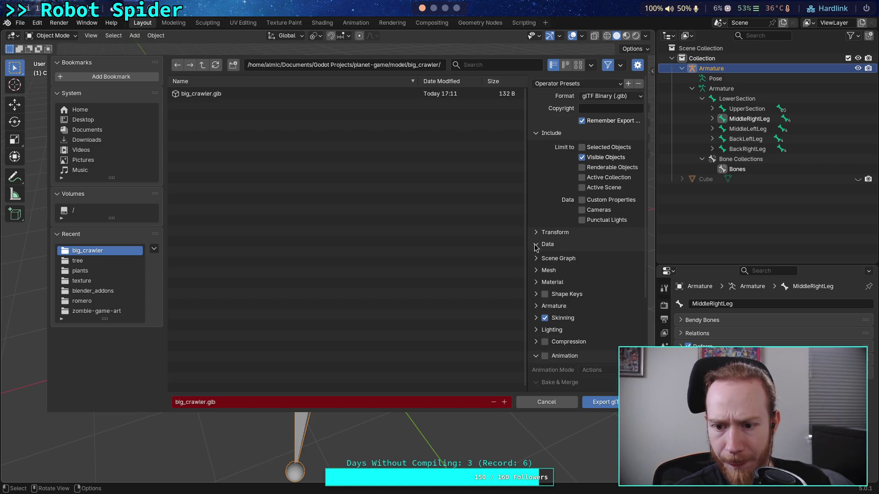
{"action": "left_click", "coordinate": [536, 355]}
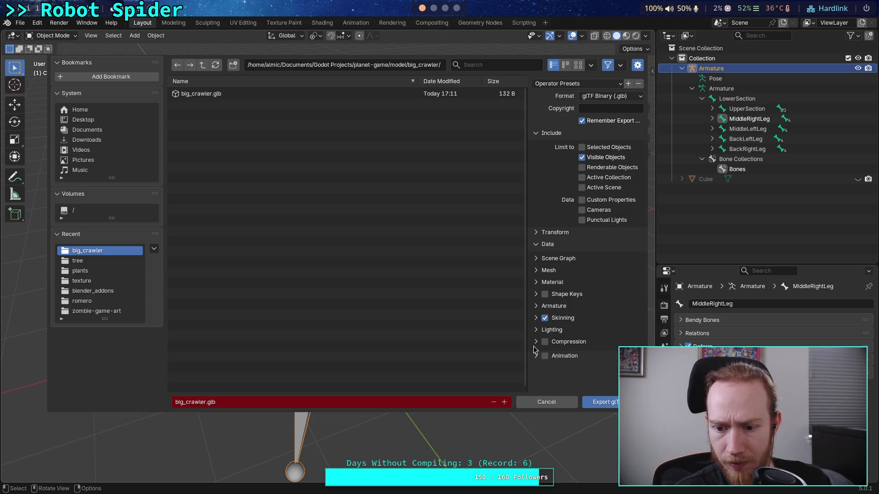
{"action": "left_click", "coordinate": [534, 308]}
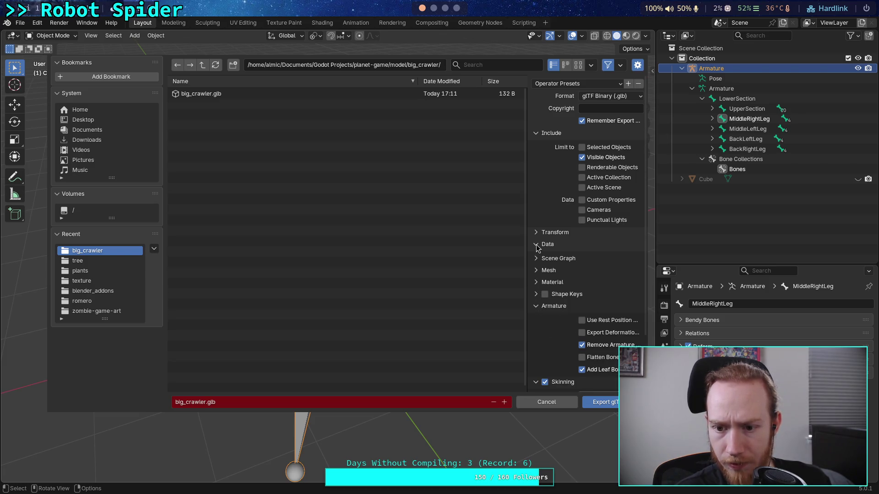
{"action": "left_click", "coordinate": [536, 233]}
{"action": "left_click", "coordinate": [602, 401]}
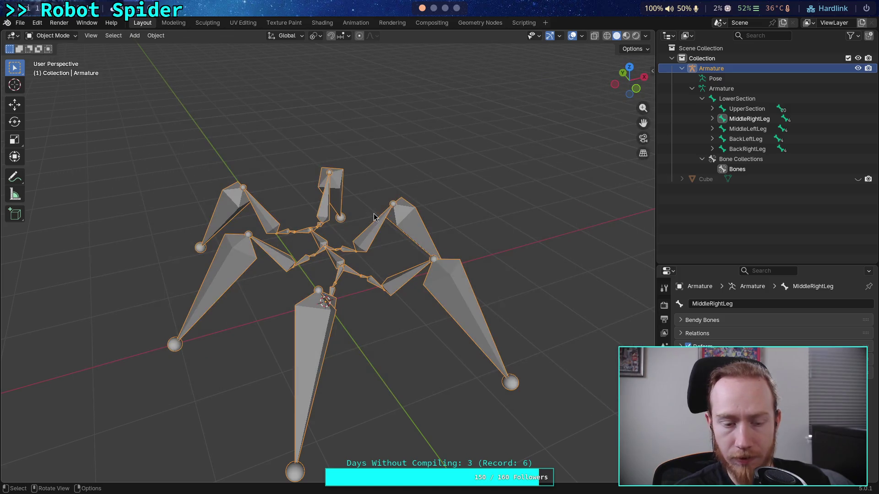
- Quit Blender, saving big_crawler.blend at the prompt
{"action": "left_click", "coordinate": [20, 23]}
{"action": "left_click", "coordinate": [25, 233]}
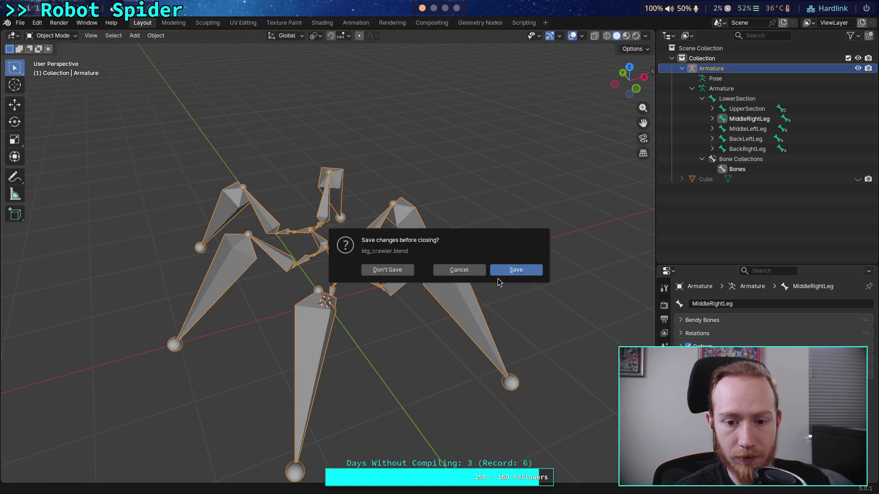
{"action": "left_click", "coordinate": [502, 270]}
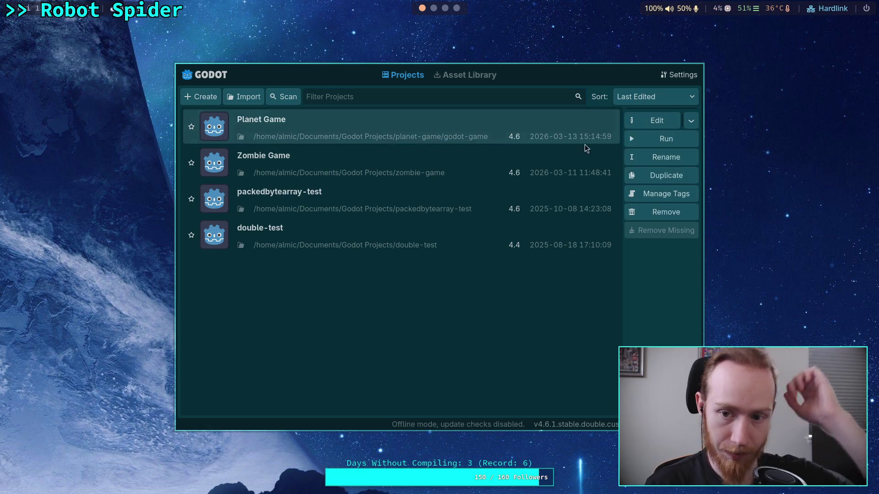
- Open the Planet Game project and show the spider_bot scene tree
{"action": "left_click", "coordinate": [664, 125]}
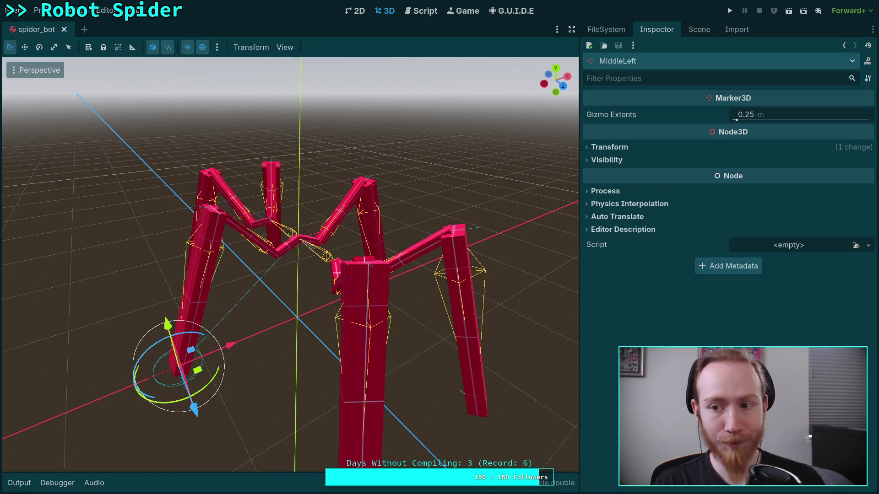
{"action": "left_click", "coordinate": [699, 29]}
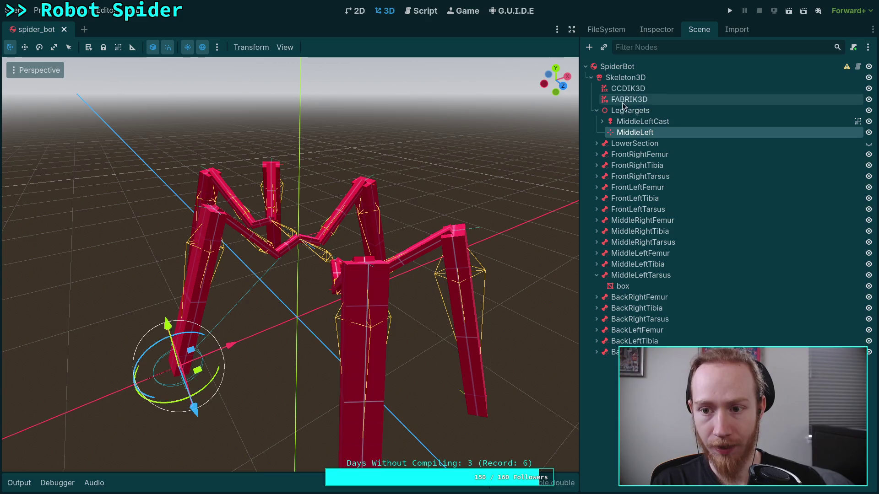
- Open big_crawler.glb's Advanced Import Settings, inspect its Skeleton3D preview, and reimport the model
{"action": "left_click", "coordinate": [633, 79]}
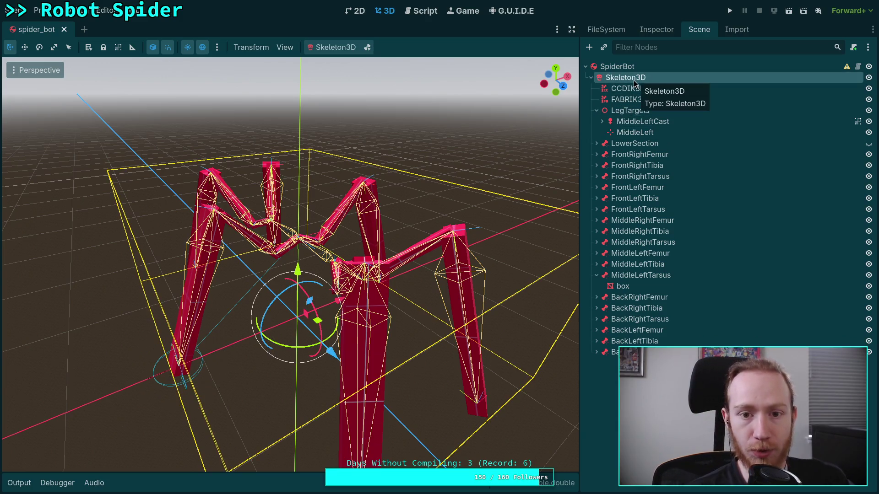
{"action": "left_click", "coordinate": [623, 68]}
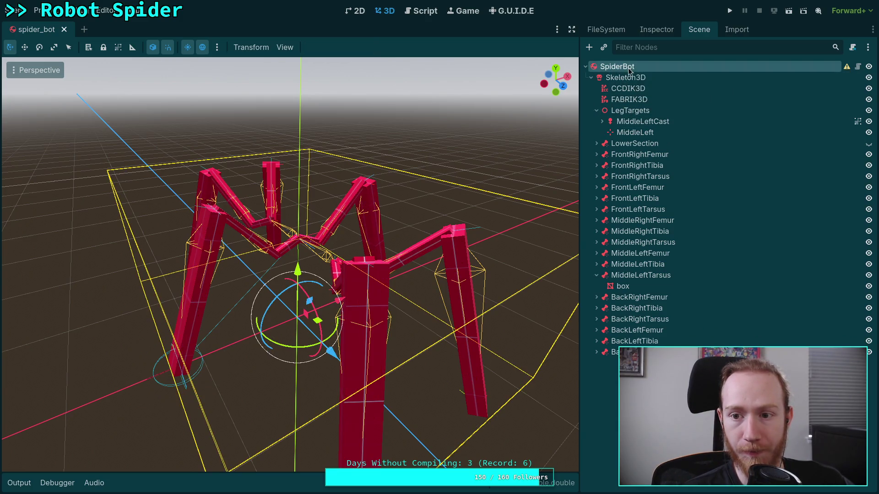
{"action": "left_click", "coordinate": [659, 29]}
{"action": "left_click", "coordinate": [621, 33]}
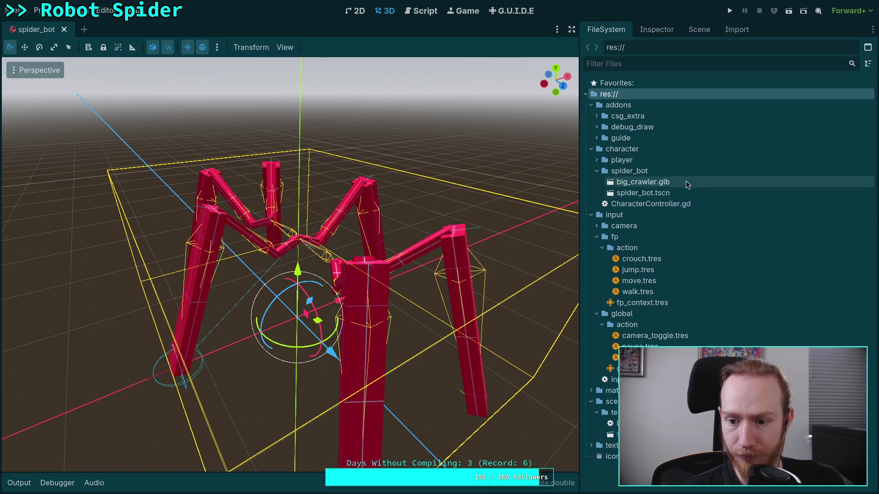
{"action": "double_click", "coordinate": [684, 182]}
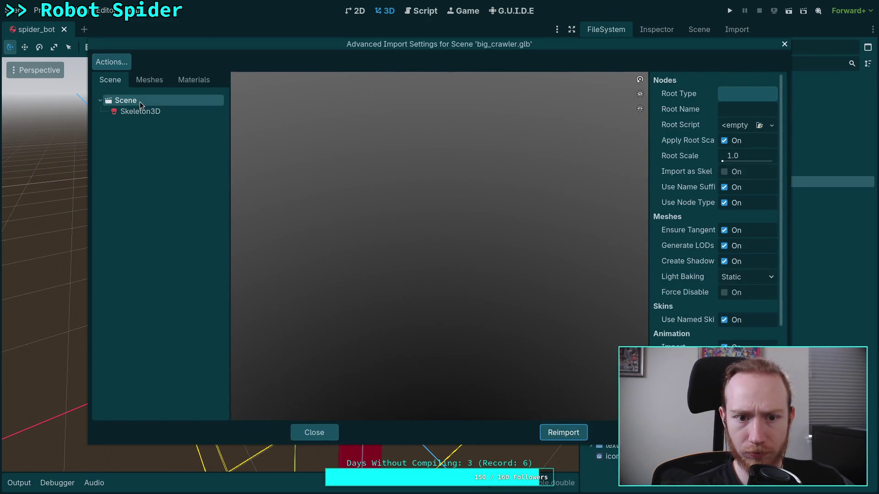
{"action": "left_click", "coordinate": [142, 112]}
{"action": "mouse_move", "coordinate": [451, 262]}
{"action": "left_mouse_down"}
{"action": "mouse_move", "coordinate": [451, 243]}
{"action": "mouse_move", "coordinate": [450, 258]}
{"action": "mouse_move", "coordinate": [450, 245]}
{"action": "mouse_move", "coordinate": [439, 244]}
{"action": "left_mouse_up"}
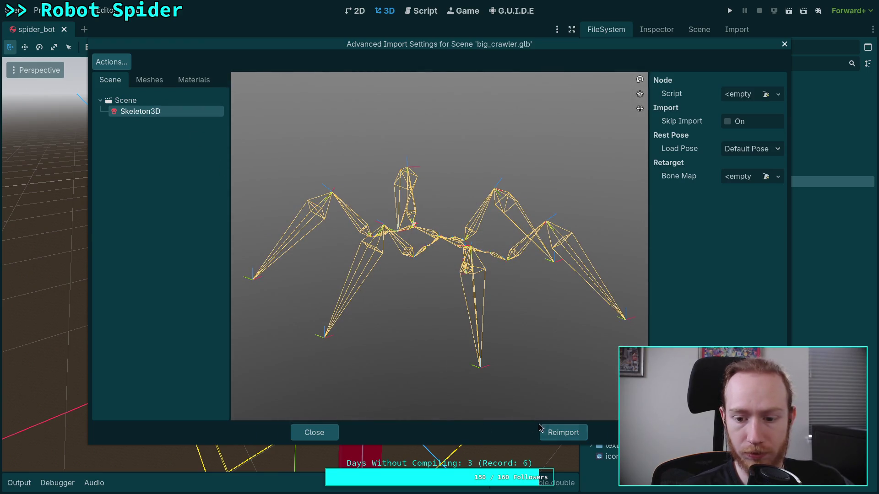
{"action": "left_click", "coordinate": [562, 433]}
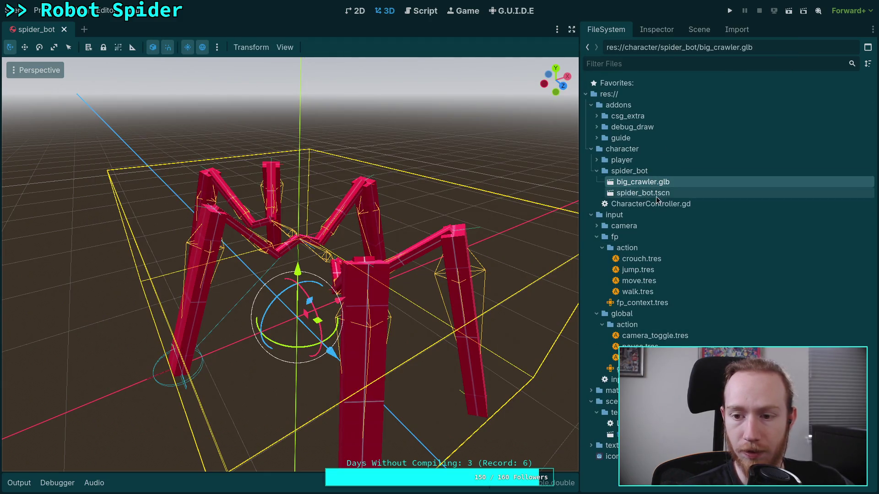
{"action": "left_click", "coordinate": [657, 30]}
- Instantiate big_crawler.glb as a child scene under SpiderBot
{"action": "left_click", "coordinate": [698, 29]}
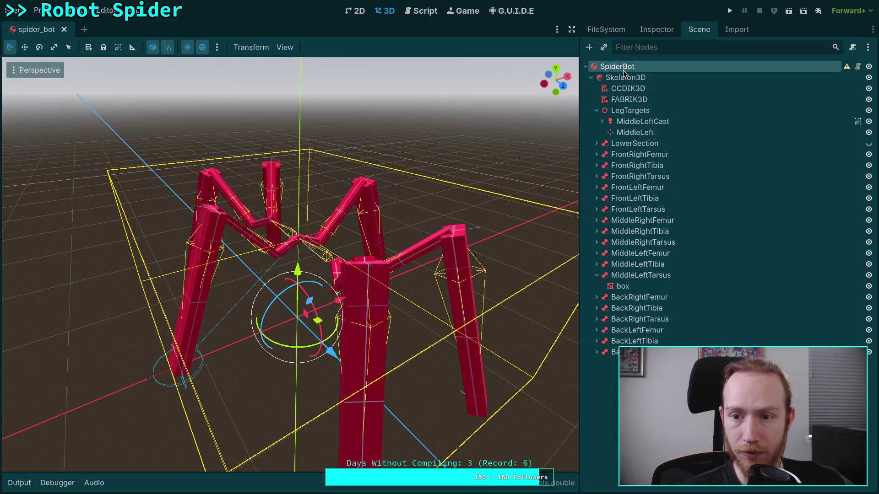
{"action": "left_click", "coordinate": [625, 76]}
{"action": "left_click", "coordinate": [632, 68]}
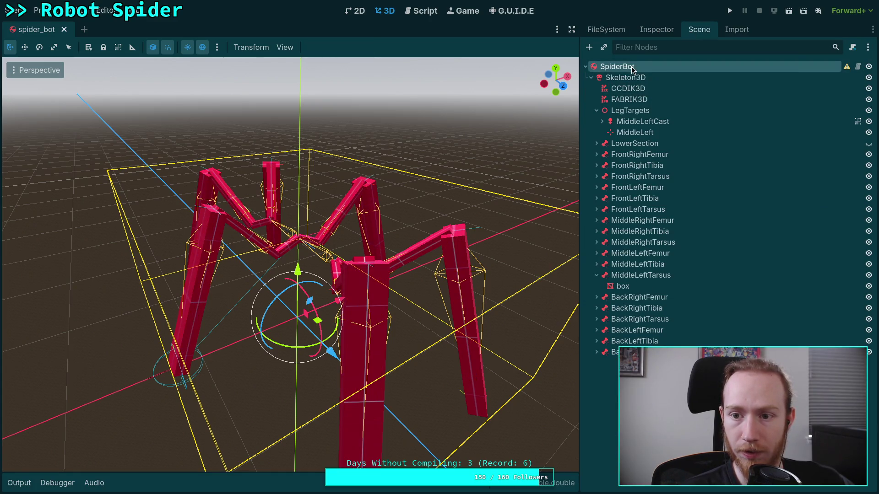
{"action": "right_click", "coordinate": [632, 69]}
{"action": "left_click", "coordinate": [669, 105]}
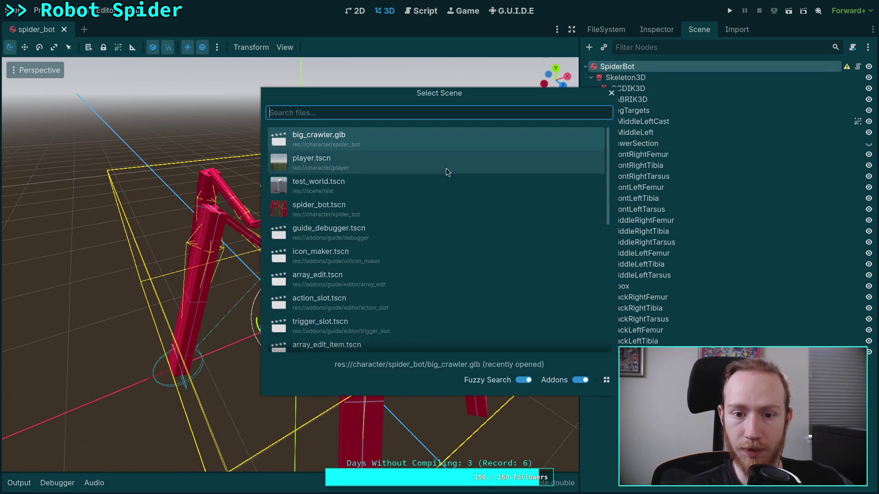
{"action": "double_click", "coordinate": [351, 136]}
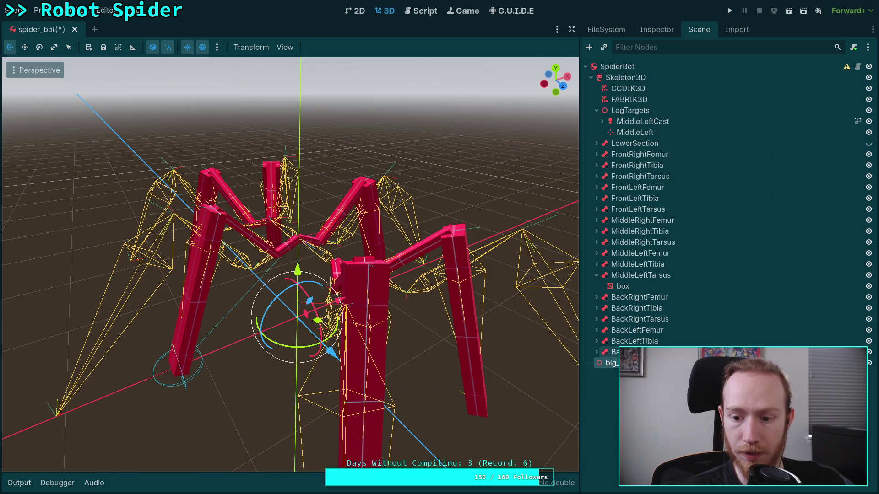
- Enable Editable Children on big_crawler and drag its inner Skeleton3D directly under SpiderBot
{"action": "right_click", "coordinate": [612, 364]}
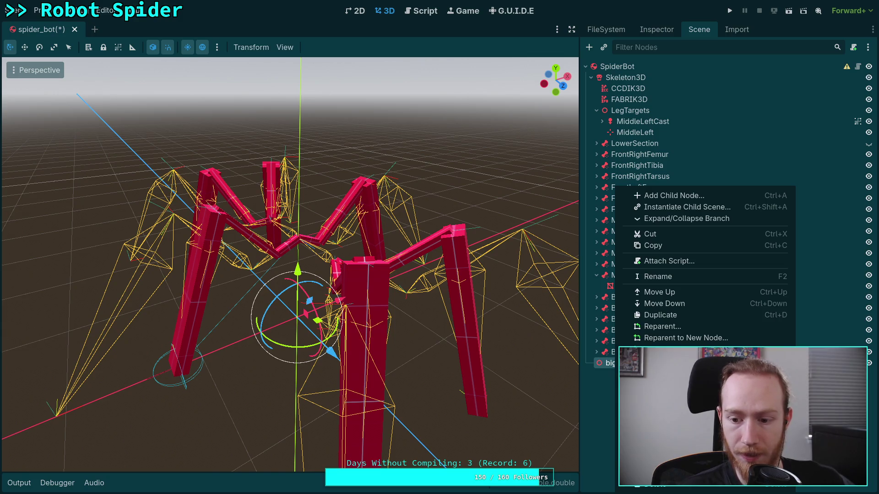
{"action": "left_click", "coordinate": [672, 412]}
{"action": "left_click", "coordinate": [624, 374]}
{"action": "right_click", "coordinate": [625, 374]}
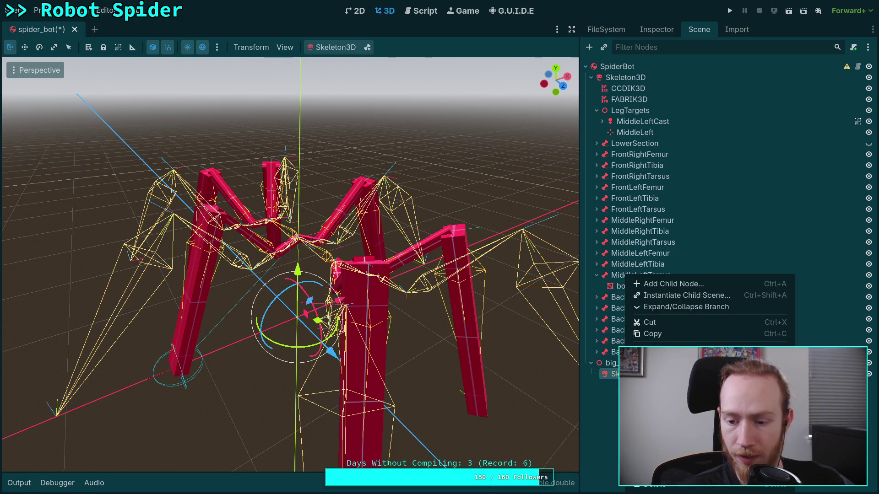
{"action": "left_click", "coordinate": [613, 362]}
{"action": "double_click", "coordinate": [613, 363]}
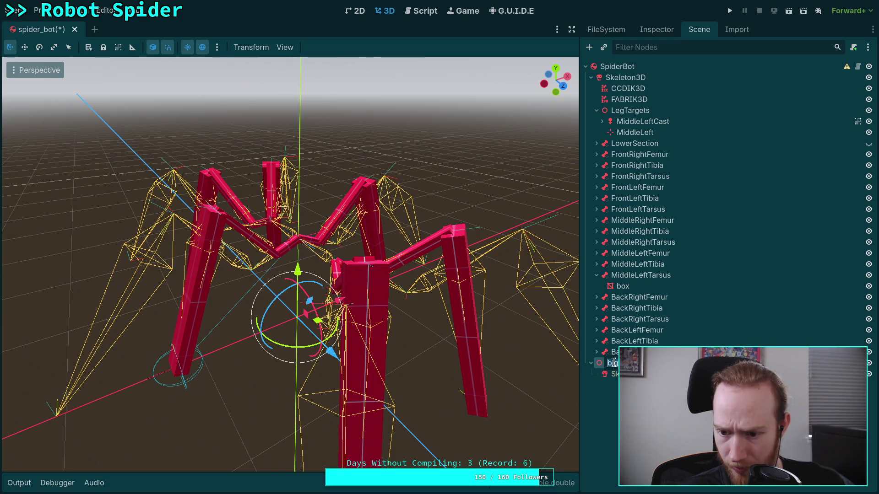
{"action": "right_click", "coordinate": [602, 364]}
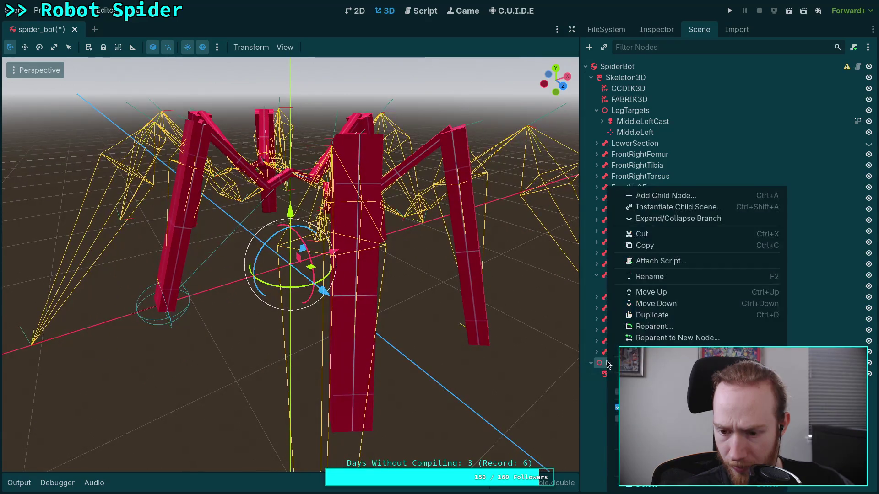
{"action": "left_click", "coordinate": [602, 368]}
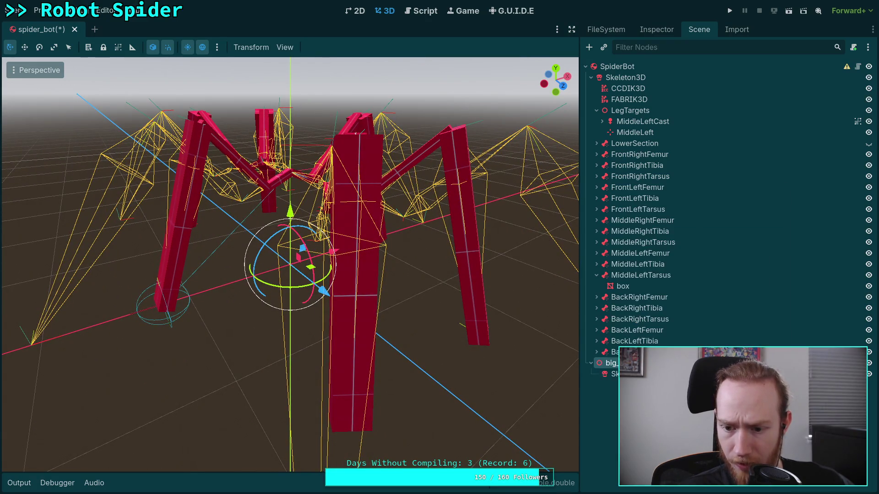
{"action": "left_click", "coordinate": [608, 374]}
{"action": "left_click_drag", "start_coordinate": [609, 374], "coordinate": [621, 77]}
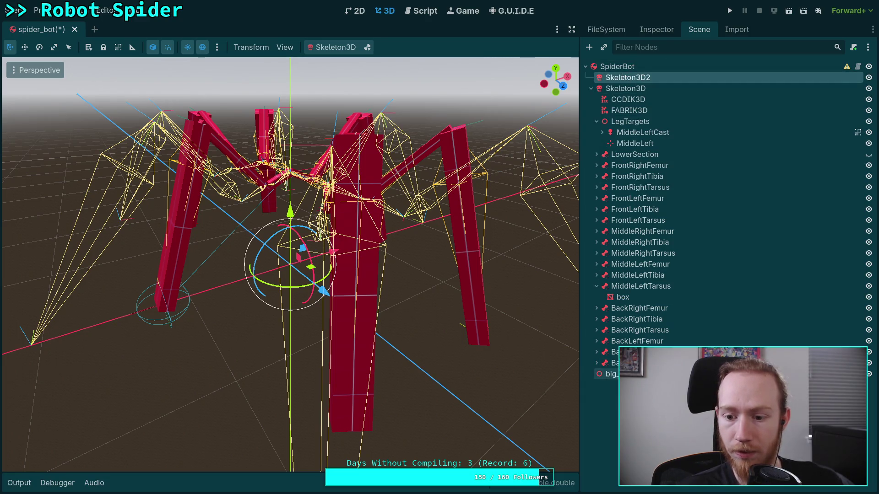
- Delete the big_crawler node and move CCDIK3D through the last leg part into Skeleton3D2
{"action": "key", "text": "Delete"}
{"action": "key", "text": "Return"}
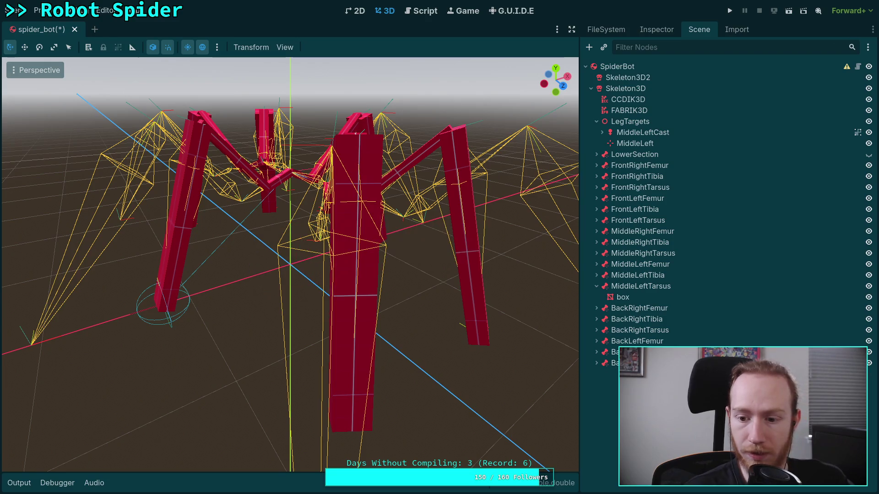
{"action": "left_click", "coordinate": [627, 100]}
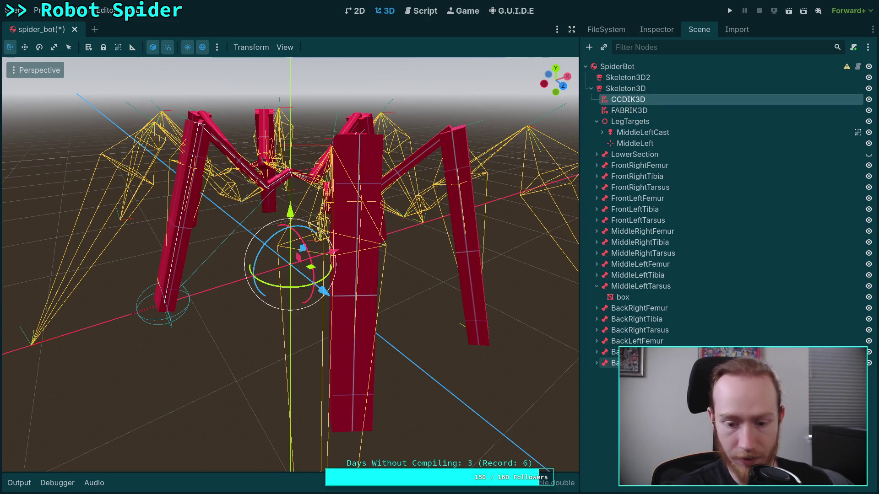
{"action": "left_click", "coordinate": [613, 363], "text": "shift"}
{"action": "left_click_drag", "start_coordinate": [622, 97], "coordinate": [627, 78]}
- Delete the old empty Skeleton3D and rename Skeleton3D2 to Skeleton3D
{"action": "left_click", "coordinate": [609, 363]}
{"action": "key", "text": "Delete"}
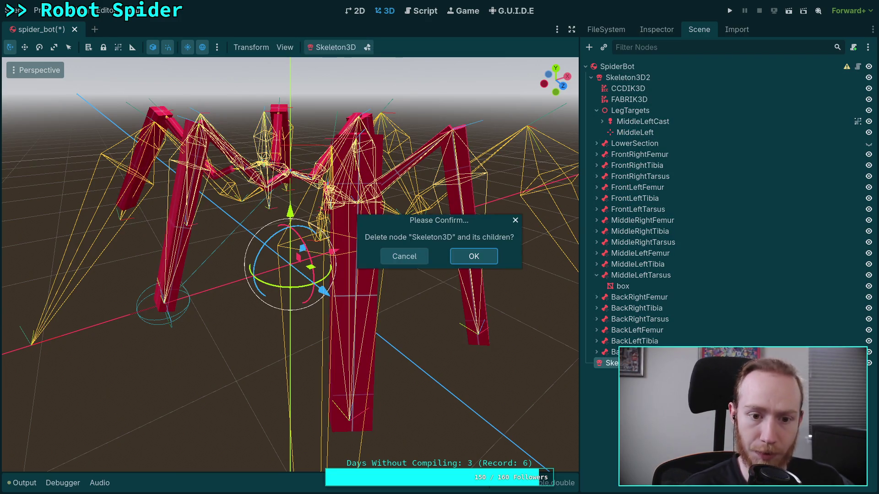
{"action": "left_click", "coordinate": [474, 256]}
{"action": "left_click", "coordinate": [637, 78]}
{"action": "double_click", "coordinate": [637, 79]}
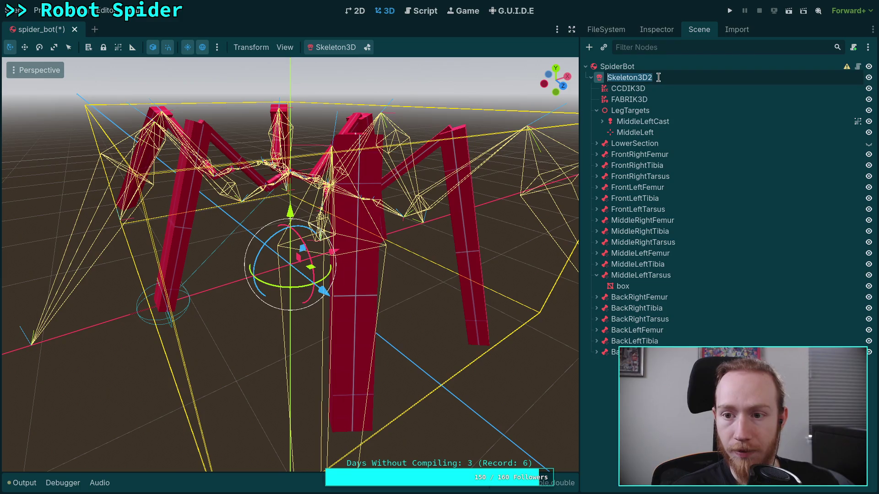
{"action": "left_click", "coordinate": [657, 78]}
{"action": "key", "text": "BackSpace"}
{"action": "key", "text": "Return"}
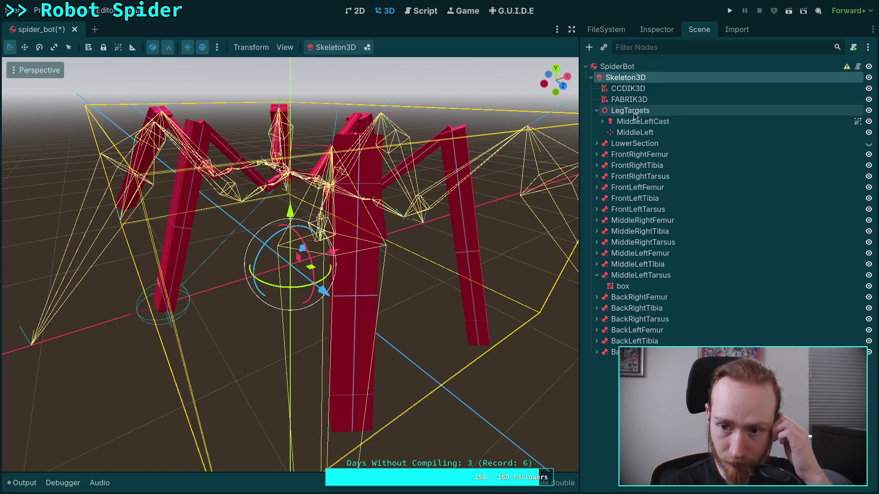
- Collapse the LegTargets and MiddleLeftTarsus branches and review the CCDIK3D modifier's properties
{"action": "left_click", "coordinate": [596, 110]}
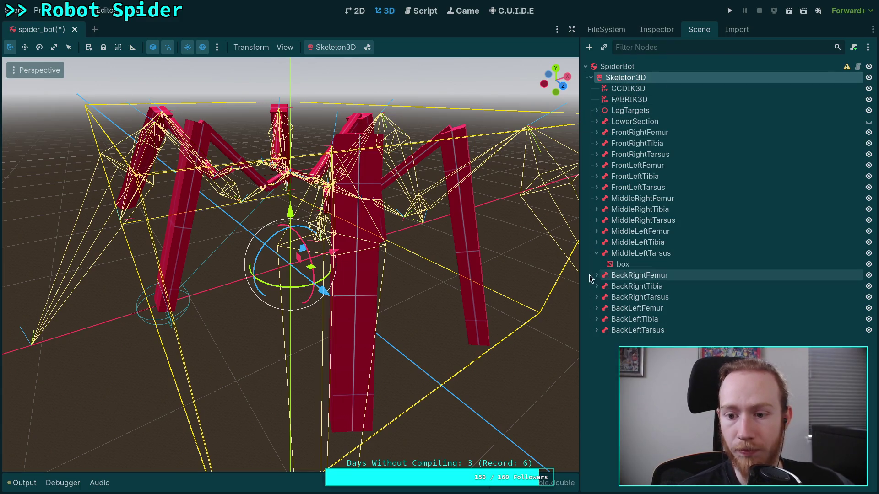
{"action": "left_click", "coordinate": [597, 253]}
{"action": "left_click", "coordinate": [643, 91]}
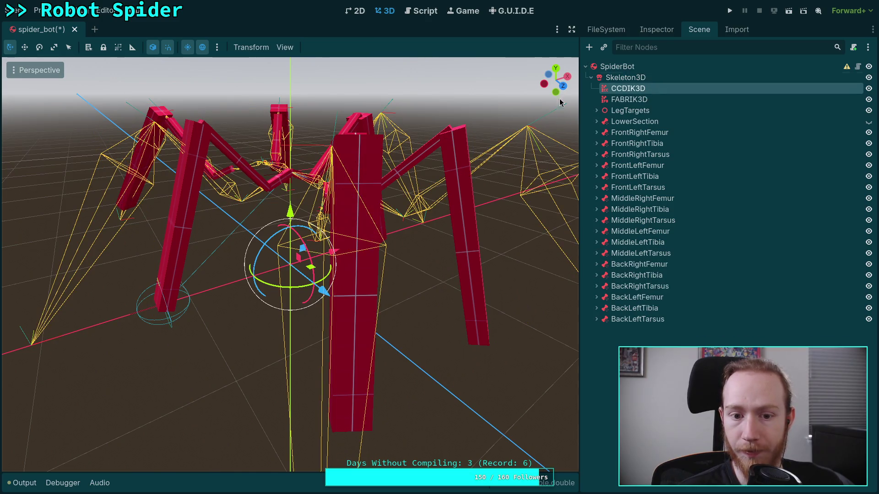
{"action": "scroll", "coordinate": [365, 200], "scroll_direction": "down", "scroll_amount": 3}
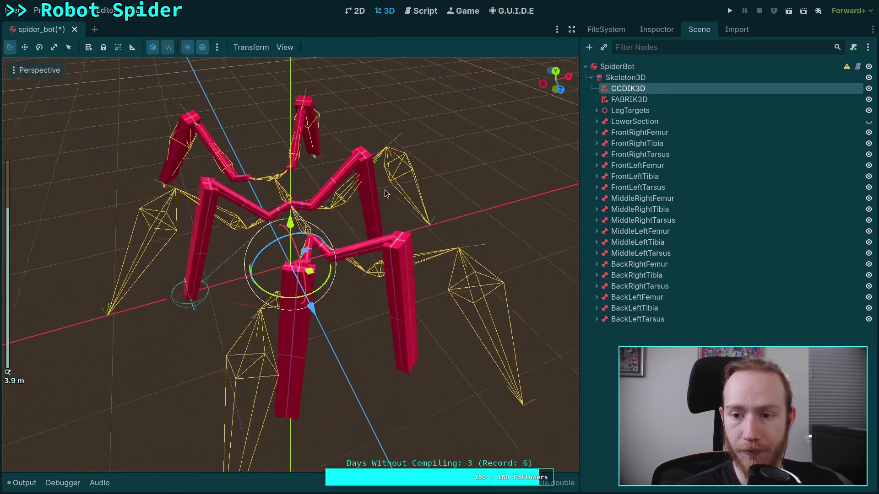
{"action": "left_click", "coordinate": [663, 31]}
{"action": "left_click", "coordinate": [693, 32]}
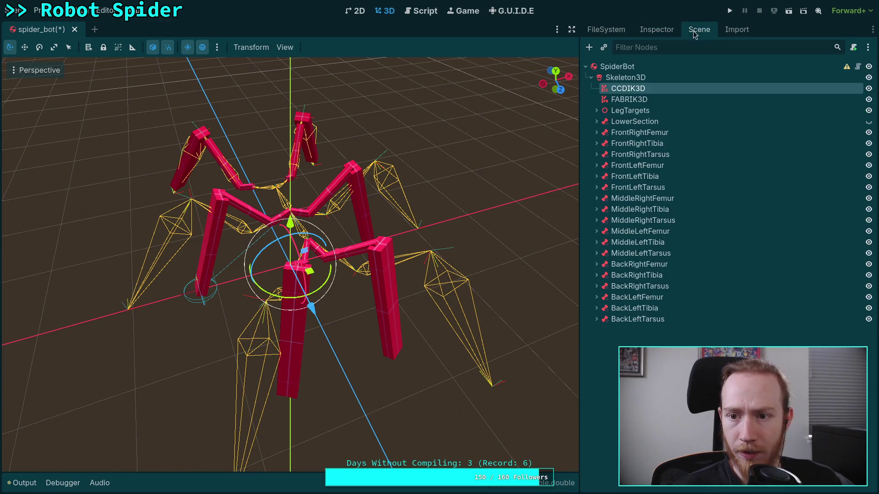
- Review the FABRIK3D modifier, then delete the node and confirm the deletion
{"action": "left_click", "coordinate": [632, 98]}
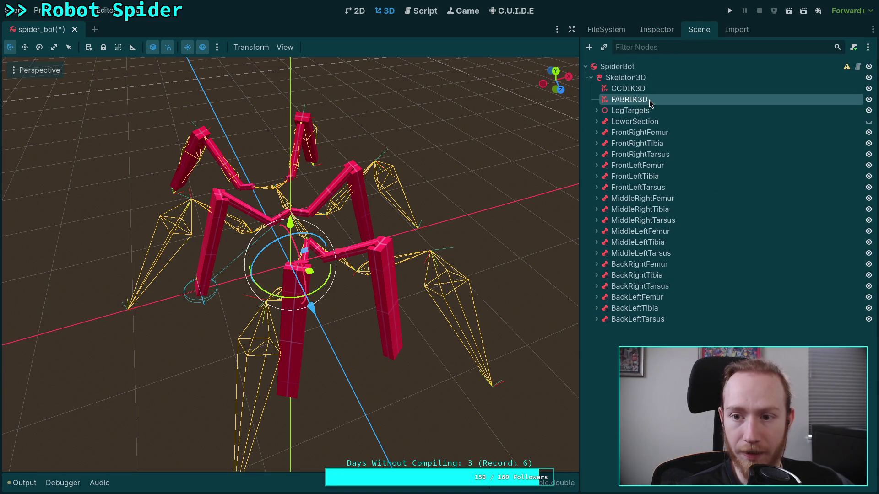
{"action": "left_click", "coordinate": [664, 32]}
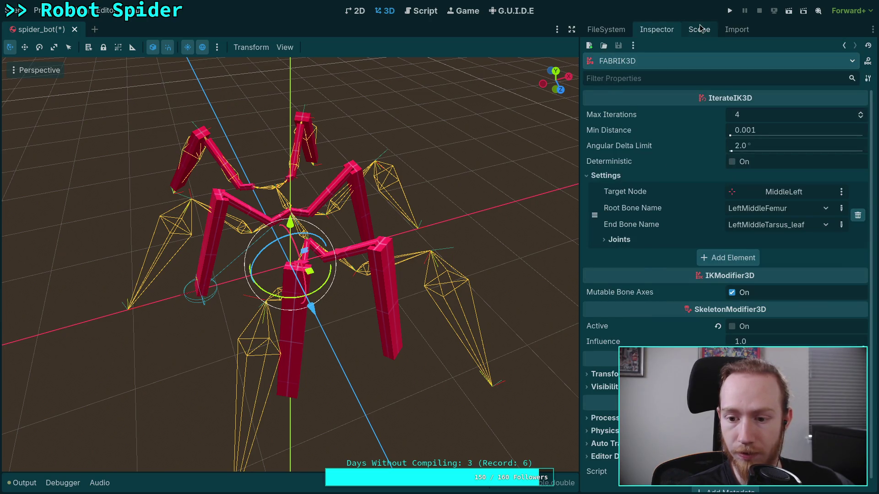
{"action": "left_click", "coordinate": [701, 28]}
{"action": "right_click", "coordinate": [649, 98]}
{"action": "key", "text": "Delete"}
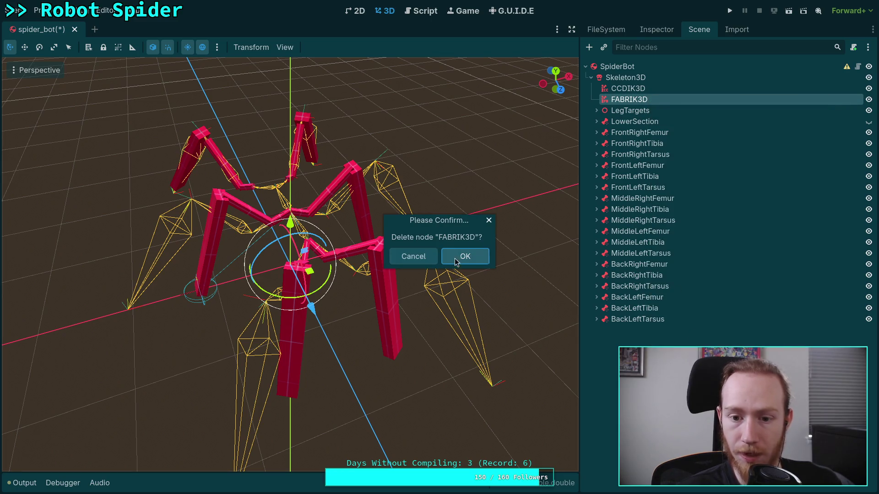
{"action": "left_click", "coordinate": [459, 257]}
{"action": "left_click", "coordinate": [623, 89]}
- Set the CCDIK3D chain's Root Bone to MiddleLeftCoxa and End Bone to MiddleLeftTarsus_leaf
{"action": "left_click", "coordinate": [661, 30]}
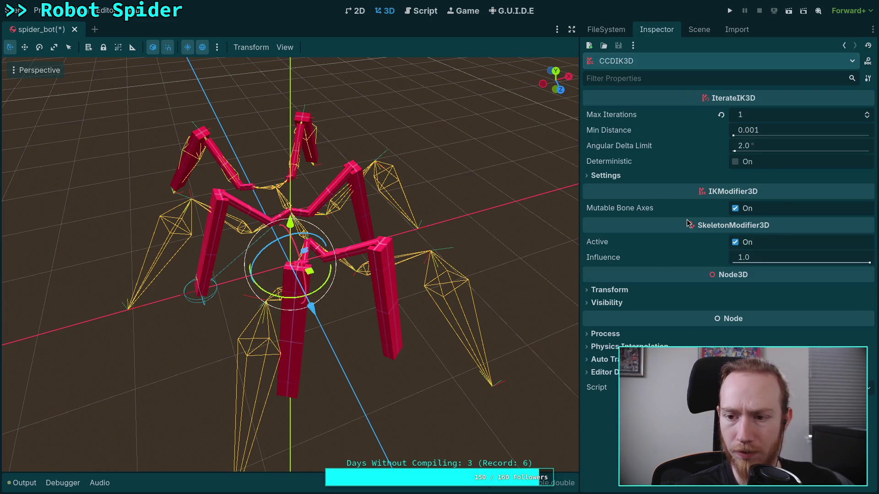
{"action": "left_click", "coordinate": [630, 176]}
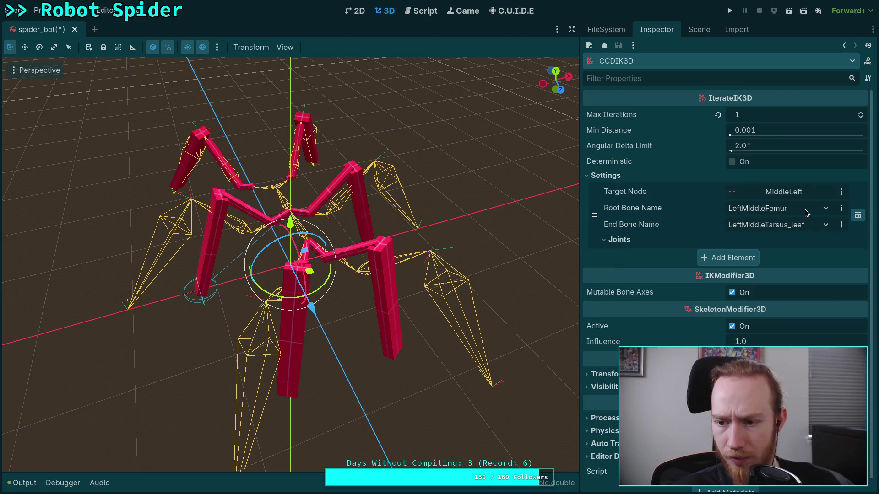
{"action": "left_click", "coordinate": [806, 213]}
{"action": "left_click", "coordinate": [648, 196]}
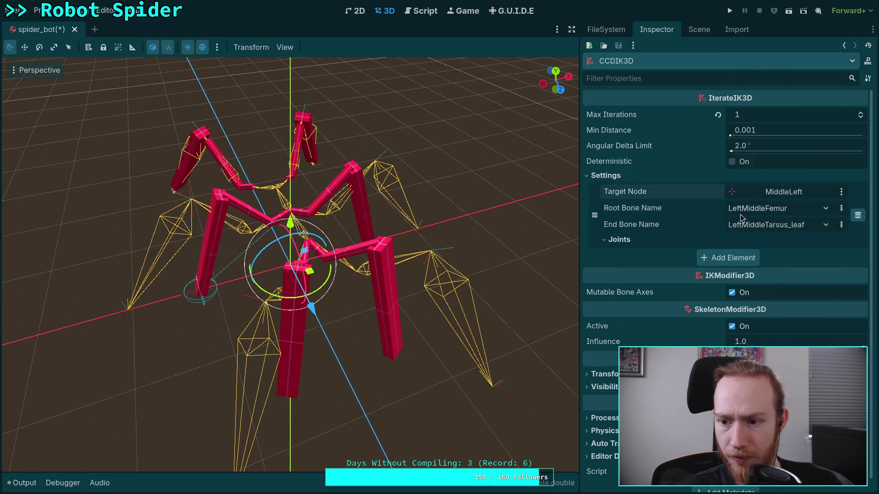
{"action": "left_click", "coordinate": [742, 215]}
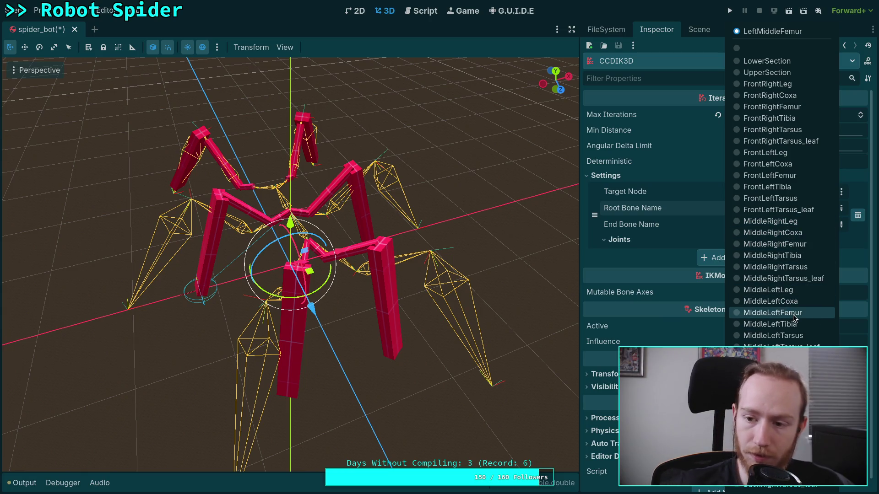
{"action": "left_click", "coordinate": [800, 299]}
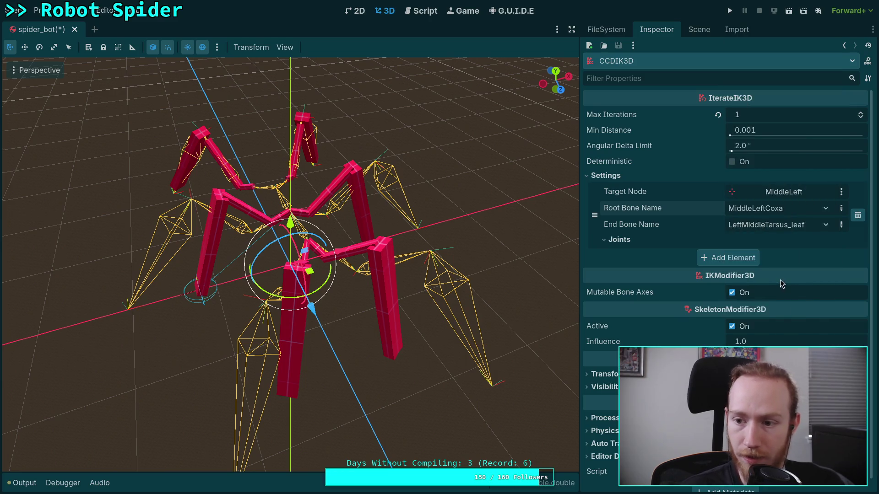
{"action": "left_click", "coordinate": [771, 231]}
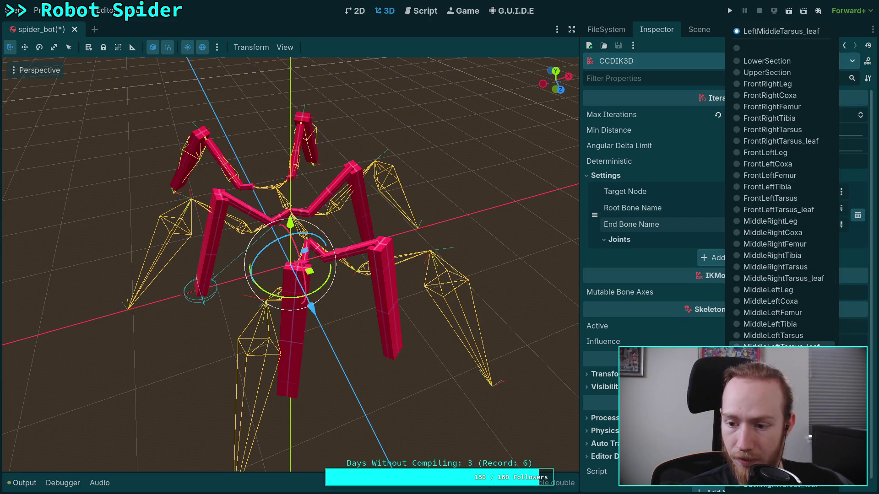
{"action": "left_click", "coordinate": [778, 346]}
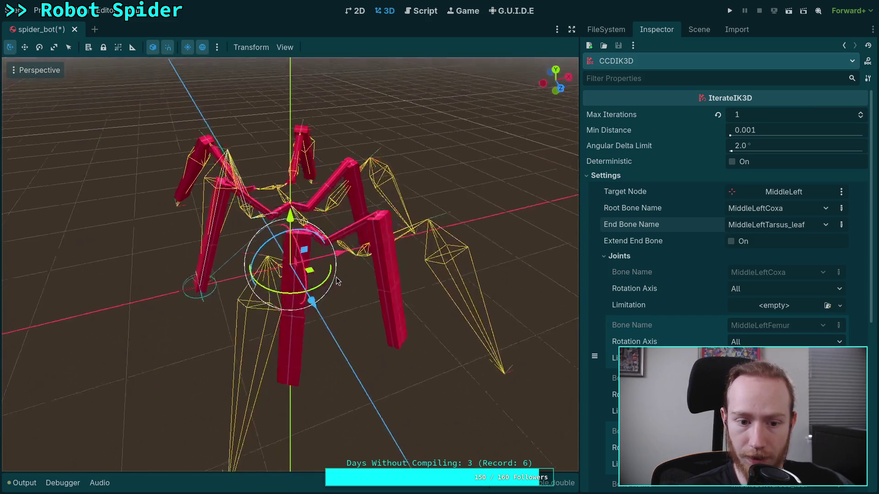
{"action": "mouse_move", "coordinate": [435, 296]}
{"action": "left_mouse_down"}
{"action": "mouse_move", "coordinate": [389, 304]}
{"action": "mouse_move", "coordinate": [395, 297]}
{"action": "left_mouse_up"}
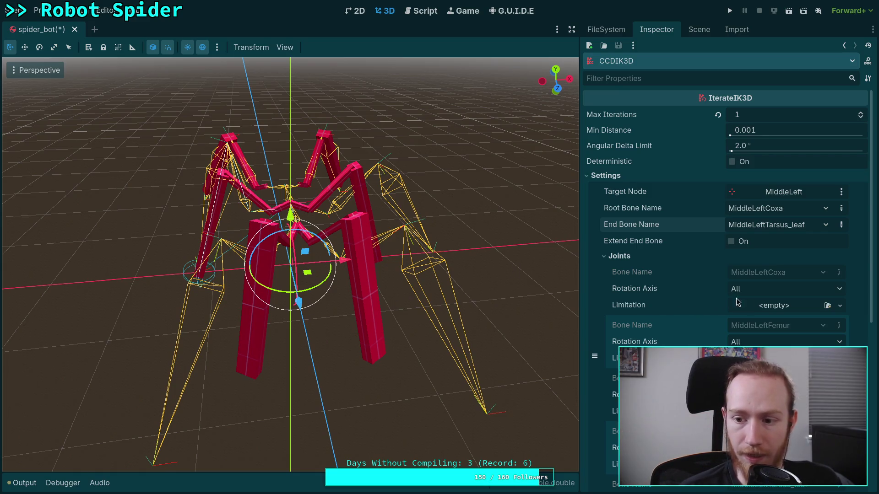
- Limit the MiddleLeftCoxa joint's rotation axis to Z and set MiddleLeftFemur's axis to Custom
{"action": "scroll", "coordinate": [764, 306], "scroll_direction": "down", "scroll_amount": 2}
{"action": "left_click", "coordinate": [787, 239]}
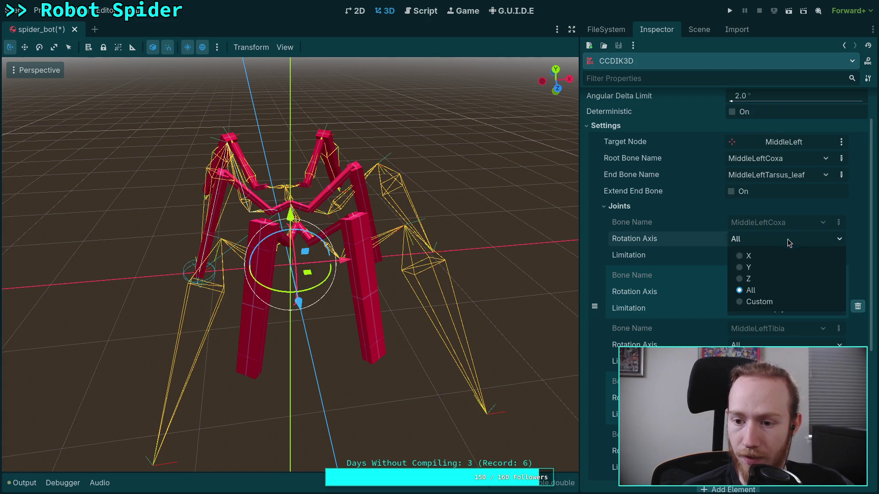
{"action": "left_click", "coordinate": [754, 278]}
{"action": "left_click", "coordinate": [795, 293]}
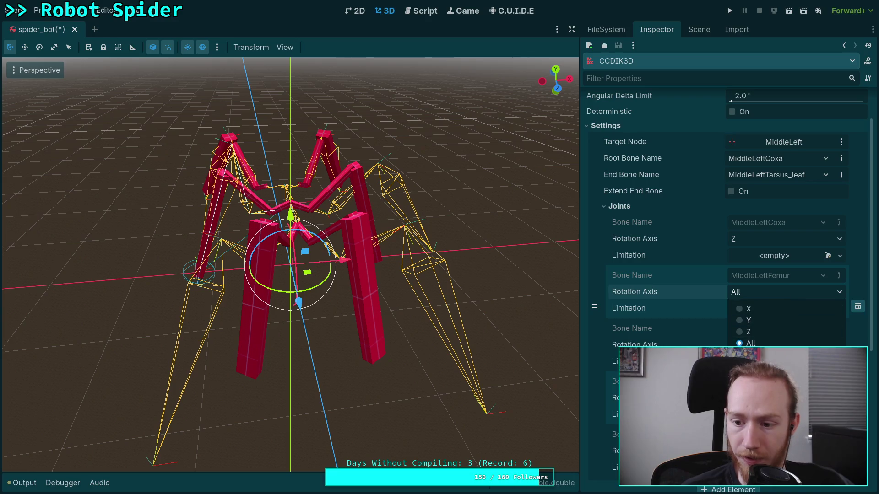
{"action": "left_click", "coordinate": [755, 354]}
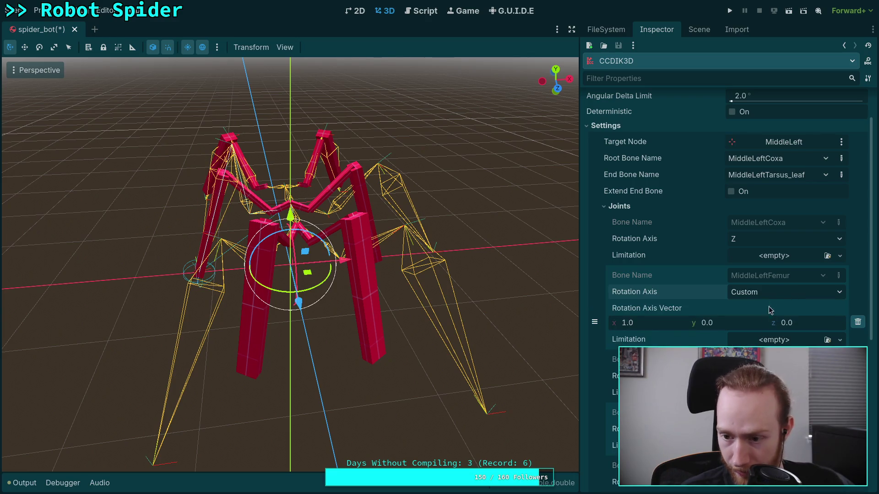
- Set the femur's custom axis x component to 0.0 and open the Output log
{"action": "scroll", "coordinate": [666, 332], "scroll_direction": "down", "scroll_amount": 3}
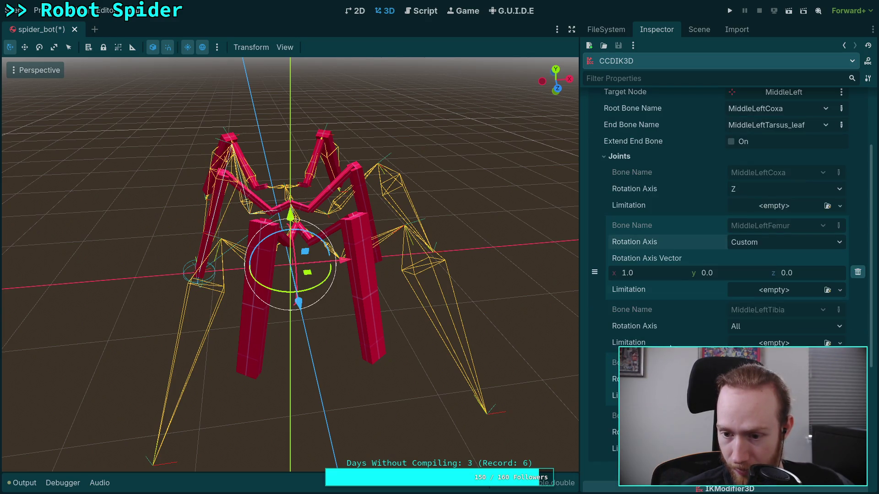
{"action": "left_click", "coordinate": [652, 274]}
{"action": "type", "text": "0"}
{"action": "key", "text": "Return"}
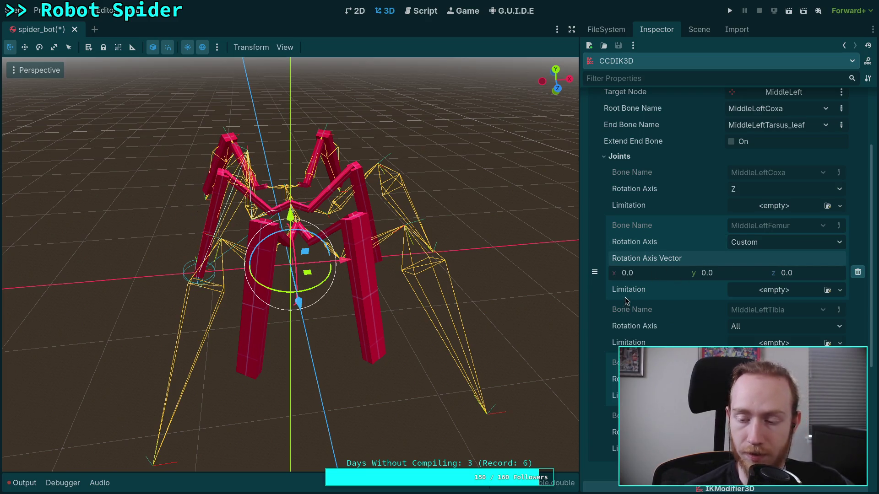
{"action": "left_click", "coordinate": [772, 243]}
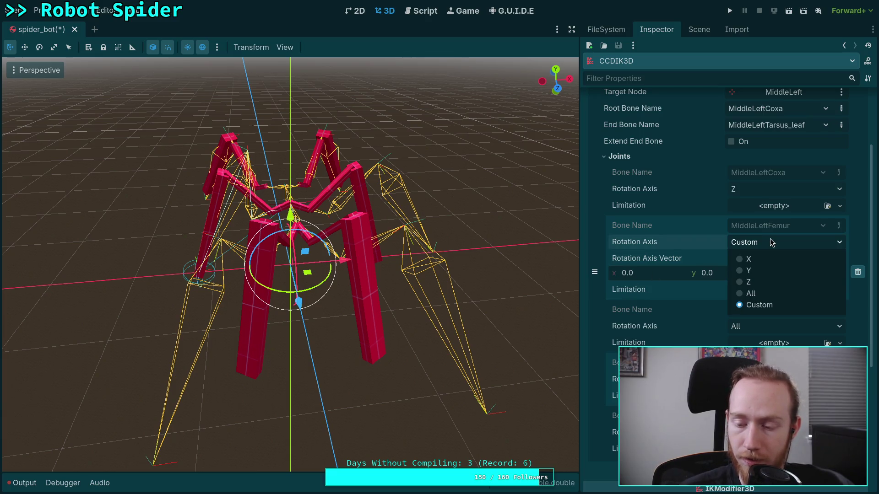
{"action": "left_click", "coordinate": [772, 243]}
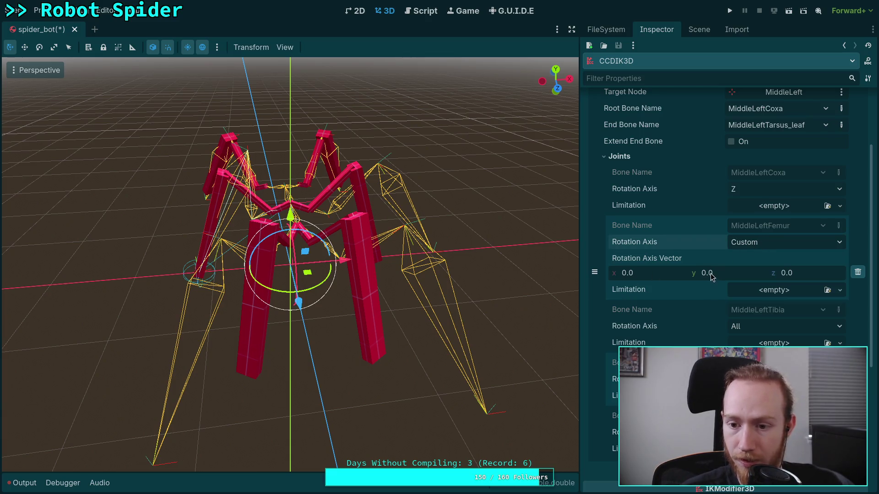
{"action": "left_click", "coordinate": [23, 483]}
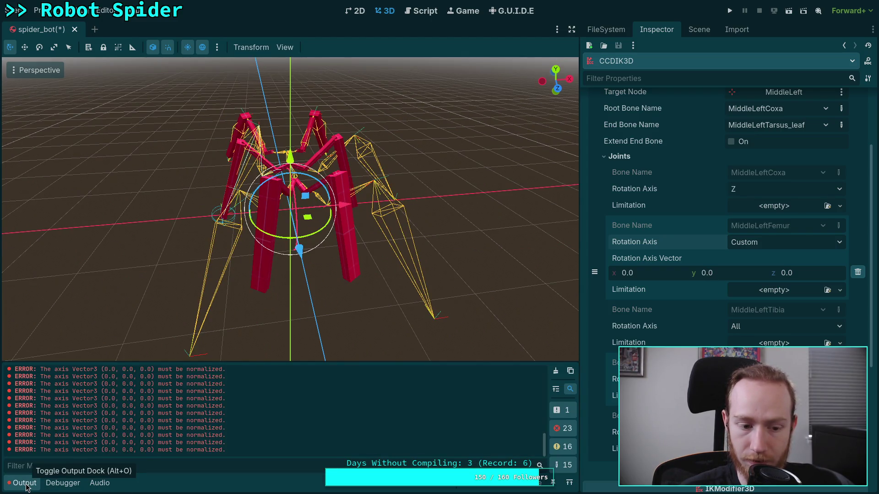
- Set the tibia and tarsus joints to rotate about X and give the femur a 0° JointLimitationCone3D
{"action": "left_click", "coordinate": [555, 370]}
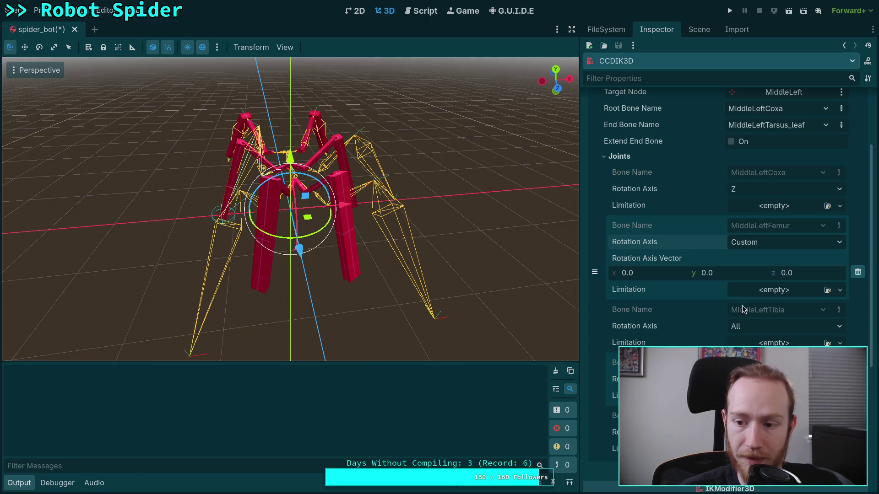
{"action": "left_click", "coordinate": [770, 328]}
{"action": "left_click", "coordinate": [757, 344]}
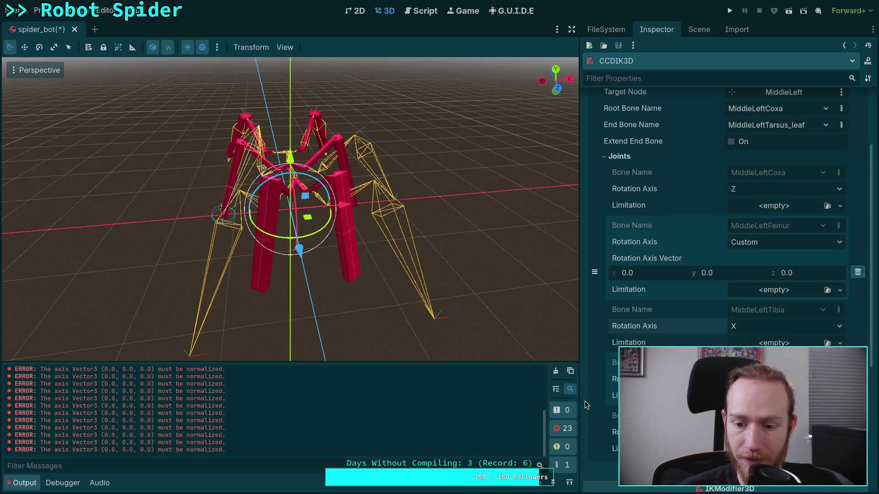
{"action": "left_click", "coordinate": [787, 245]}
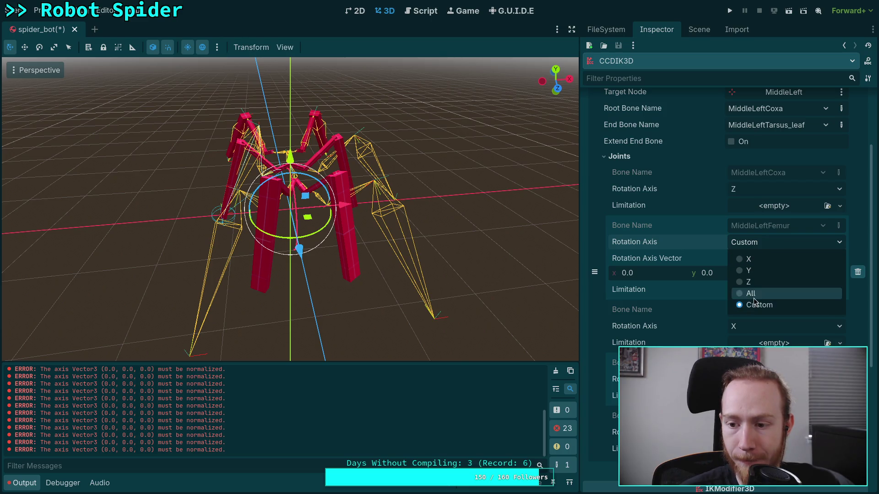
{"action": "left_click", "coordinate": [753, 297]}
{"action": "left_click", "coordinate": [776, 257]}
{"action": "left_click", "coordinate": [778, 286]}
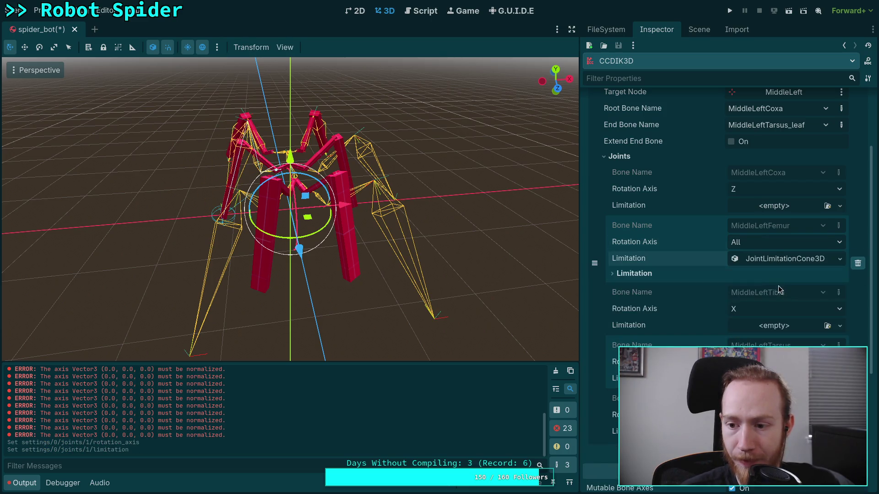
{"action": "left_click", "coordinate": [792, 259]}
{"action": "left_click_drag", "start_coordinate": [761, 277], "coordinate": [637, 274]}
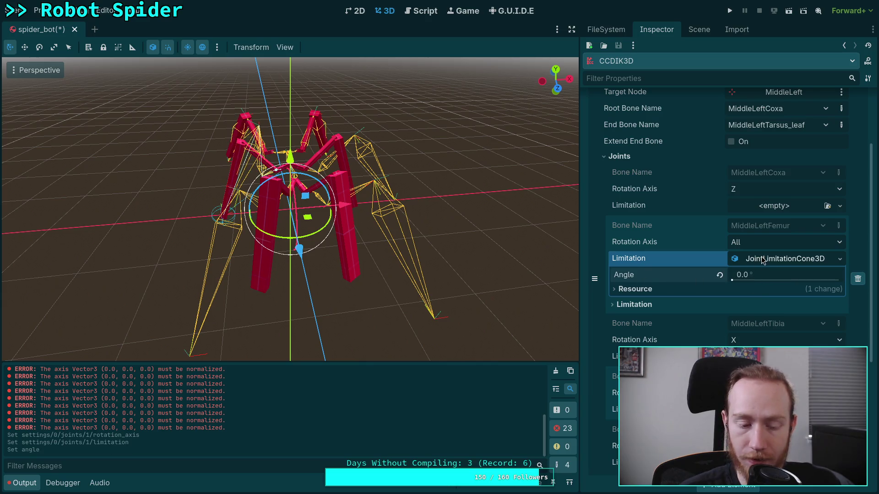
{"action": "left_click", "coordinate": [778, 259]}
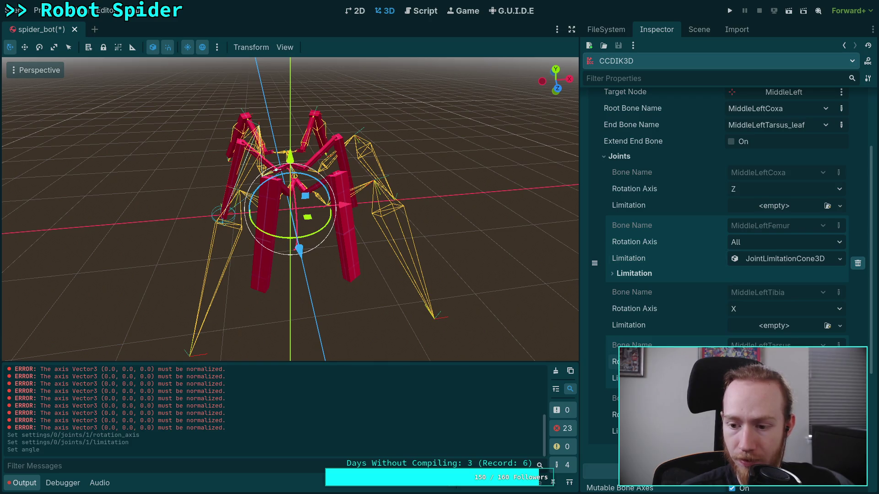
{"action": "left_click", "coordinate": [755, 366]}
- Clear the output log and limit the MiddleLeftFemur joint's rotation axis to X
{"action": "left_click_drag", "start_coordinate": [461, 289], "coordinate": [397, 264]}
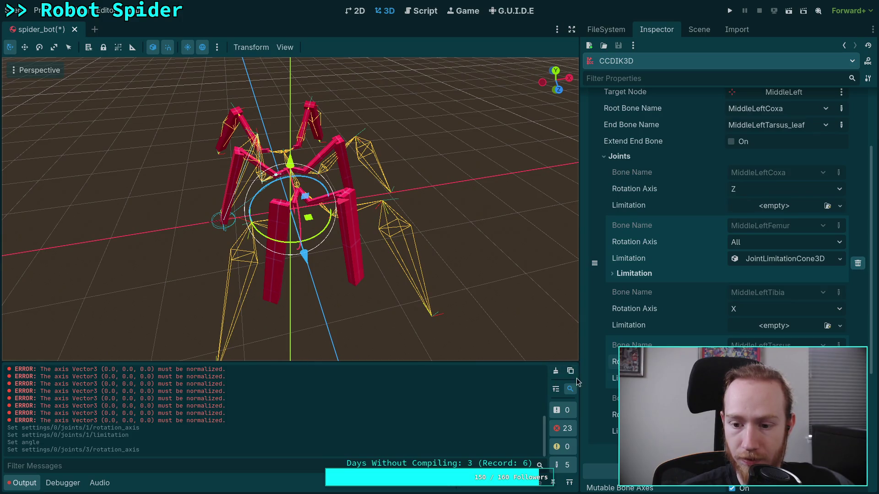
{"action": "left_click", "coordinate": [555, 372]}
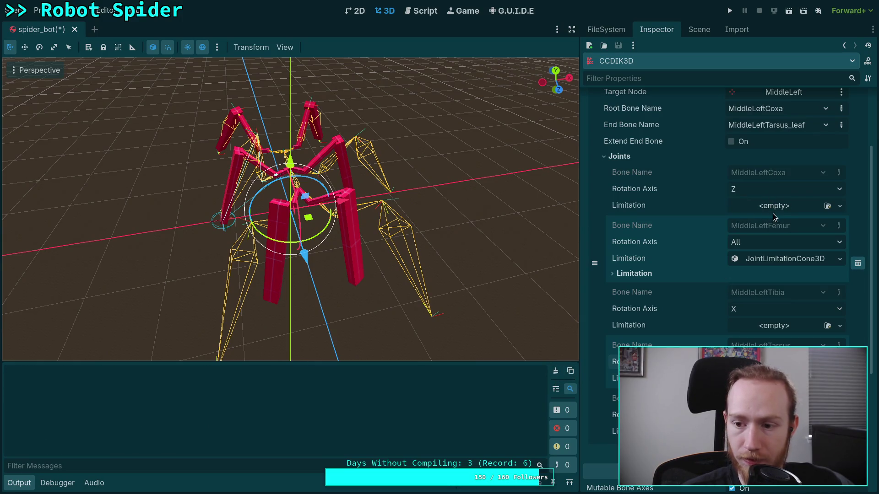
{"action": "scroll", "coordinate": [774, 220], "scroll_direction": "up", "scroll_amount": 2}
{"action": "scroll", "coordinate": [760, 299], "scroll_direction": "up", "scroll_amount": 2}
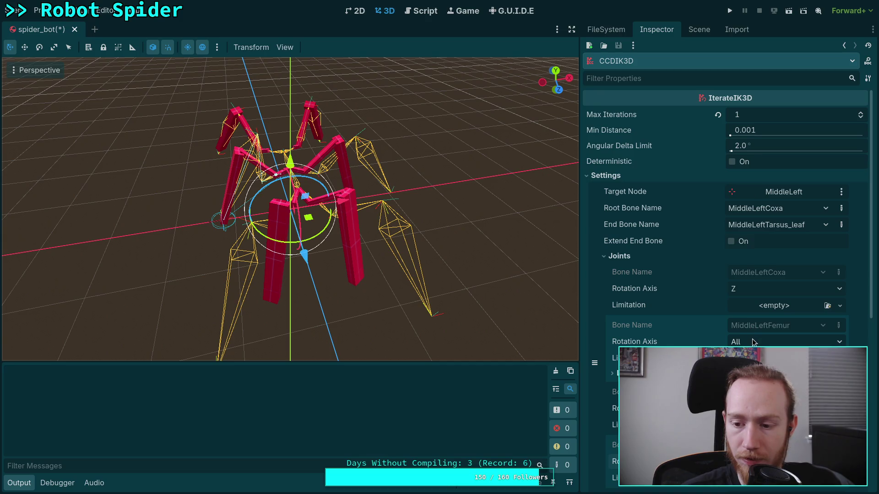
{"action": "left_click", "coordinate": [750, 368]}
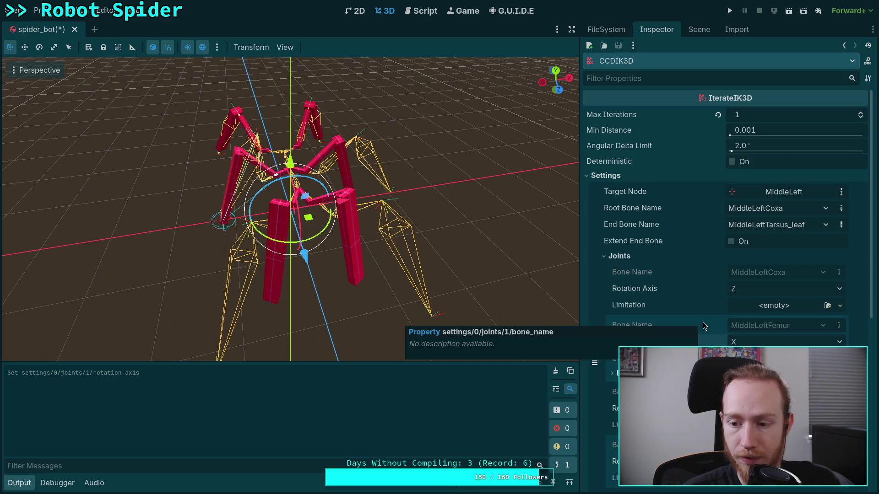
{"action": "scroll", "coordinate": [703, 323], "scroll_direction": "down", "scroll_amount": 3}
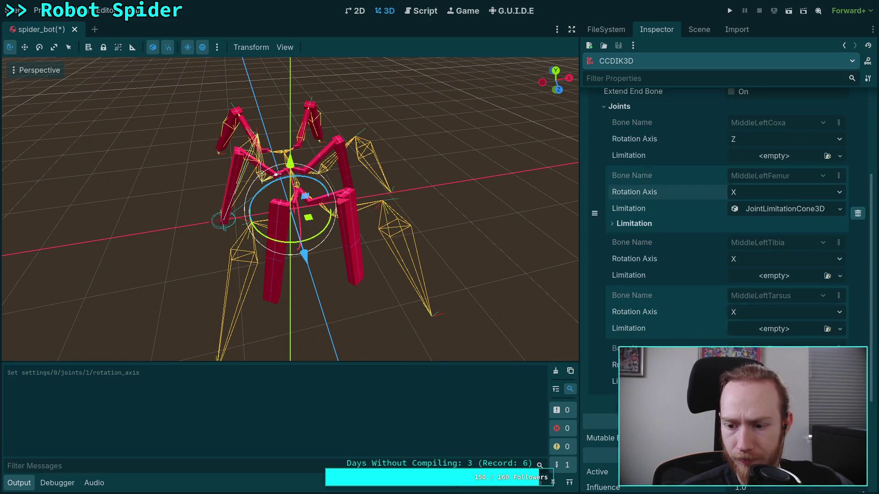
{"action": "scroll", "coordinate": [728, 228], "scroll_direction": "up", "scroll_amount": 3}
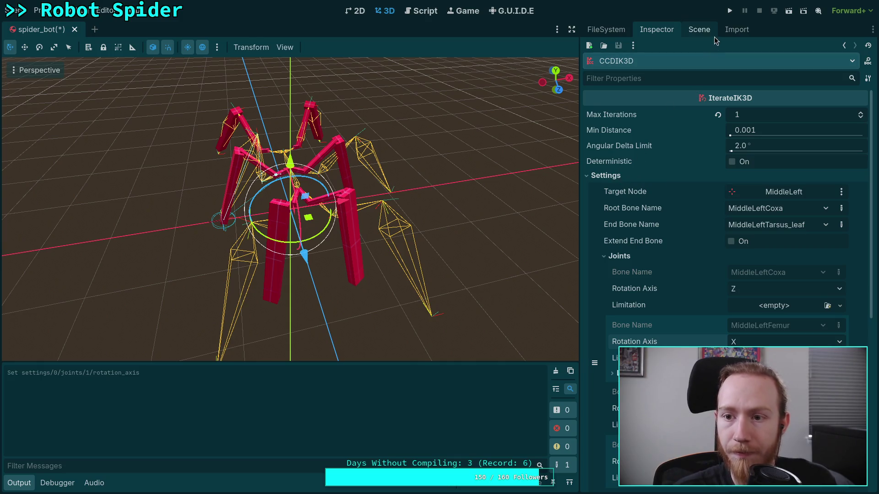
{"action": "left_click", "coordinate": [699, 30]}
- Select the MiddleLeft leg target and move it 1.5 units left along X
{"action": "left_click", "coordinate": [596, 100]}
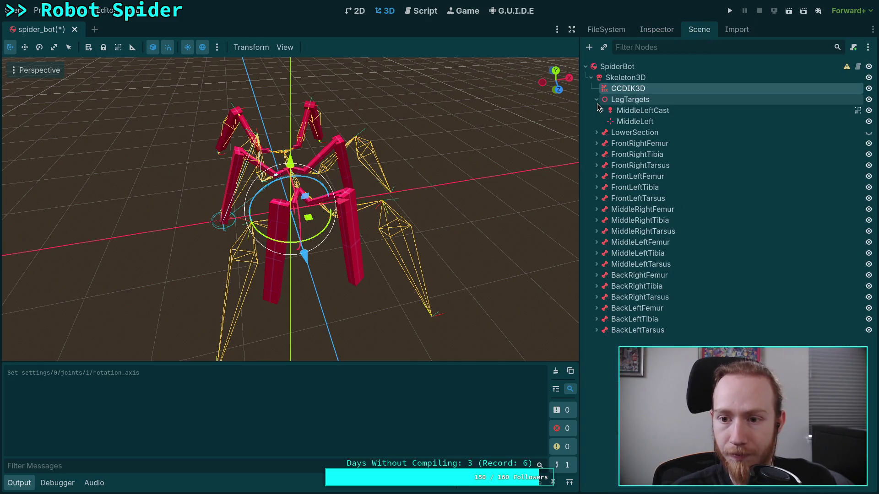
{"action": "left_click", "coordinate": [625, 123]}
{"action": "mouse_move", "coordinate": [292, 221]}
{"action": "left_mouse_down"}
{"action": "mouse_move", "coordinate": [266, 211]}
{"action": "mouse_move", "coordinate": [191, 224]}
{"action": "mouse_move", "coordinate": [249, 223]}
{"action": "left_mouse_up"}
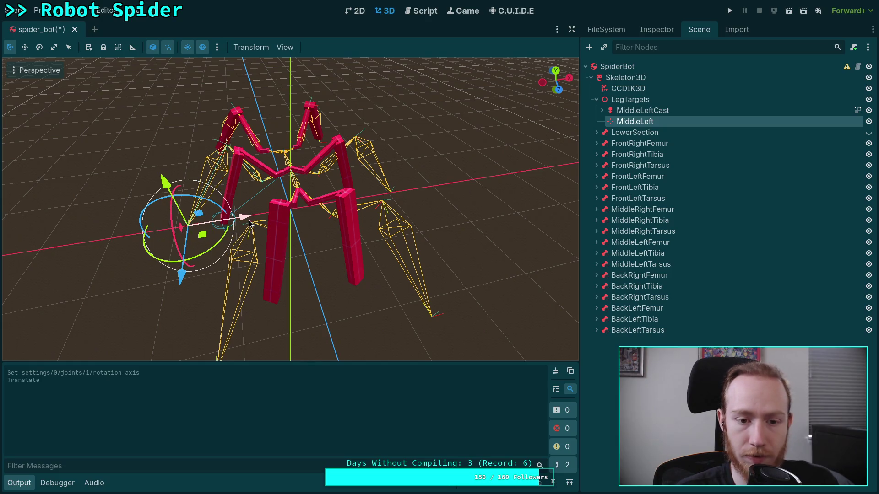
- Switch off the CCDIK3D modifier's Active setting
{"action": "left_click", "coordinate": [653, 88]}
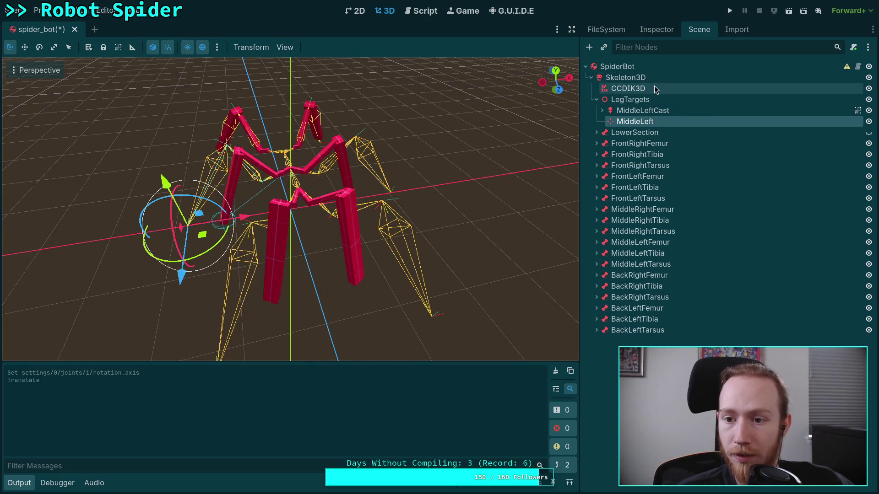
{"action": "left_click", "coordinate": [656, 30]}
{"action": "left_click", "coordinate": [632, 177]}
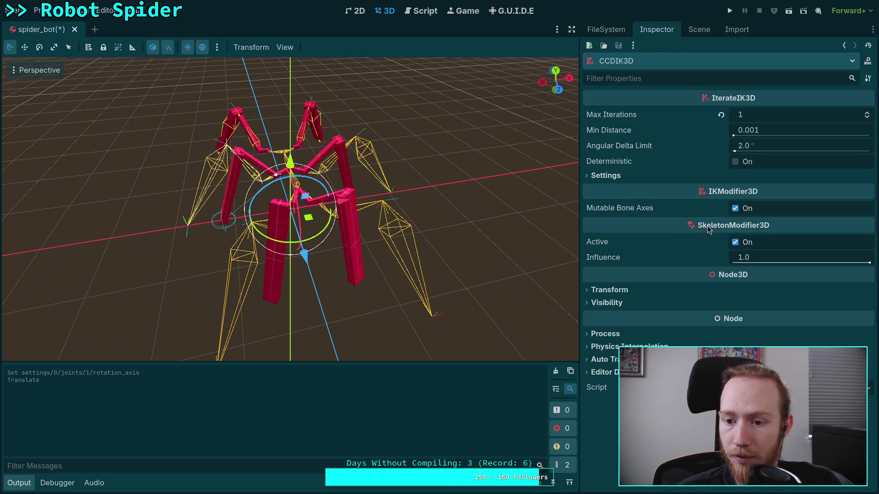
{"action": "left_click", "coordinate": [736, 242]}
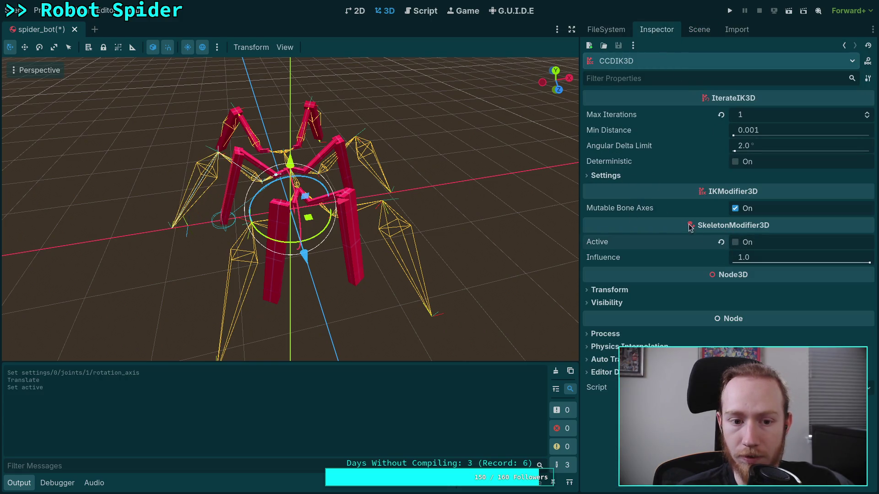
{"action": "left_click", "coordinate": [694, 29]}
- Drag the MiddleLeft target further left and check the legs from above and in perspective
{"action": "left_click", "coordinate": [635, 121]}
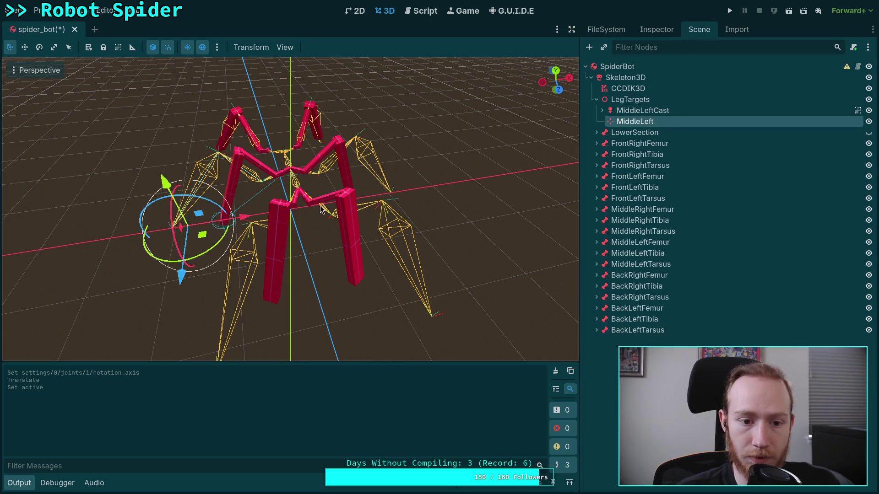
{"action": "mouse_move", "coordinate": [249, 223]}
{"action": "left_mouse_down"}
{"action": "mouse_move", "coordinate": [234, 220]}
{"action": "mouse_move", "coordinate": [255, 243]}
{"action": "left_mouse_up"}
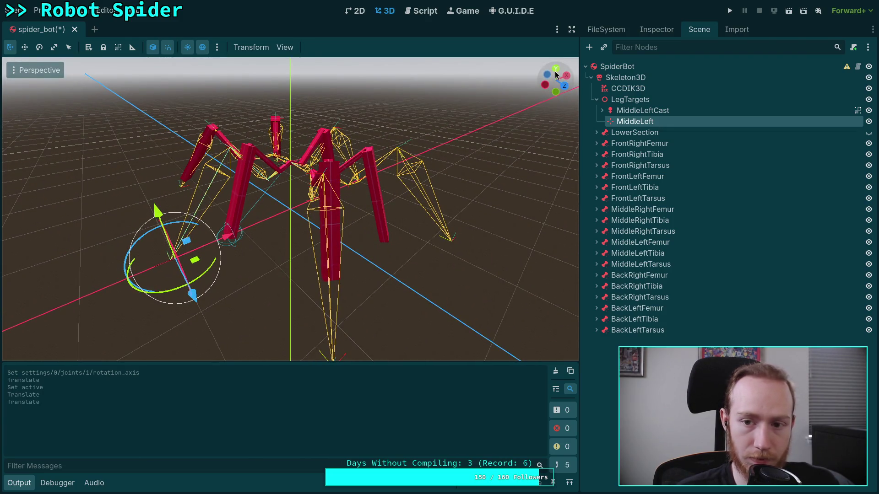
{"action": "left_click", "coordinate": [555, 69]}
{"action": "scroll", "coordinate": [186, 218], "scroll_direction": "up", "scroll_amount": 5}
{"action": "left_click_drag", "start_coordinate": [249, 216], "coordinate": [268, 159]}
{"action": "scroll", "coordinate": [243, 178], "scroll_direction": "down", "scroll_amount": 4}
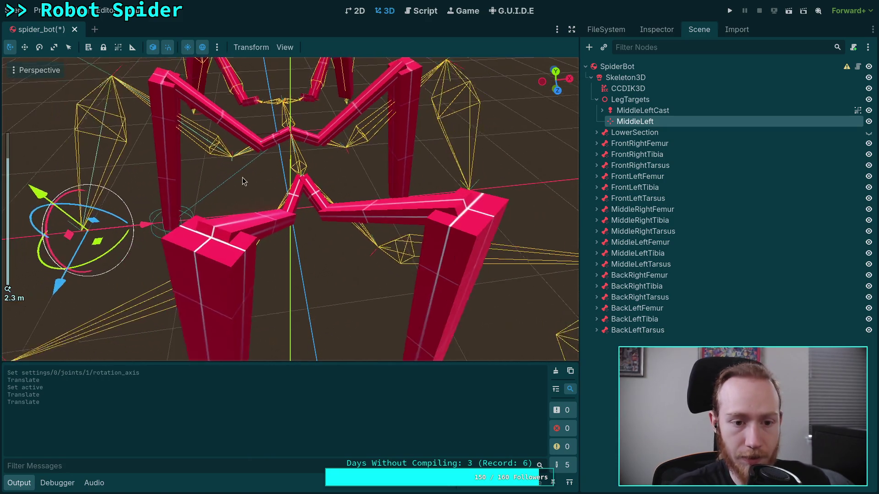
{"action": "left_click_drag", "start_coordinate": [210, 174], "coordinate": [221, 166]}
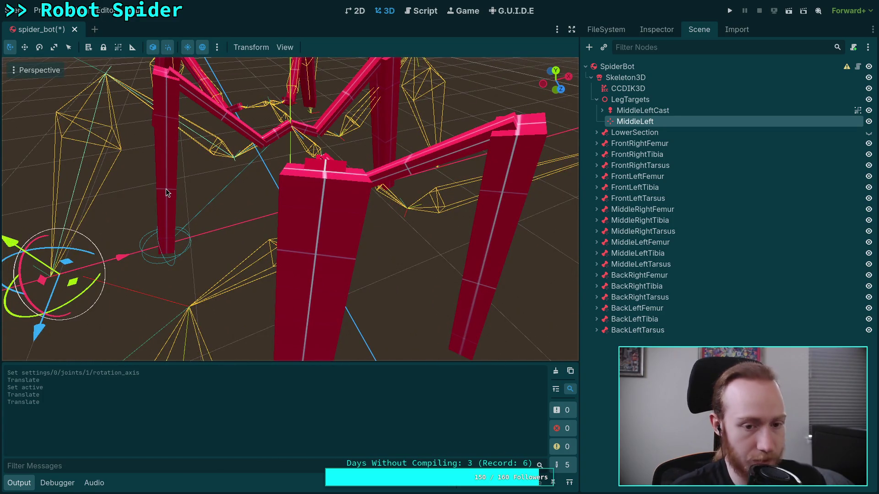
{"action": "mouse_move", "coordinate": [130, 221]}
{"action": "left_mouse_down"}
{"action": "mouse_move", "coordinate": [197, 205]}
{"action": "mouse_move", "coordinate": [175, 204]}
{"action": "mouse_move", "coordinate": [180, 182]}
{"action": "mouse_move", "coordinate": [216, 194]}
{"action": "mouse_move", "coordinate": [271, 171]}
{"action": "mouse_move", "coordinate": [320, 201]}
{"action": "mouse_move", "coordinate": [361, 212]}
{"action": "mouse_move", "coordinate": [417, 183]}
{"action": "mouse_move", "coordinate": [397, 176]}
{"action": "mouse_move", "coordinate": [358, 243]}
{"action": "left_mouse_up"}
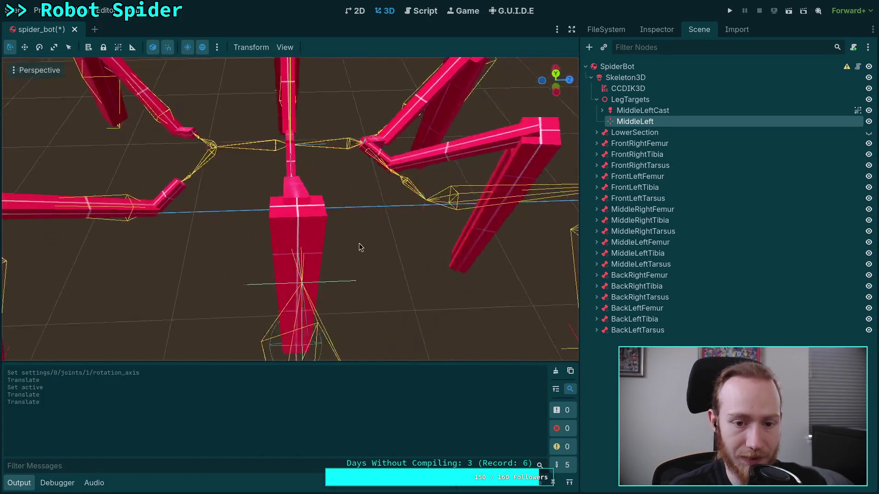
- Fine-tune the MiddleLeft target further left along X from a low side view
{"action": "key", "text": "KP_7"}
{"action": "left_click_drag", "start_coordinate": [344, 321], "coordinate": [338, 229]}
{"action": "key", "text": "ctrl+KP_3"}
{"action": "mouse_move", "coordinate": [352, 172]}
{"action": "left_mouse_down"}
{"action": "mouse_move", "coordinate": [306, 230]}
{"action": "mouse_move", "coordinate": [261, 224]}
{"action": "mouse_move", "coordinate": [333, 196]}
{"action": "left_mouse_up"}
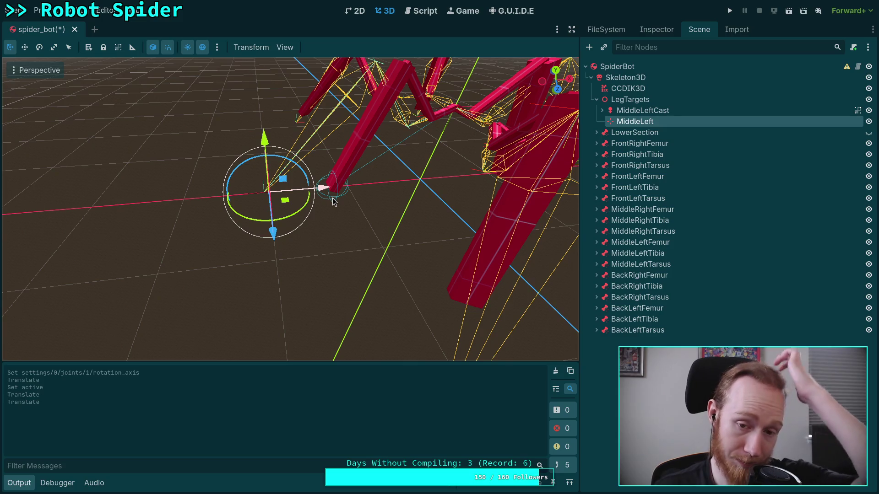
{"action": "scroll", "coordinate": [302, 195], "scroll_direction": "up", "scroll_amount": 3}
{"action": "scroll", "coordinate": [300, 193], "scroll_direction": "up", "scroll_amount": 3}
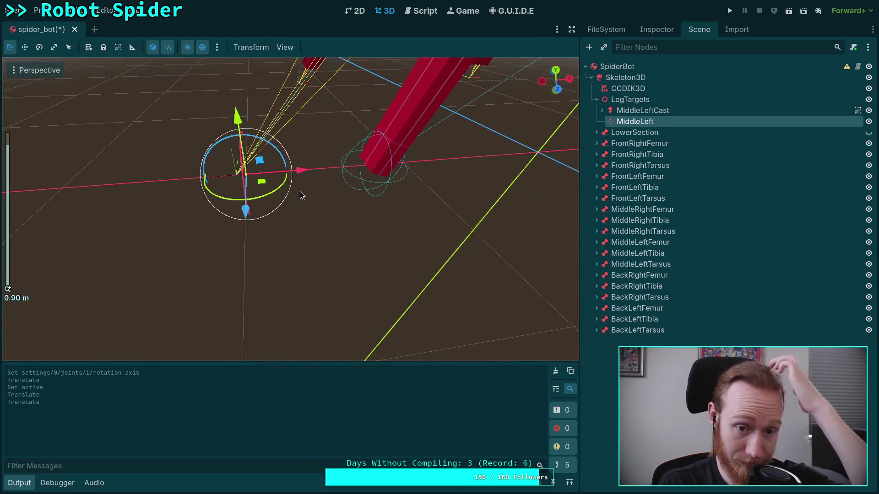
{"action": "left_click", "coordinate": [296, 167]}
{"action": "left_click_drag", "start_coordinate": [295, 167], "coordinate": [289, 170]}
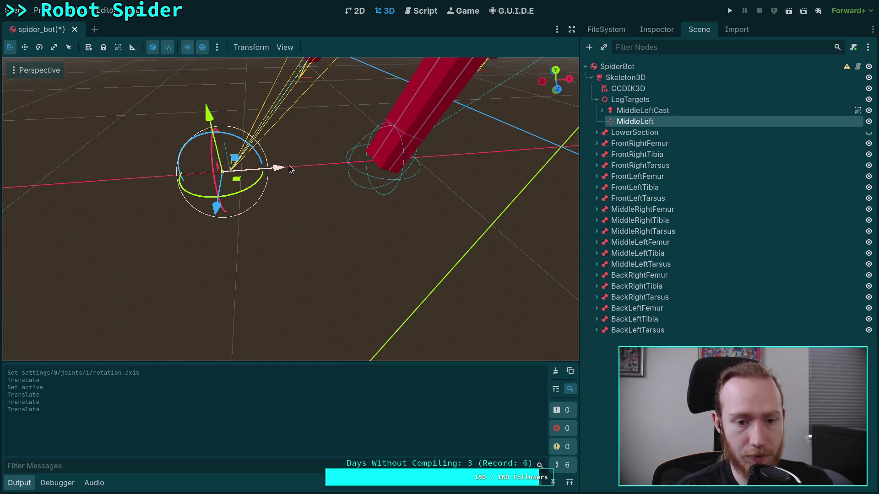
{"action": "mouse_move", "coordinate": [278, 173]}
{"action": "left_mouse_down"}
{"action": "mouse_move", "coordinate": [294, 172]}
{"action": "mouse_move", "coordinate": [284, 168]}
{"action": "mouse_move", "coordinate": [267, 213]}
{"action": "left_mouse_up"}
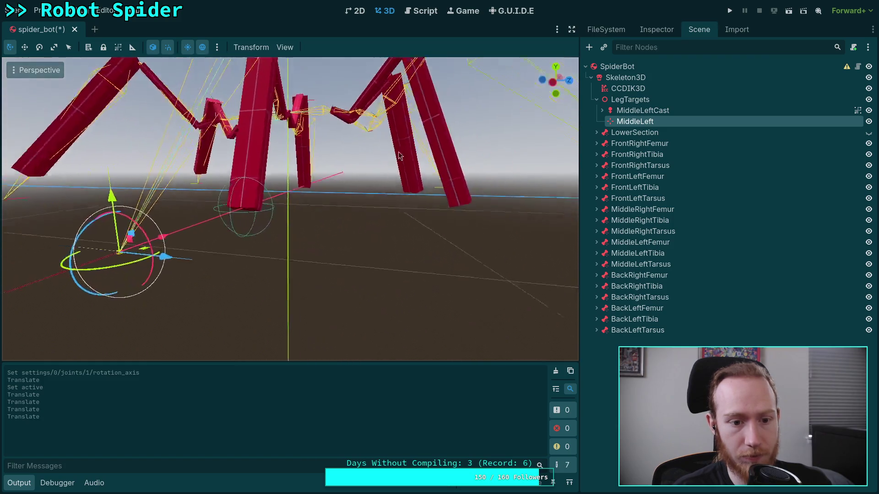
{"action": "scroll", "coordinate": [422, 144], "scroll_direction": "down", "scroll_amount": 3}
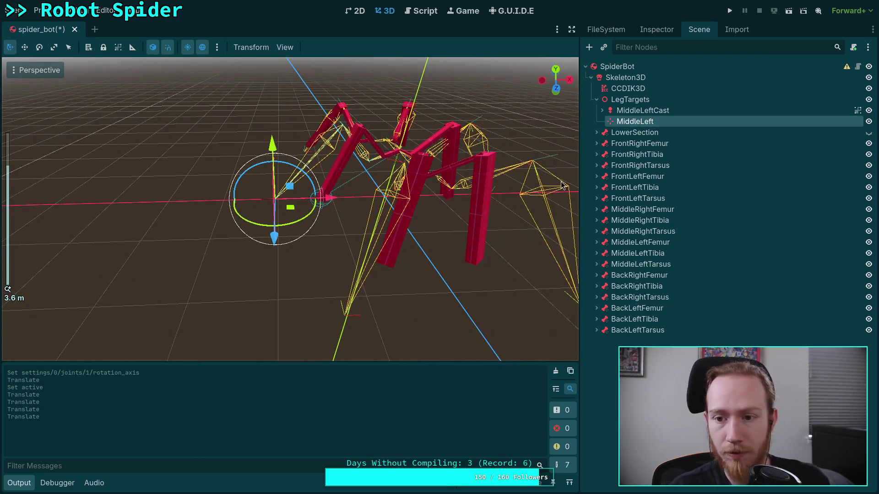
{"action": "left_click", "coordinate": [628, 88]}
- Toggle CCDIK3D's Active setting and clear the JointLimitationCone3D from the MiddleLeftFemur joint
{"action": "left_click", "coordinate": [645, 31]}
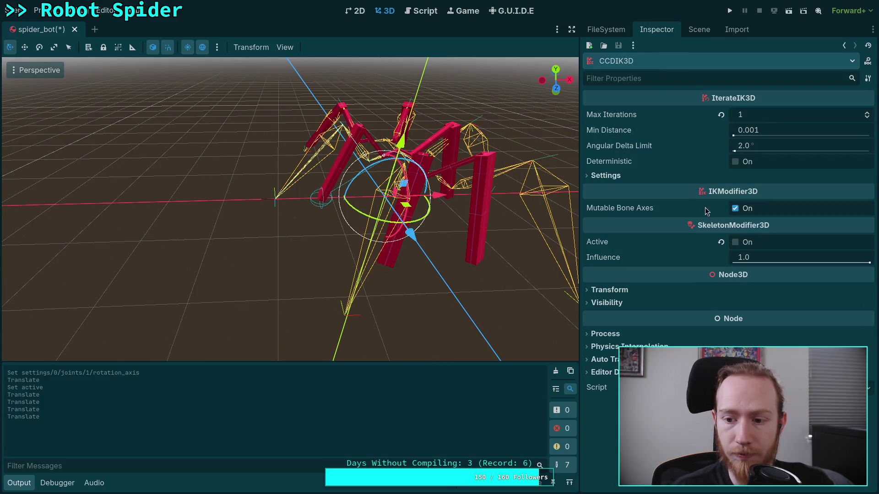
{"action": "left_click", "coordinate": [736, 243]}
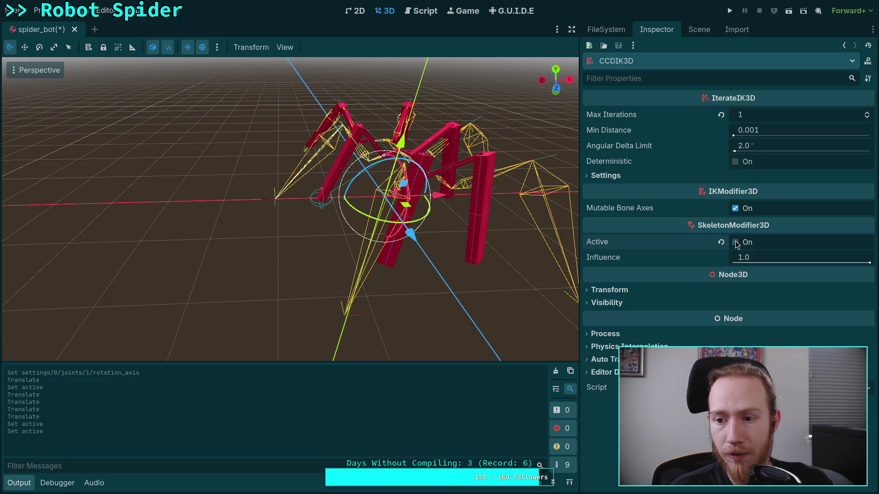
{"action": "left_click", "coordinate": [623, 178]}
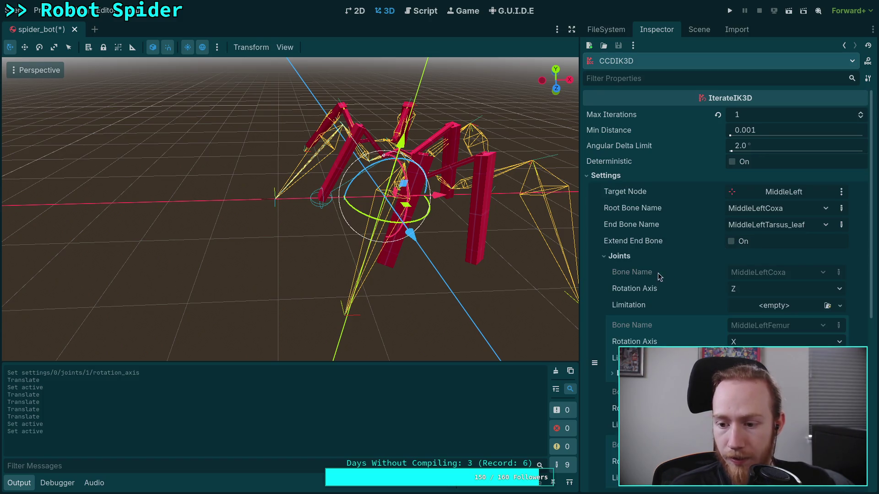
{"action": "scroll", "coordinate": [672, 301], "scroll_direction": "down", "scroll_amount": 5}
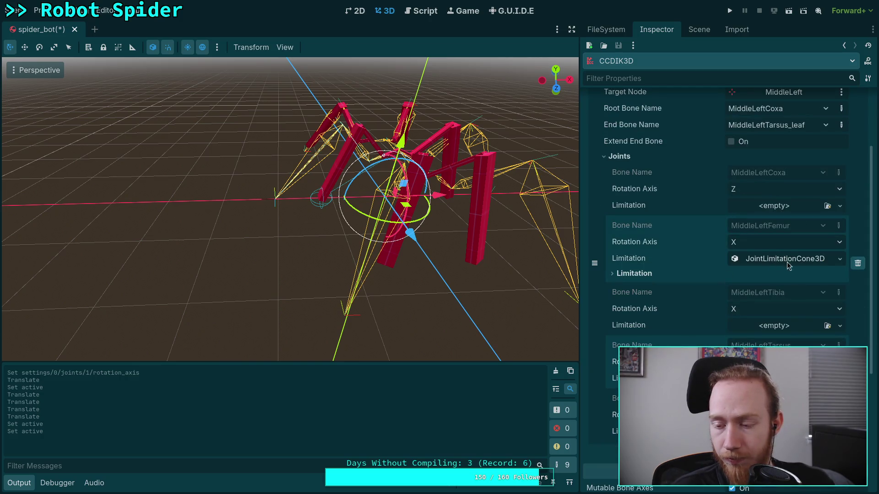
{"action": "left_click", "coordinate": [785, 260]}
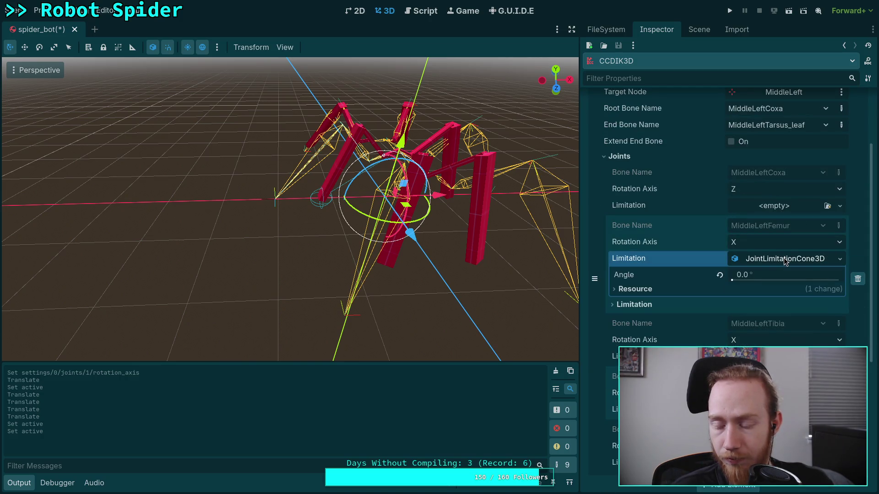
{"action": "left_click", "coordinate": [833, 259]}
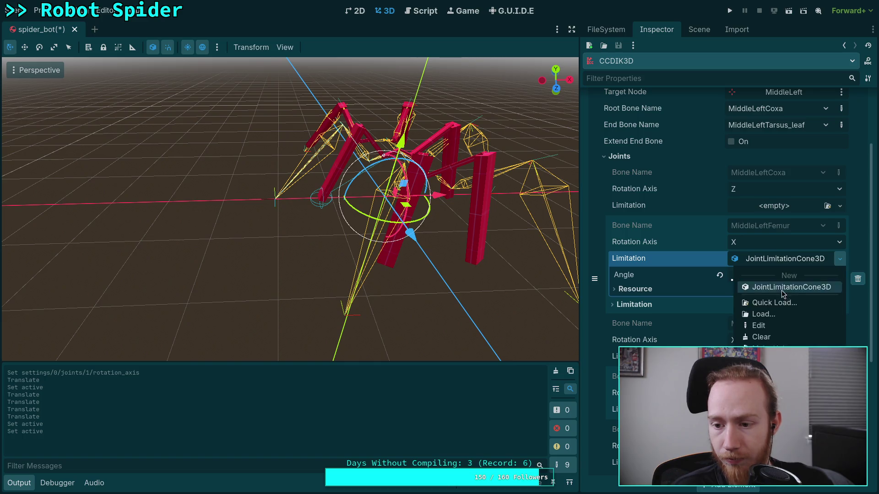
{"action": "left_click", "coordinate": [772, 340]}
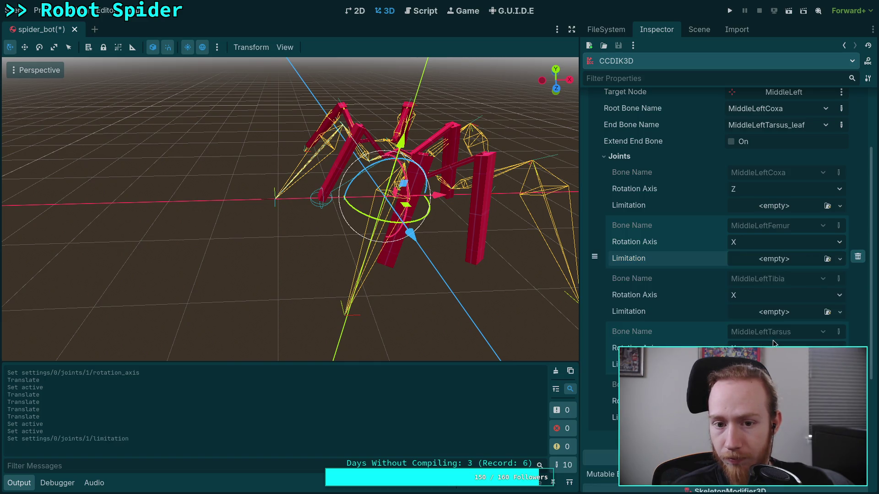
{"action": "scroll", "coordinate": [680, 257], "scroll_direction": "up", "scroll_amount": 5}
{"action": "left_click", "coordinate": [685, 259]}
{"action": "left_click", "coordinate": [606, 147]}
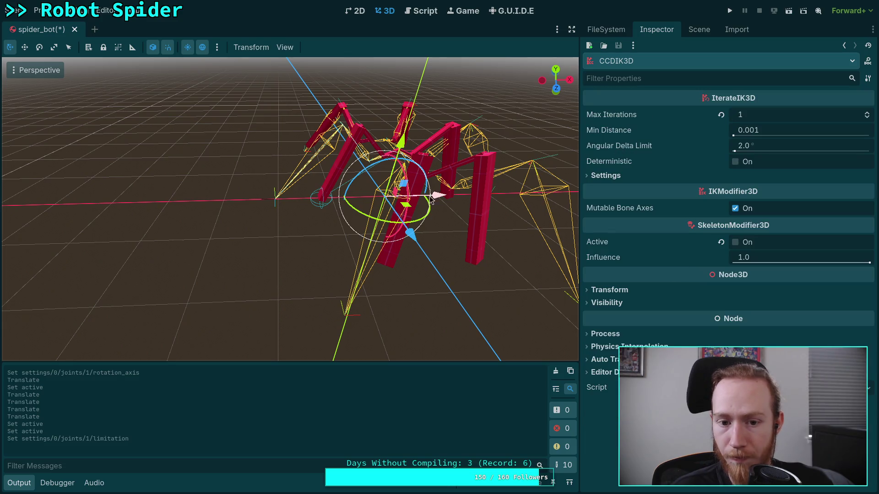
{"action": "left_click", "coordinate": [699, 29]}
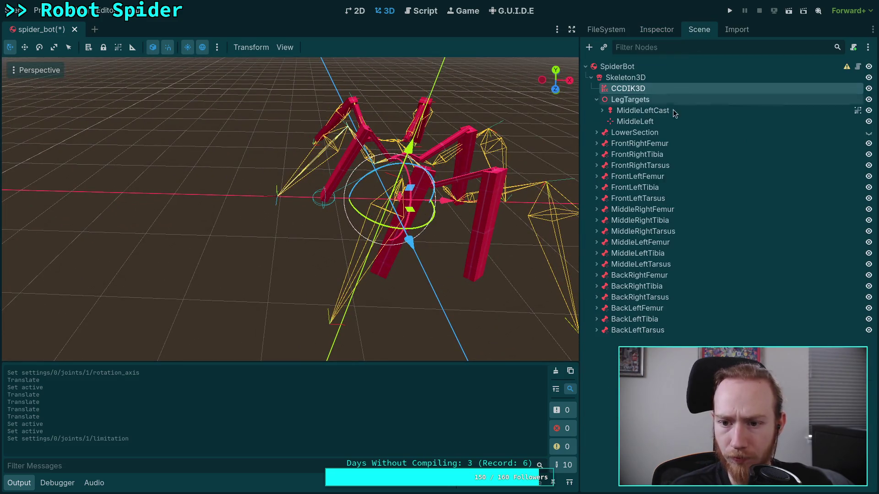
- Pick the driven bone for the FrontRightFemur modifier from the skeleton bone list
{"action": "left_click", "coordinate": [647, 147]}
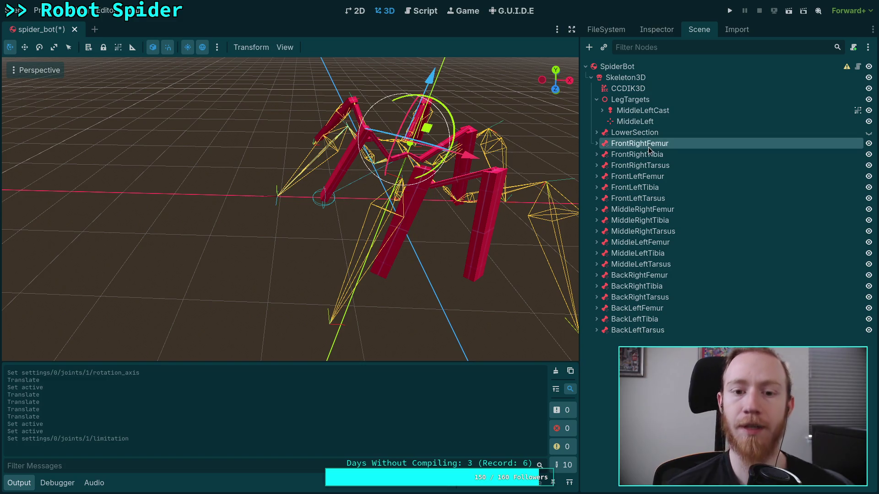
{"action": "left_click", "coordinate": [655, 30]}
{"action": "left_click", "coordinate": [801, 118]}
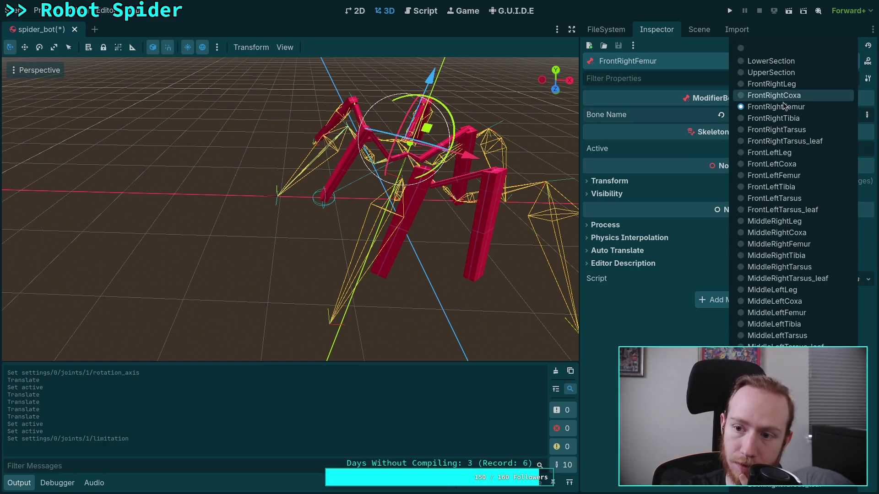
{"action": "left_click", "coordinate": [778, 106]}
{"action": "left_click", "coordinate": [701, 30]}
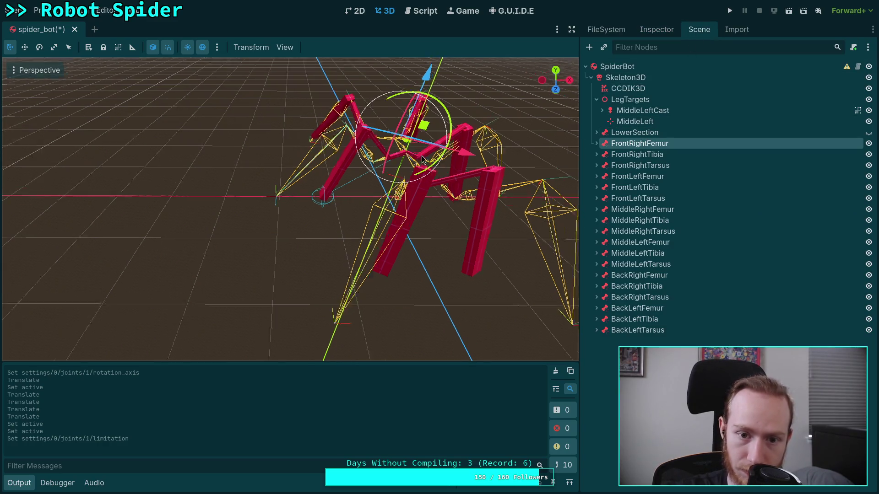
{"action": "left_click_drag", "start_coordinate": [422, 156], "coordinate": [535, 158]}
{"action": "left_click_drag", "start_coordinate": [444, 129], "coordinate": [469, 131]}
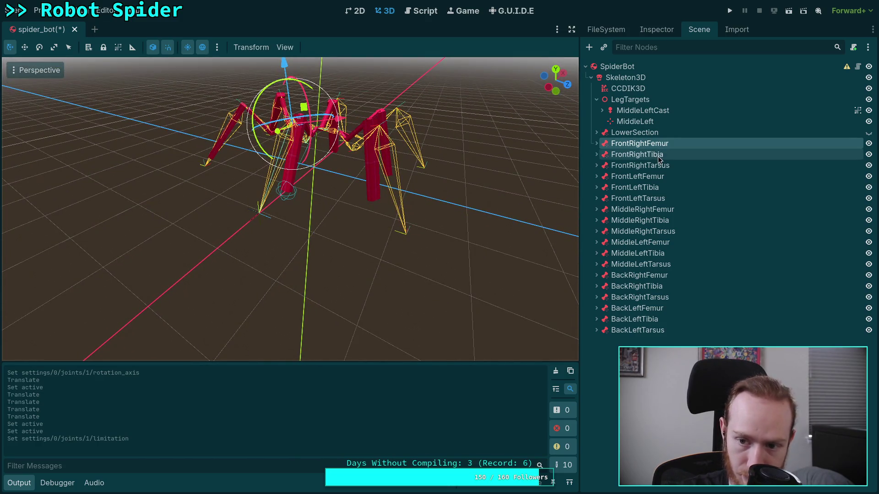
- Set the MiddleRightFemur modifier's Bone Name to MiddleRightFemur
{"action": "left_click", "coordinate": [658, 155]}
{"action": "left_click", "coordinate": [658, 165]}
{"action": "left_click", "coordinate": [657, 177]}
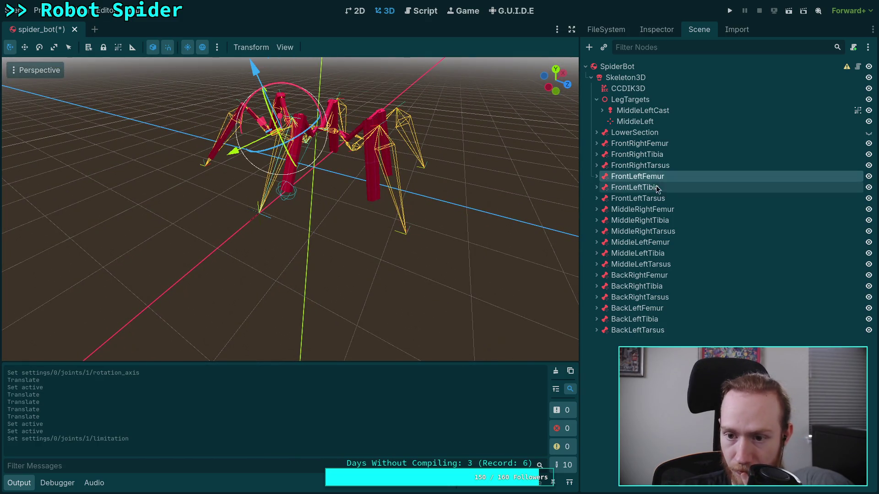
{"action": "left_click", "coordinate": [650, 209]}
{"action": "left_click", "coordinate": [656, 29]}
{"action": "left_click", "coordinate": [782, 113]}
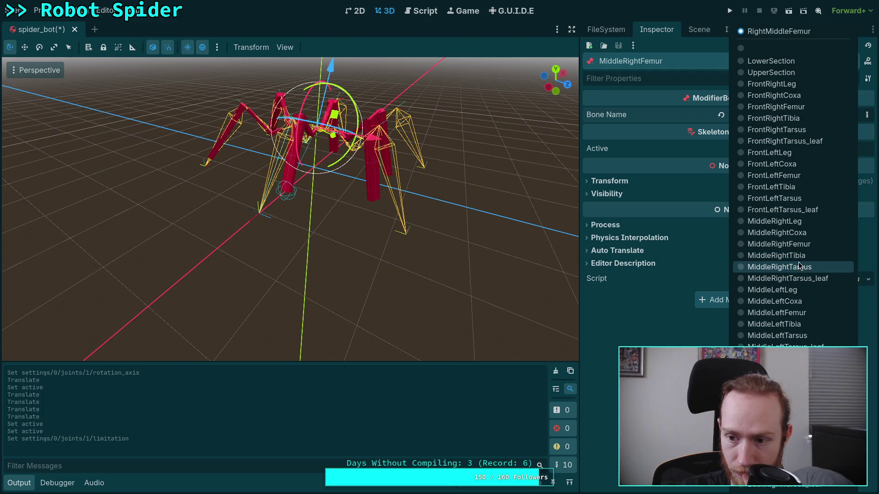
{"action": "left_click", "coordinate": [787, 247]}
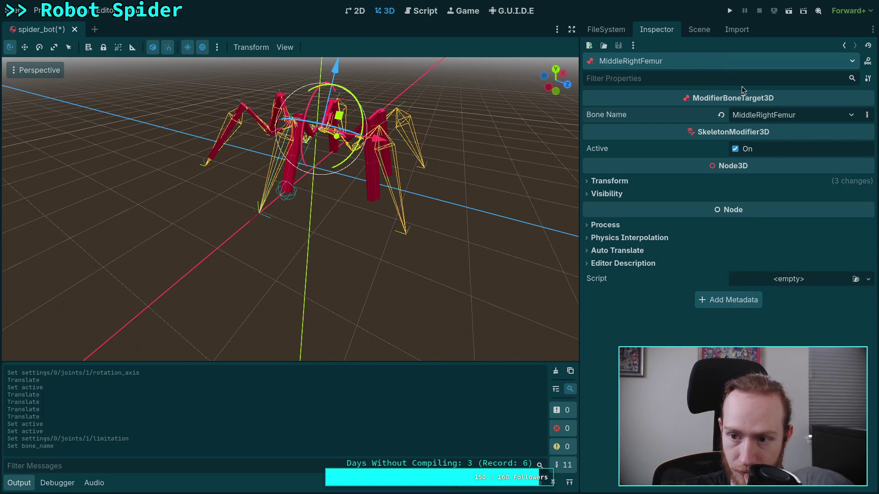
{"action": "left_click", "coordinate": [690, 28]}
- Set the MiddleRightTibia and MiddleRightTarsus modifiers to their matching bone names
{"action": "left_click", "coordinate": [640, 220]}
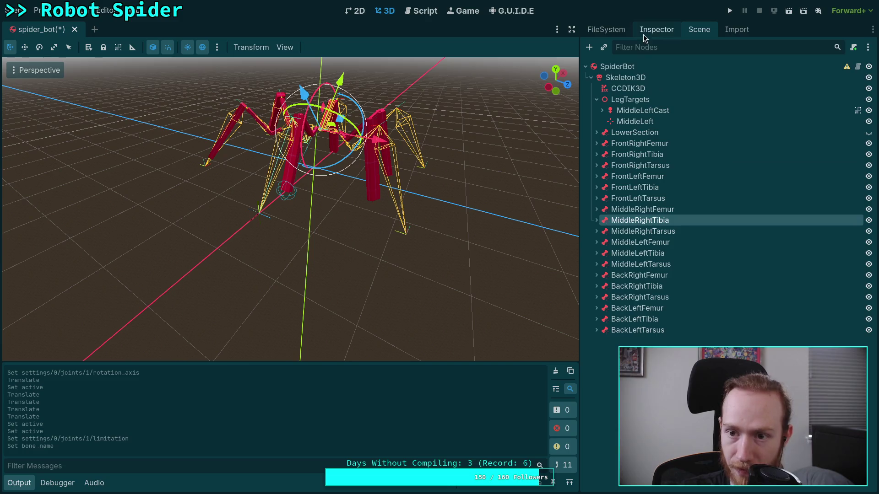
{"action": "left_click", "coordinate": [643, 32]}
{"action": "left_click", "coordinate": [767, 106]}
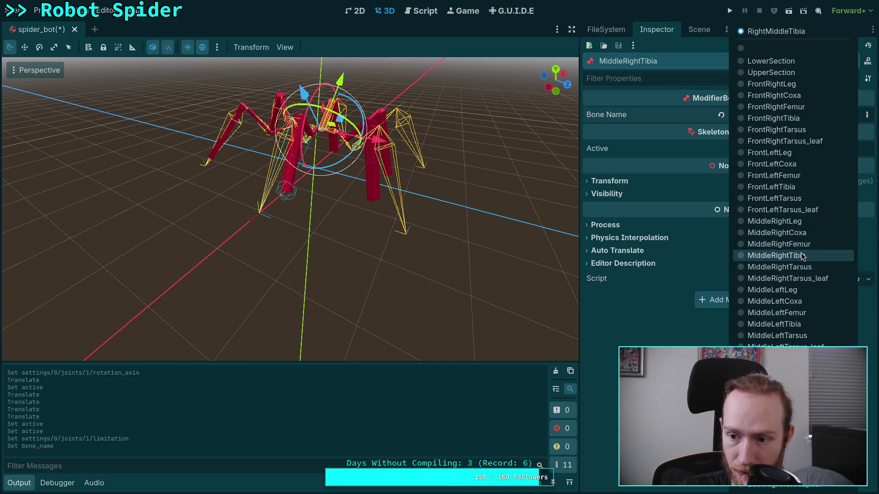
{"action": "left_click", "coordinate": [801, 254]}
{"action": "left_click", "coordinate": [699, 29]}
{"action": "left_click", "coordinate": [643, 231]}
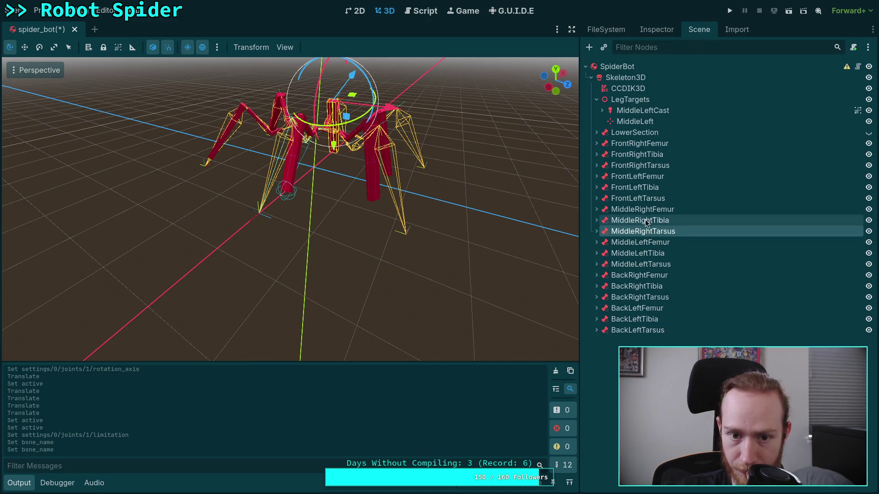
{"action": "left_click", "coordinate": [653, 29]}
{"action": "left_click", "coordinate": [773, 114]}
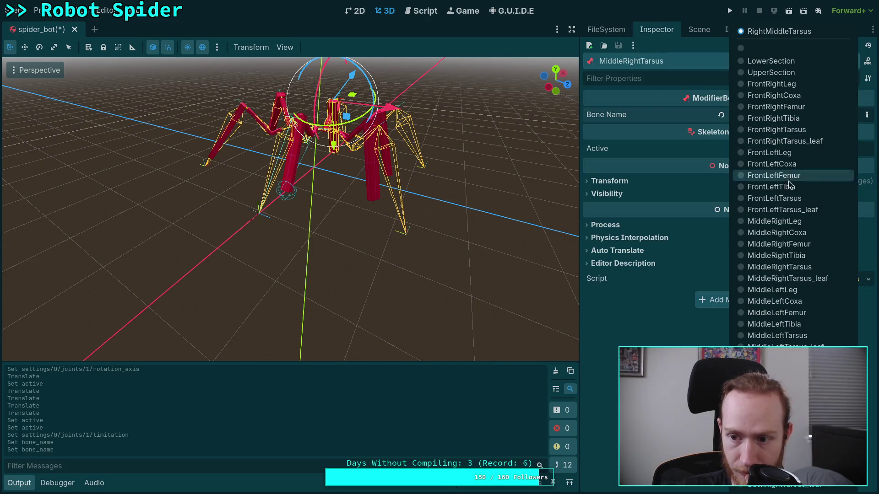
{"action": "left_click", "coordinate": [809, 268]}
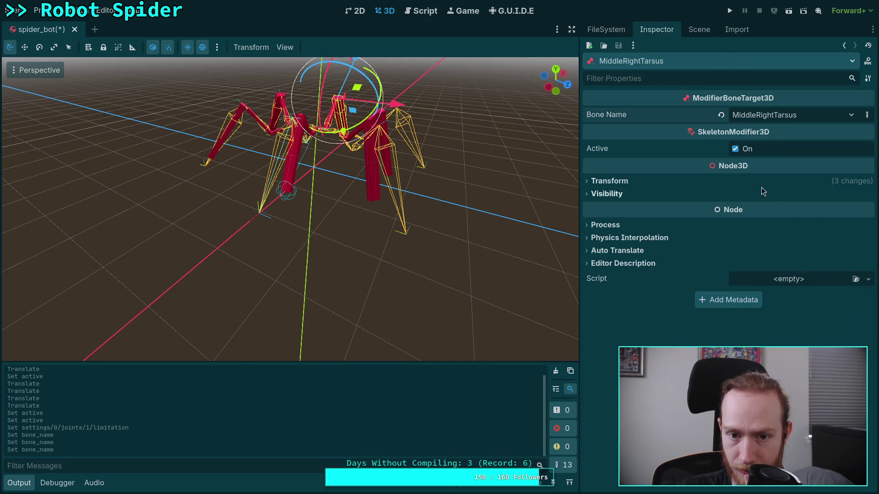
{"action": "left_click", "coordinate": [699, 29]}
{"action": "left_click", "coordinate": [653, 241]}
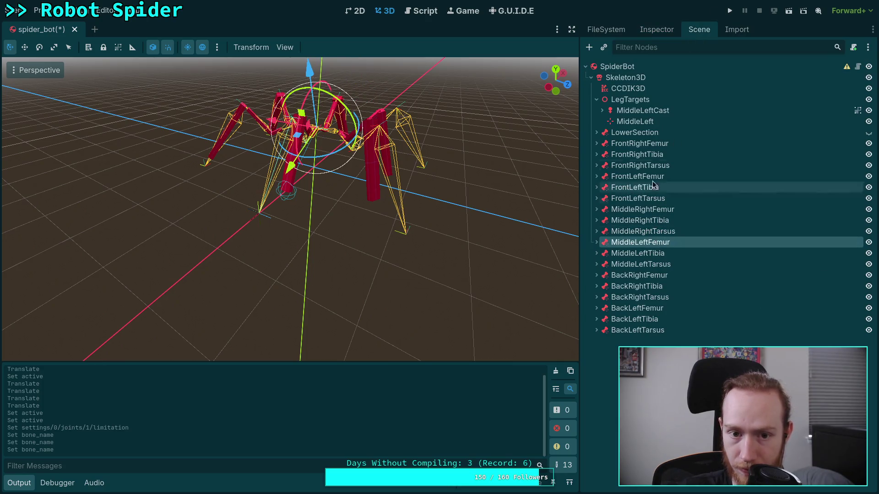
- Point the MiddleLeftFemur, MiddleLeftTibia and MiddleLeftTarsus modifiers at their matching new skeleton bones
{"action": "left_click", "coordinate": [657, 29]}
{"action": "left_click", "coordinate": [772, 114]}
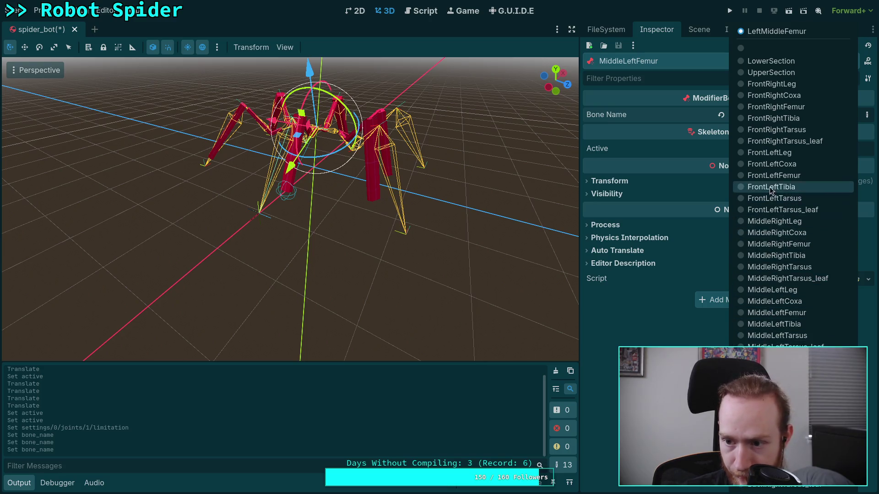
{"action": "left_click", "coordinate": [762, 312]}
{"action": "left_click", "coordinate": [707, 36]}
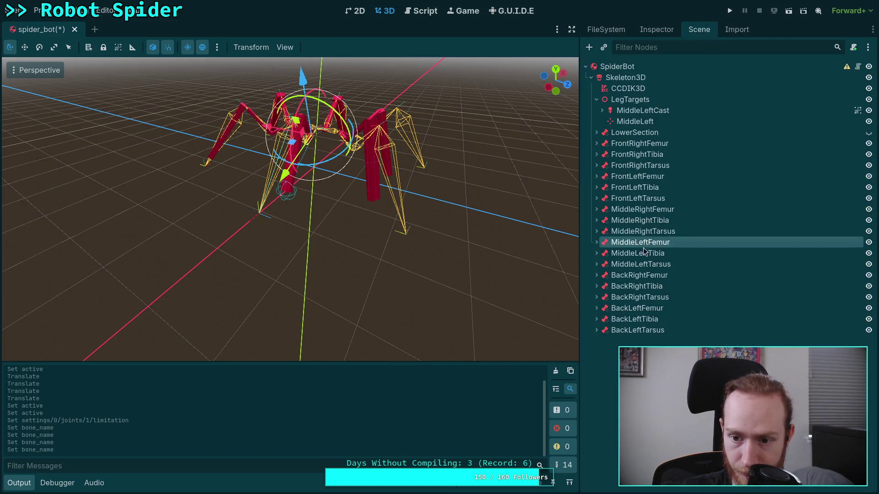
{"action": "left_click", "coordinate": [644, 251]}
{"action": "left_click", "coordinate": [658, 27]}
{"action": "left_click", "coordinate": [767, 116]}
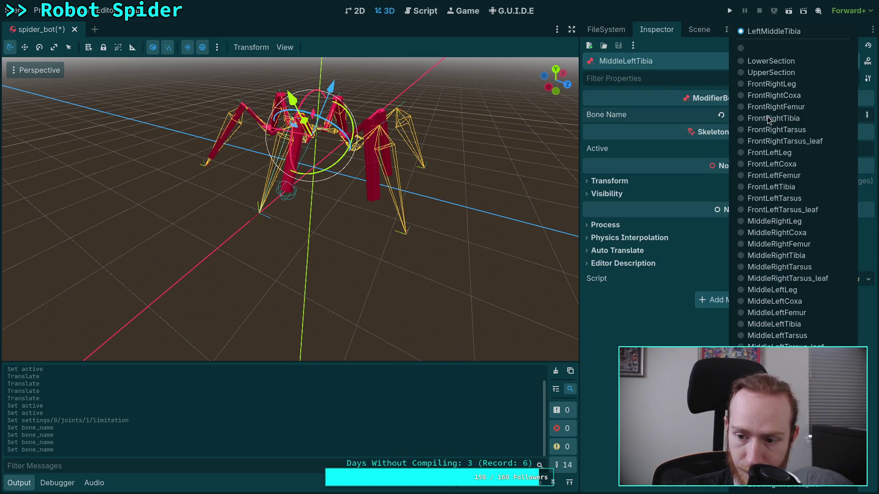
{"action": "left_click", "coordinate": [698, 30]}
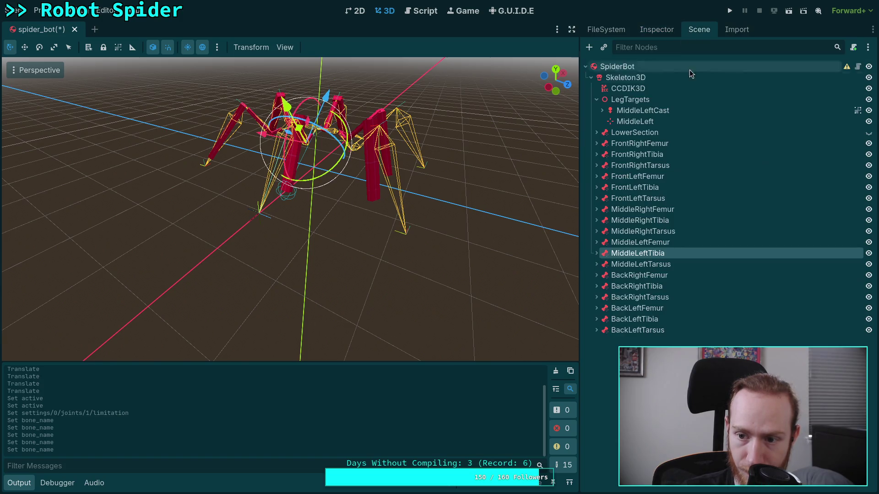
{"action": "left_click", "coordinate": [650, 263]}
{"action": "left_click", "coordinate": [658, 29]}
{"action": "left_click", "coordinate": [737, 115]}
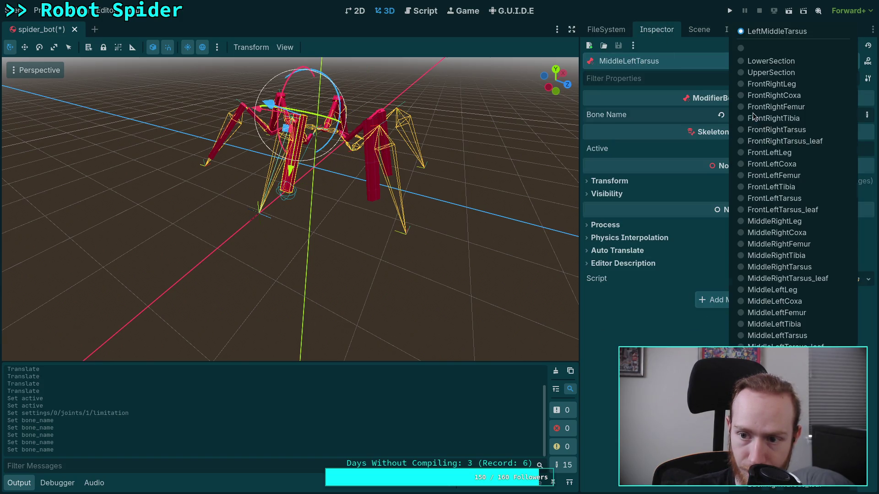
{"action": "left_click", "coordinate": [778, 336]}
- Set the Bone Name of the BackRightFemur and BackRightTibia modifiers to their matching bones
{"action": "left_click", "coordinate": [696, 30]}
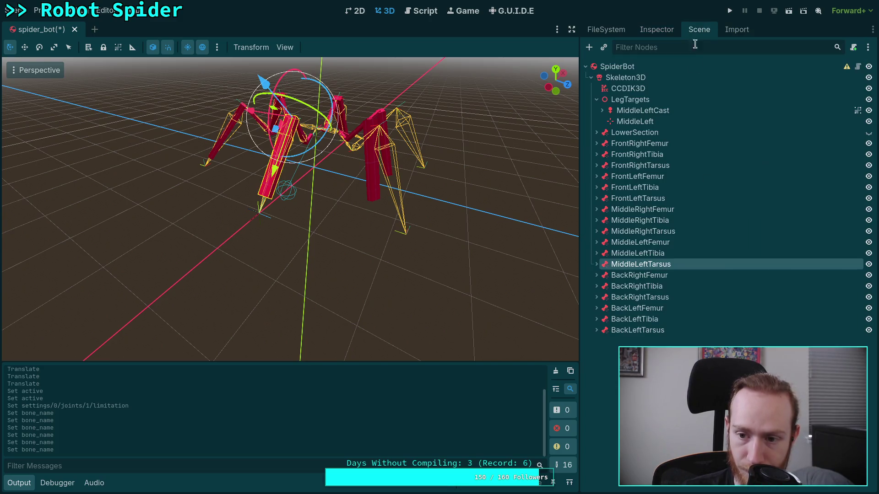
{"action": "left_click", "coordinate": [641, 275]}
{"action": "left_click", "coordinate": [655, 31]}
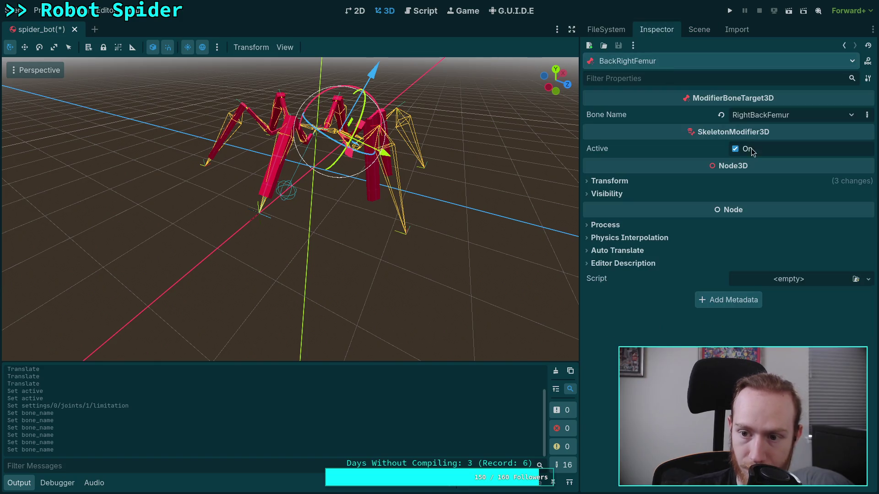
{"action": "left_click", "coordinate": [778, 114]}
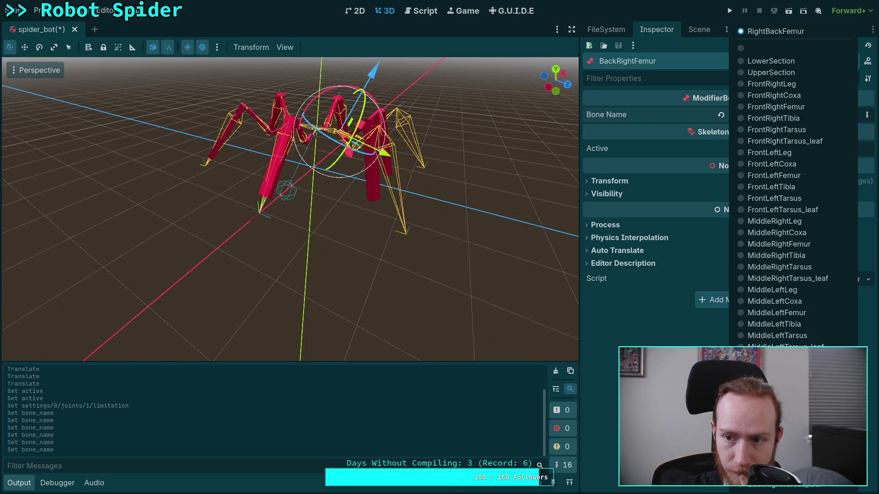
{"action": "key", "text": "Return"}
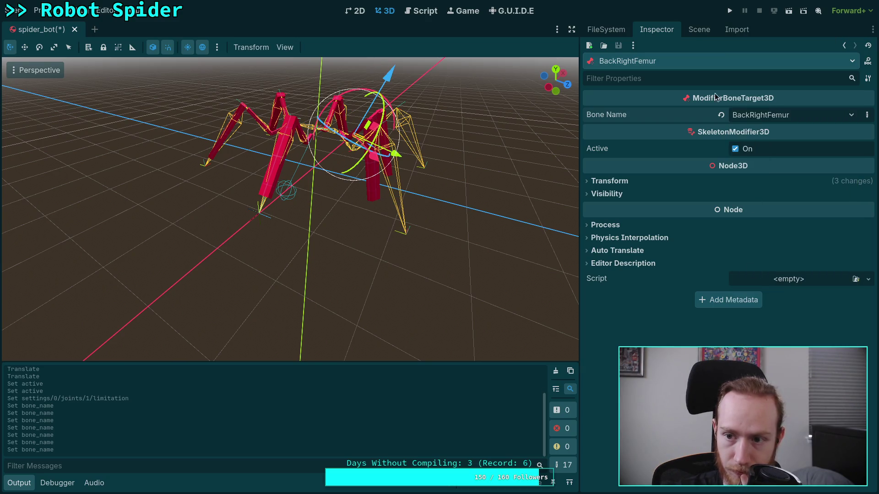
{"action": "left_click", "coordinate": [699, 29]}
{"action": "left_click", "coordinate": [642, 286]}
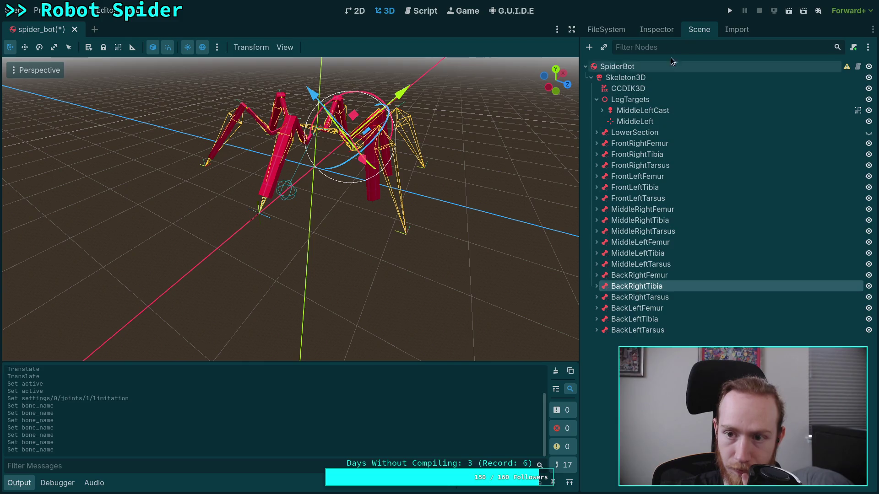
{"action": "left_click", "coordinate": [656, 29]}
{"action": "left_click", "coordinate": [759, 115]}
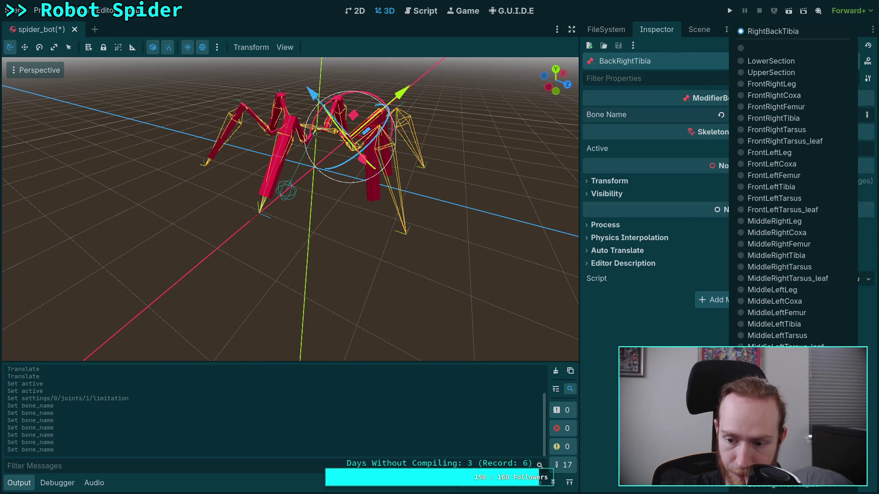
{"action": "key", "text": "Return"}
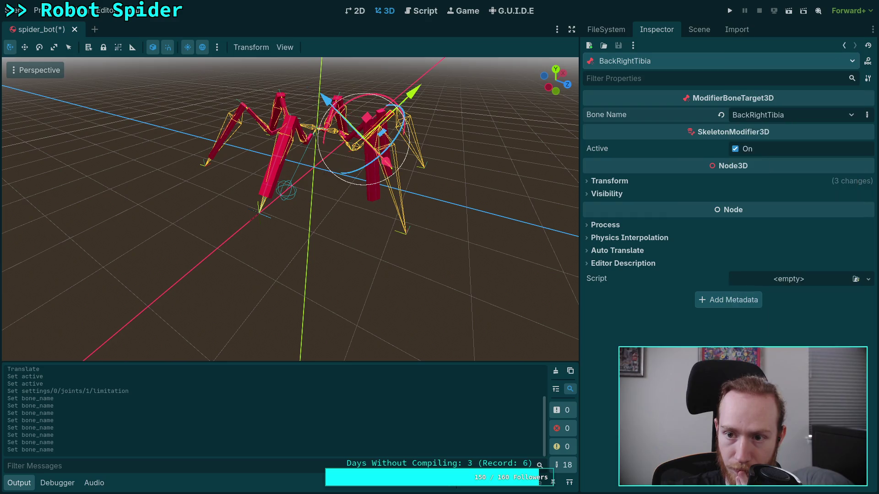
- Set the BackRightTarsus modifier's bone (ending on BackLeftTarsus) and reopen the list to correct it
{"action": "left_click", "coordinate": [699, 29]}
{"action": "left_click", "coordinate": [660, 298]}
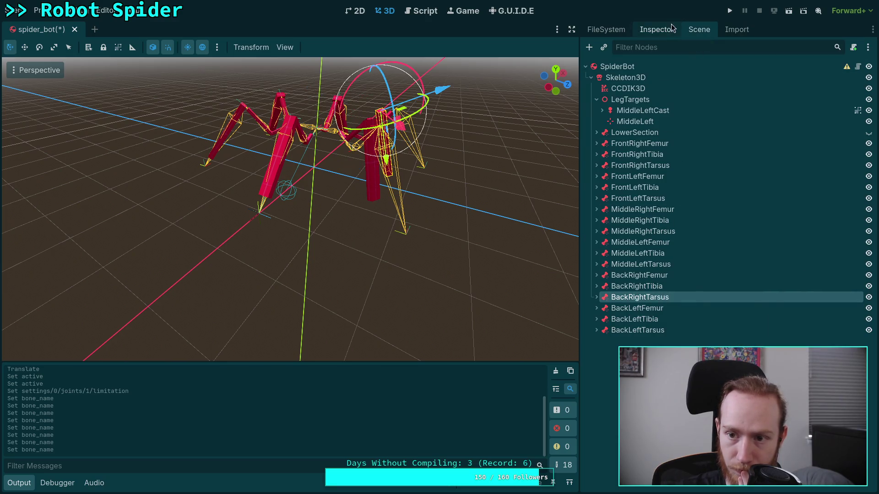
{"action": "left_click", "coordinate": [670, 25]}
{"action": "left_click", "coordinate": [786, 116]}
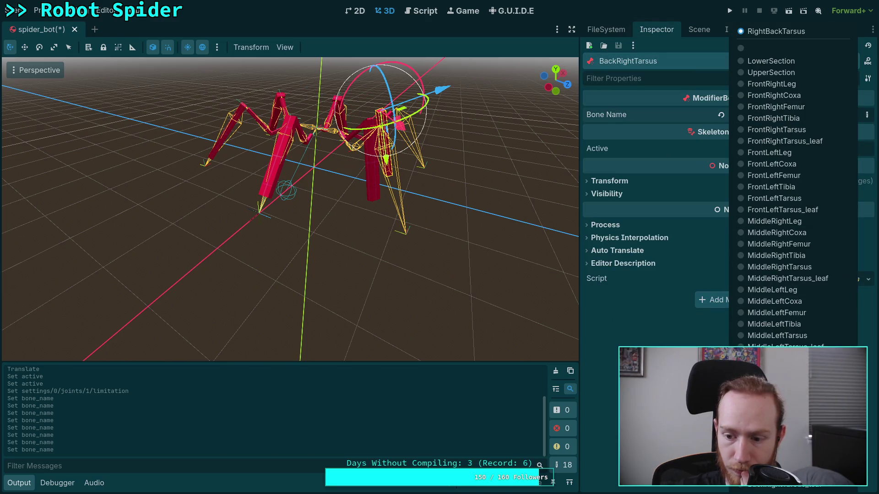
{"action": "key", "text": "Return"}
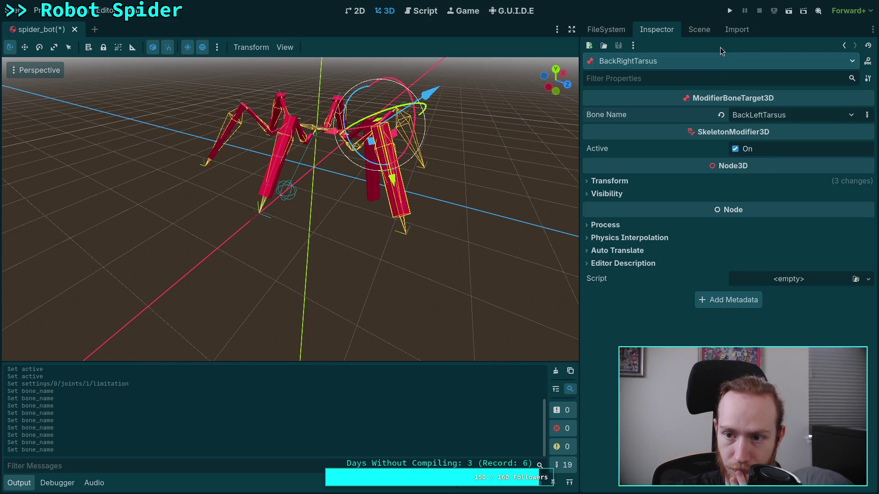
{"action": "left_click", "coordinate": [778, 115]}
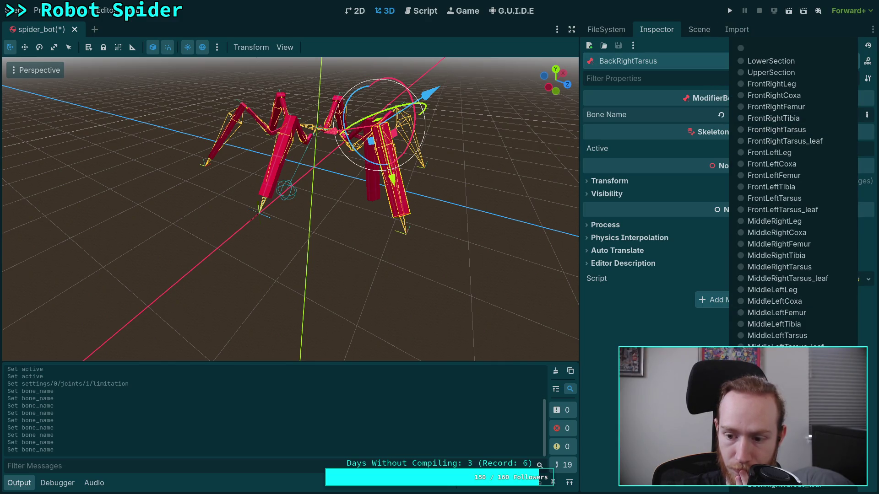
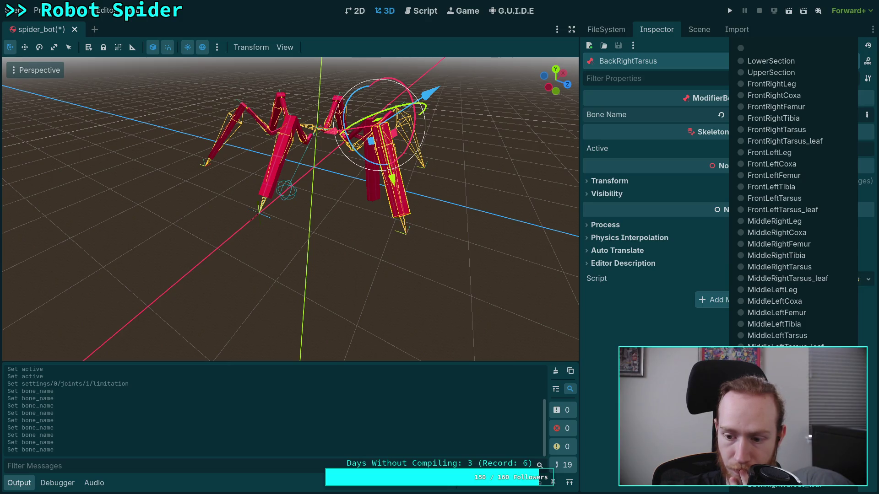
- Confirm BackRightTarsus, then set the BackLeftFemur target's bone to BackLeftFemur
{"action": "key", "text": "Return"}
{"action": "left_click_drag", "start_coordinate": [479, 215], "coordinate": [447, 204]}
{"action": "left_click", "coordinate": [696, 29]}
{"action": "left_click", "coordinate": [641, 308]}
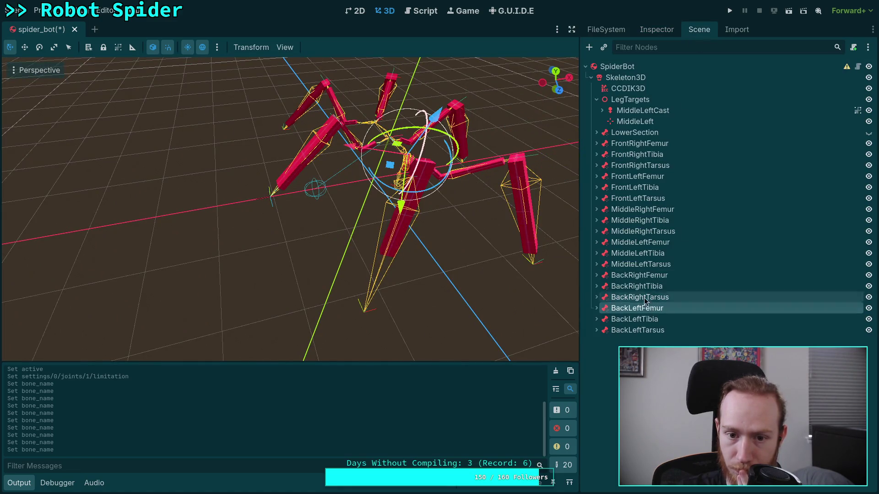
{"action": "left_click", "coordinate": [657, 29]}
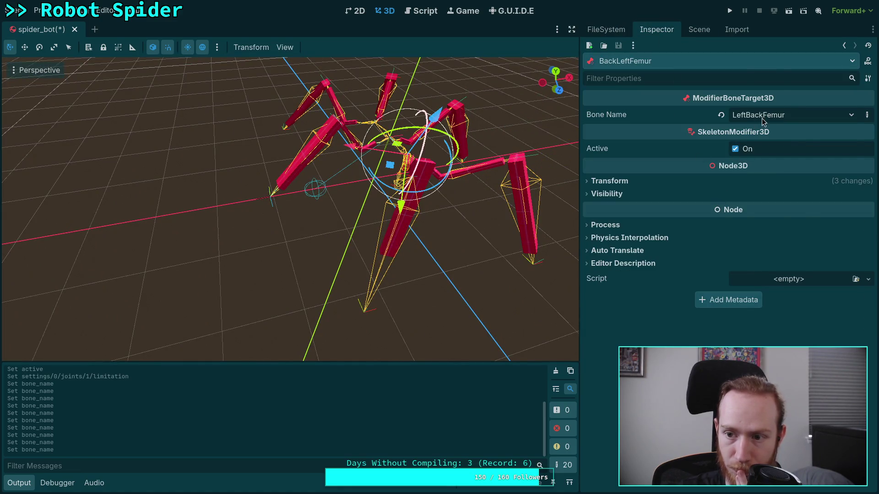
{"action": "left_click", "coordinate": [761, 116]}
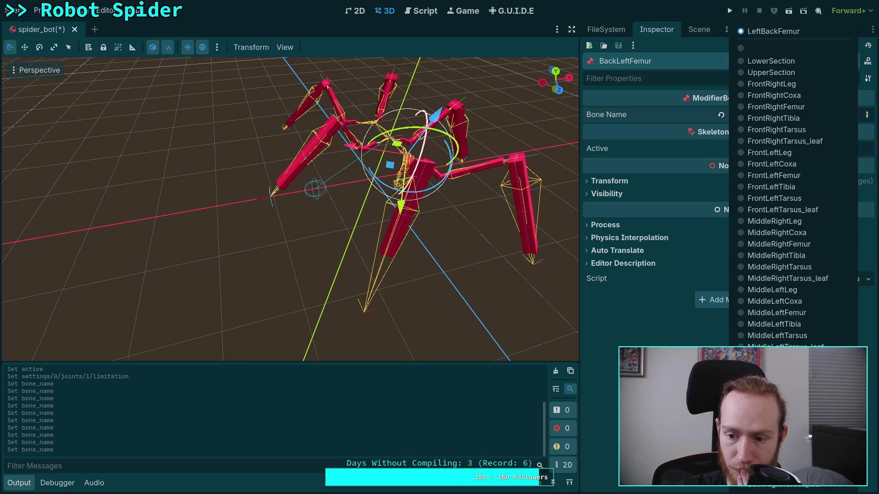
{"action": "left_click", "coordinate": [766, 333]}
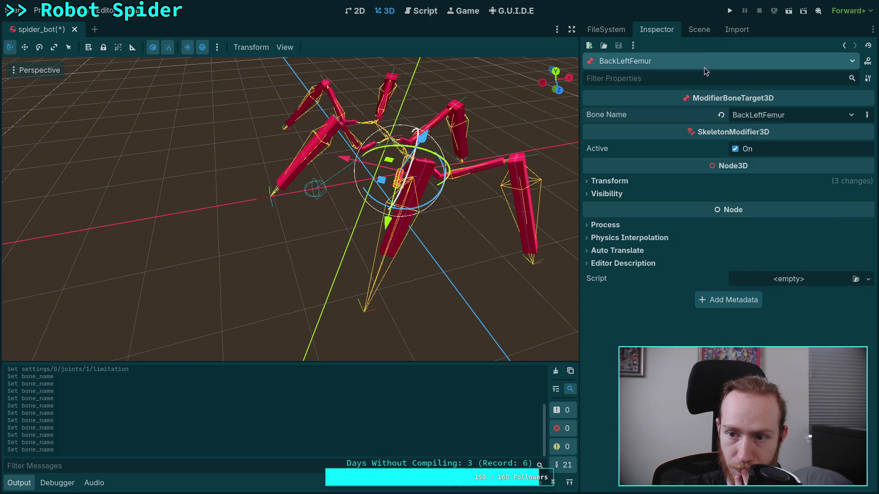
- Set the BackLeftTibia target's bone to BackLeftTibia
{"action": "left_click", "coordinate": [699, 29]}
{"action": "left_click", "coordinate": [647, 320]}
{"action": "left_click", "coordinate": [656, 30]}
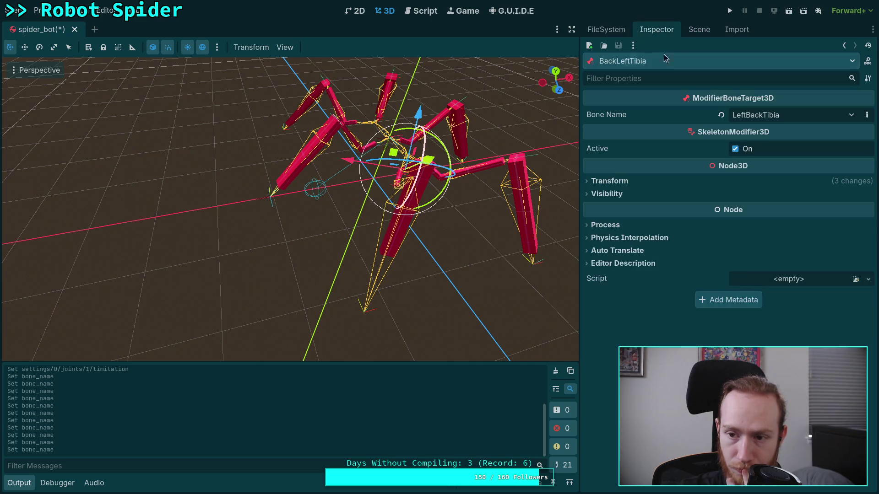
{"action": "left_click", "coordinate": [762, 117]}
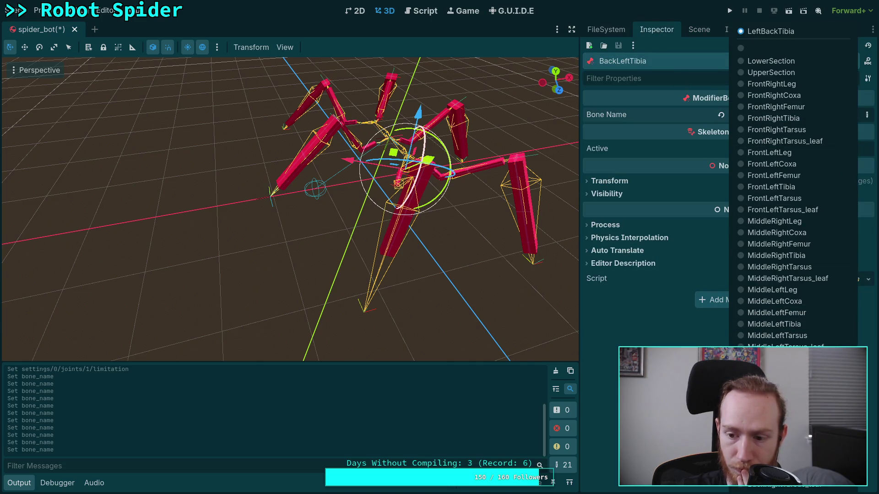
{"action": "left_click", "coordinate": [777, 336]}
- Set the BackLeftTarsus target's bone to BackLeftTarsus
{"action": "left_click", "coordinate": [699, 30]}
{"action": "left_click", "coordinate": [637, 330]}
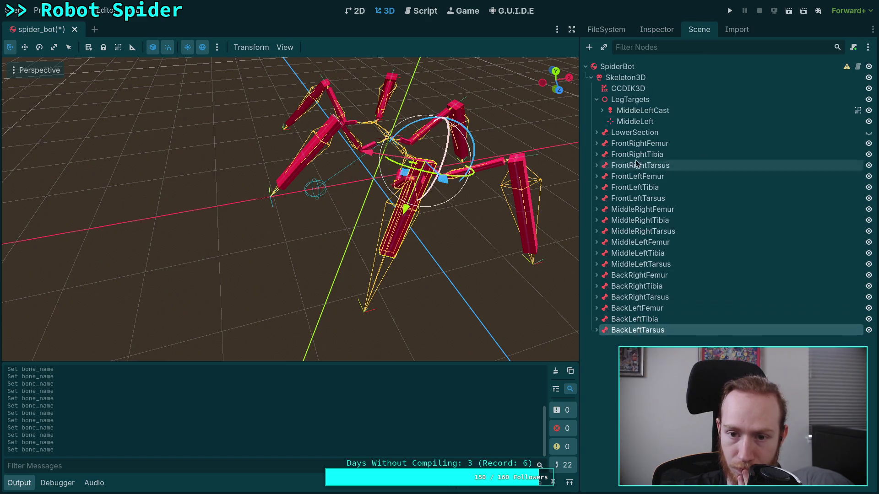
{"action": "left_click", "coordinate": [656, 29]}
{"action": "left_click", "coordinate": [755, 116]}
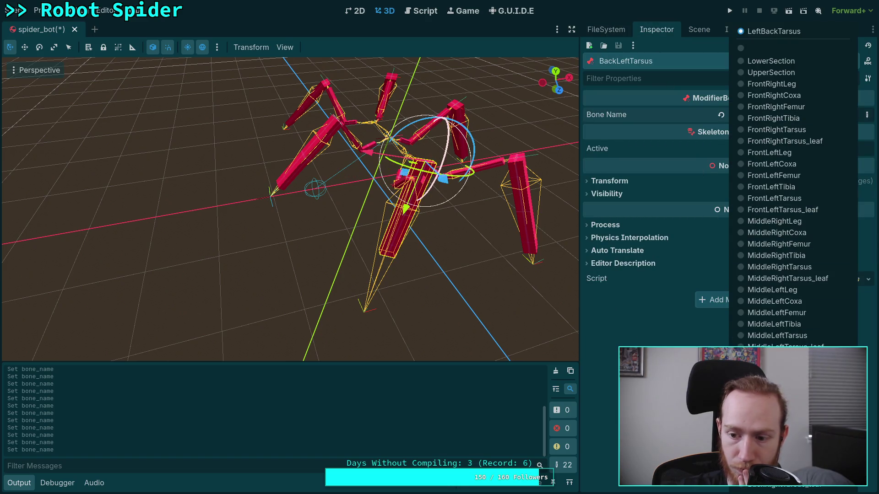
{"action": "key", "text": "Escape"}
{"action": "mouse_move", "coordinate": [274, 192]}
{"action": "left_mouse_down"}
{"action": "mouse_move", "coordinate": [316, 181]}
{"action": "mouse_move", "coordinate": [292, 177]}
{"action": "left_mouse_up"}
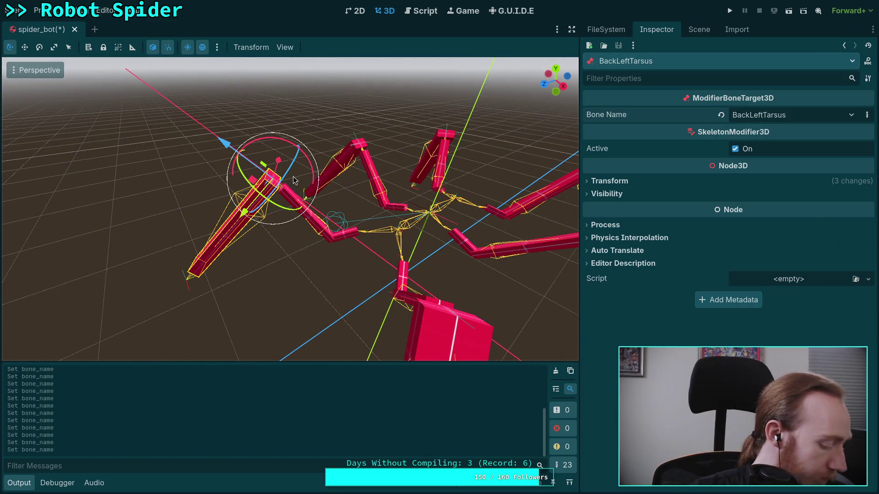
- Unhide the box under LowerSection, select it and frame it in the viewport
{"action": "left_click", "coordinate": [699, 29]}
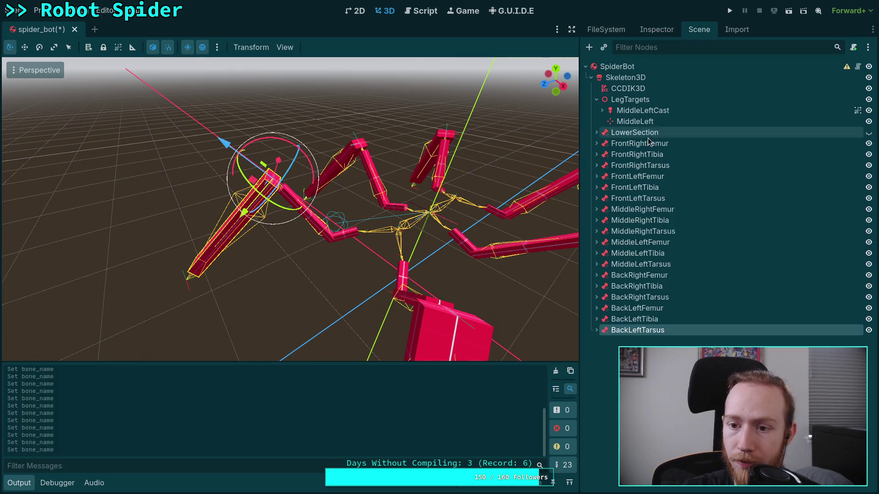
{"action": "left_click", "coordinate": [597, 133]}
{"action": "left_click_drag", "start_coordinate": [544, 139], "coordinate": [434, 151]}
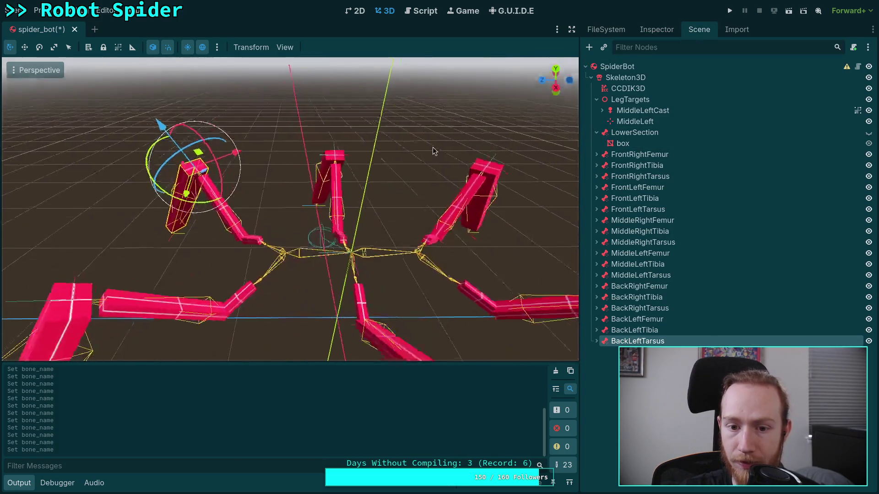
{"action": "left_click", "coordinate": [869, 144]}
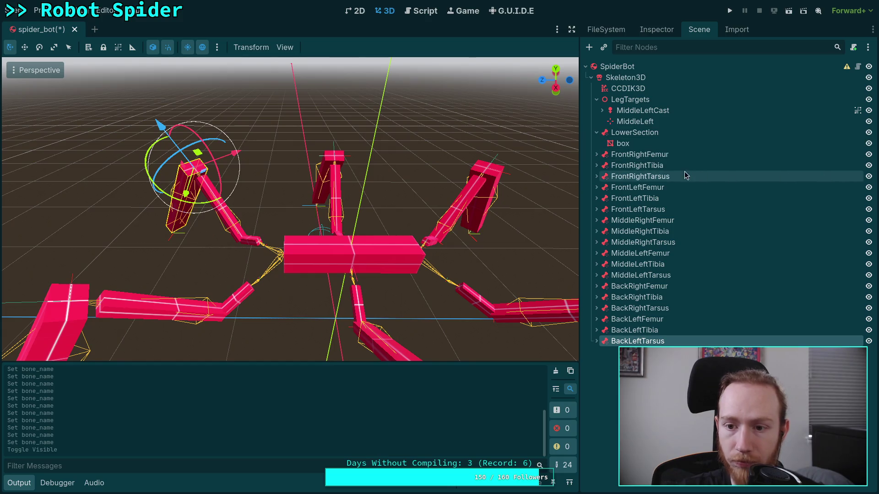
{"action": "left_click", "coordinate": [622, 143]}
{"action": "key", "text": "f"}
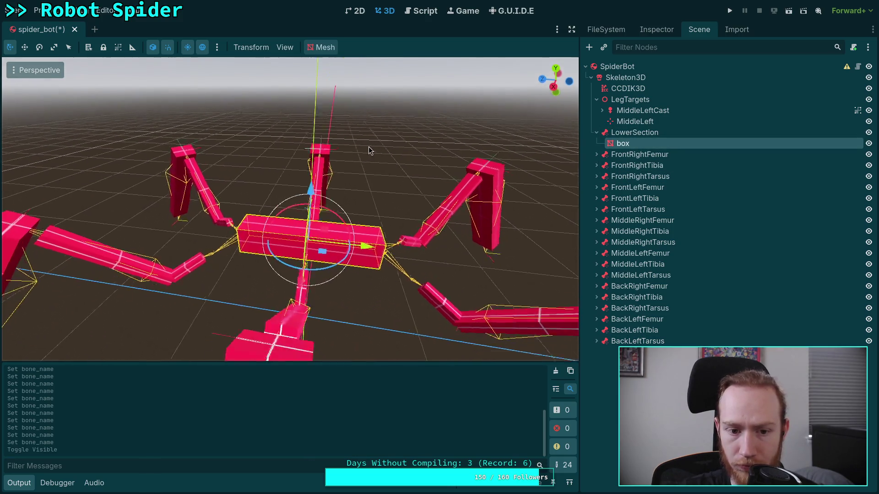
- Set the body box mesh's Y size to 1.5 m
{"action": "left_click", "coordinate": [656, 30]}
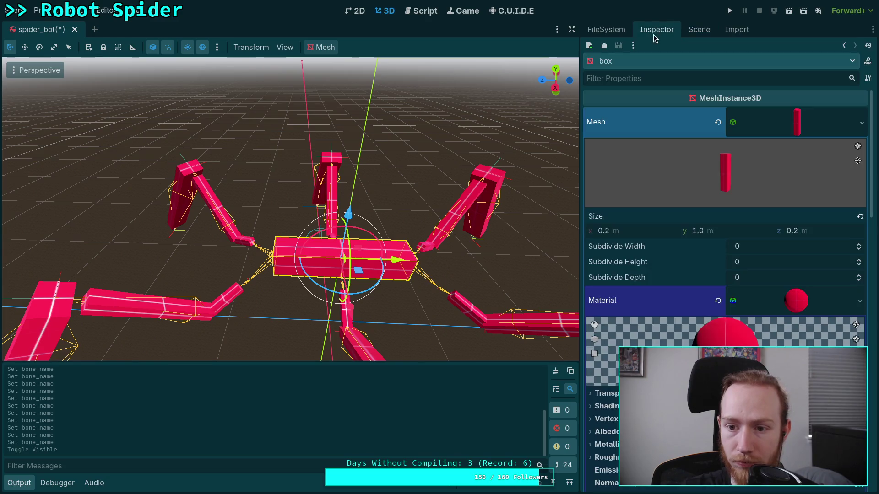
{"action": "scroll", "coordinate": [692, 216], "scroll_direction": "down", "scroll_amount": 5}
{"action": "scroll", "coordinate": [645, 279], "scroll_direction": "up", "scroll_amount": 3}
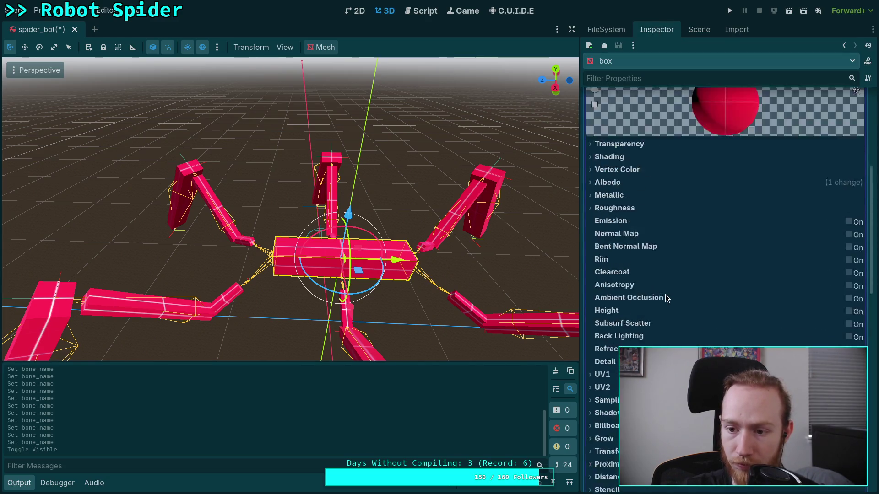
{"action": "scroll", "coordinate": [721, 170], "scroll_direction": "up", "scroll_amount": 3}
{"action": "left_click", "coordinate": [738, 237]}
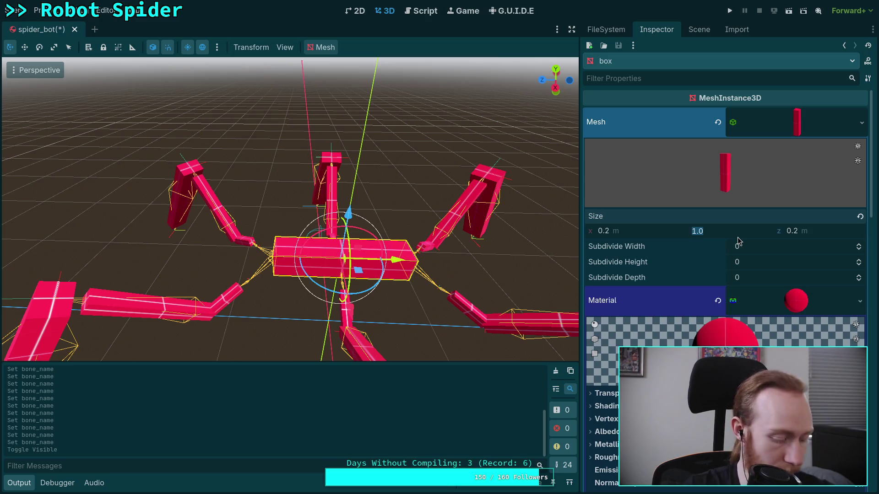
{"action": "type", "text": "1."}
{"action": "key", "text": "Return"}
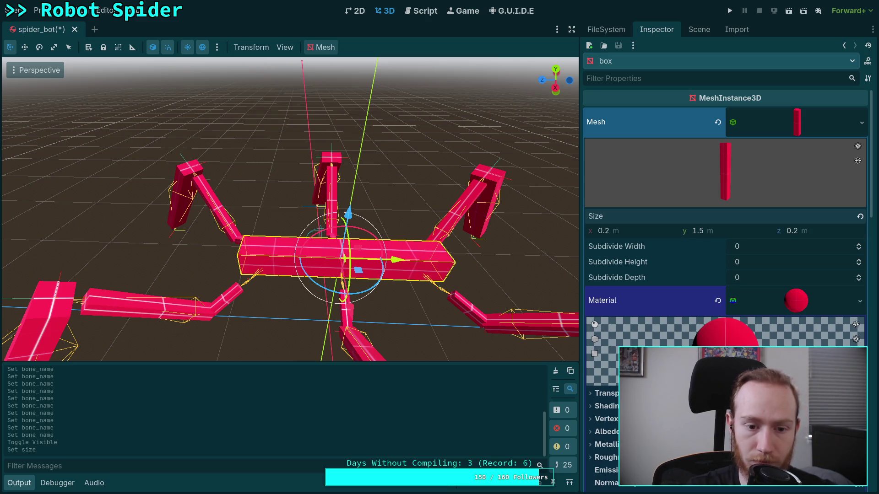
{"action": "mouse_move", "coordinate": [329, 275]}
{"action": "left_mouse_down"}
{"action": "mouse_move", "coordinate": [384, 278]}
{"action": "mouse_move", "coordinate": [375, 308]}
{"action": "mouse_move", "coordinate": [399, 265]}
{"action": "mouse_move", "coordinate": [367, 269]}
{"action": "left_mouse_up"}
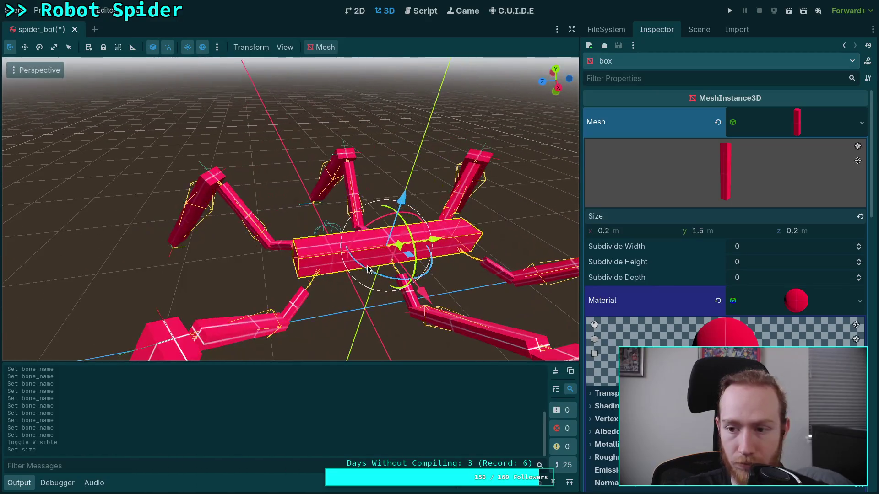
- Set the body box mesh's X size to 0.5 m
{"action": "left_click", "coordinate": [821, 231]}
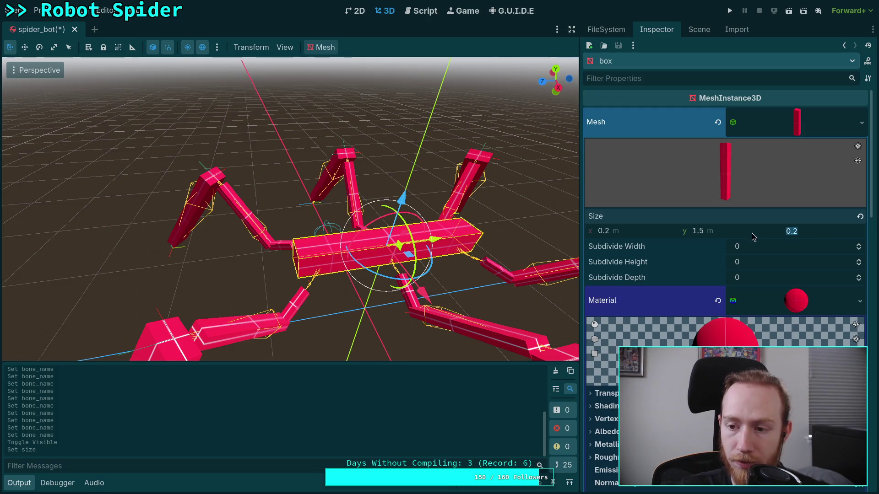
{"action": "left_click_drag", "start_coordinate": [465, 242], "coordinate": [506, 233]}
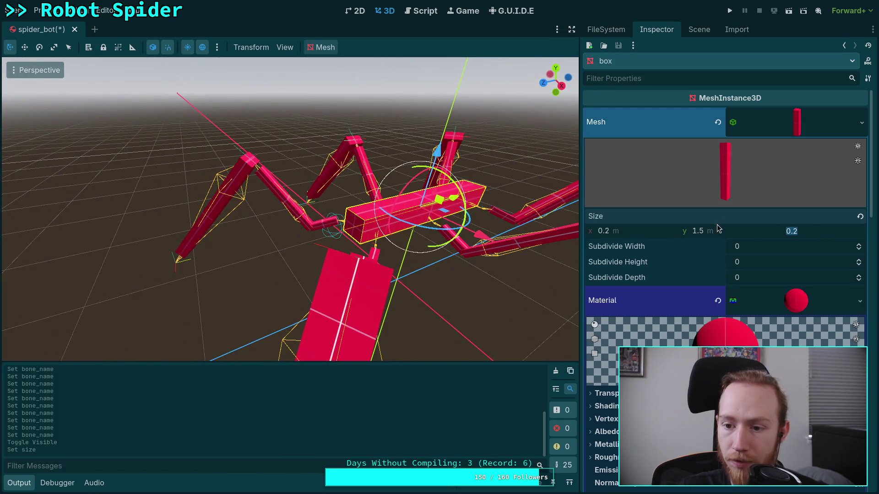
{"action": "left_click", "coordinate": [628, 233]}
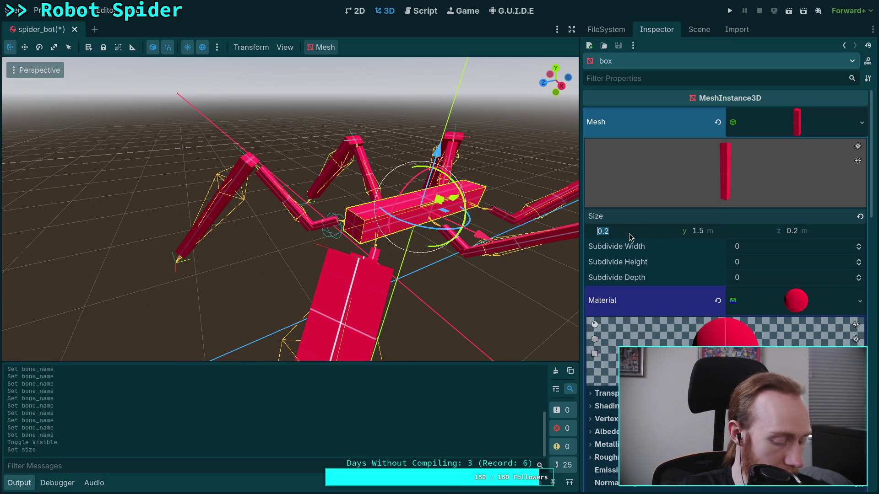
{"action": "type", "text": "0.5"}
{"action": "key", "text": "Return"}
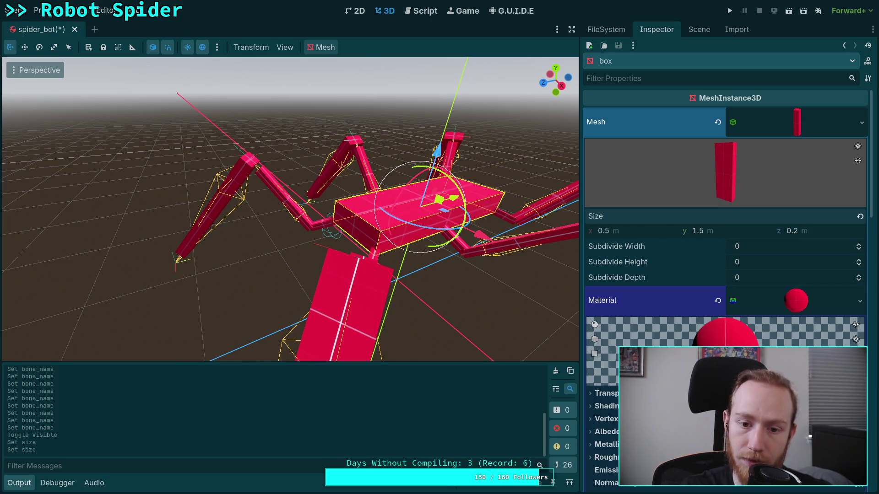
{"action": "left_click_drag", "start_coordinate": [301, 241], "coordinate": [284, 234]}
{"action": "mouse_move", "coordinate": [348, 215]}
{"action": "left_mouse_down"}
{"action": "mouse_move", "coordinate": [337, 188]}
{"action": "mouse_move", "coordinate": [283, 219]}
{"action": "left_mouse_up"}
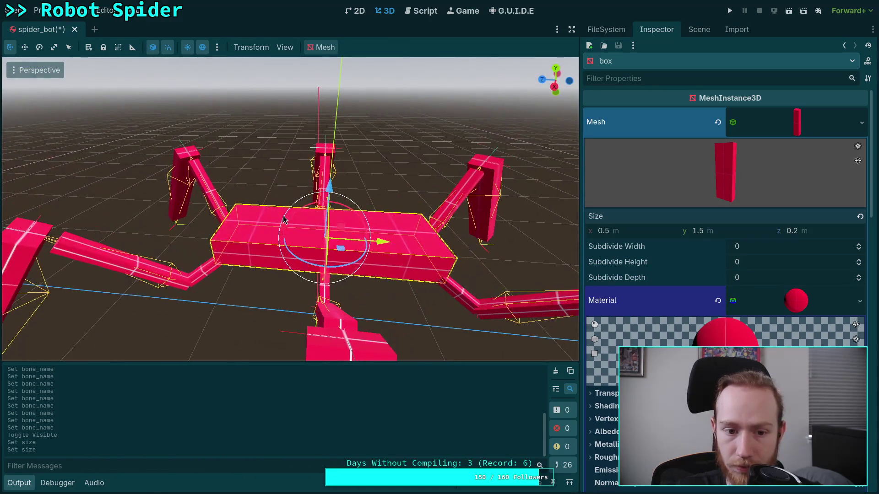
{"action": "left_click_drag", "start_coordinate": [449, 206], "coordinate": [457, 194]}
{"action": "left_click", "coordinate": [456, 196]}
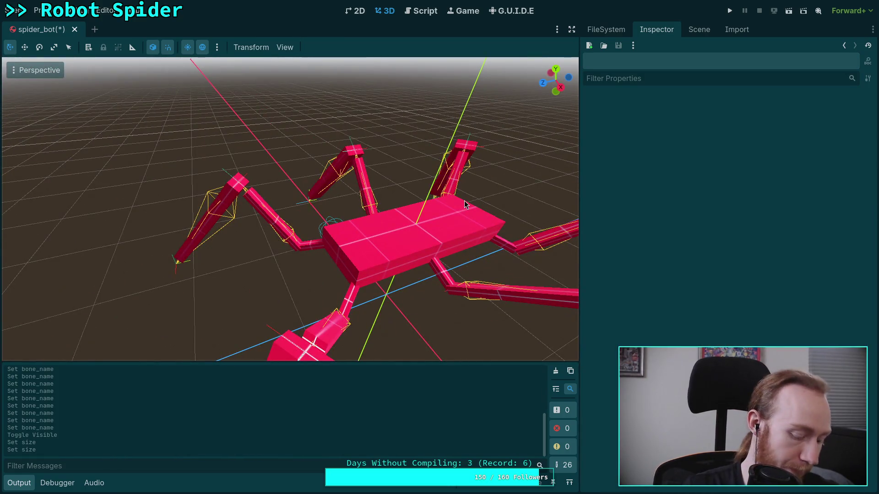
- Save the spider_bot scene
{"action": "key", "text": "ctrl+o"}
{"action": "key", "text": "Escape"}
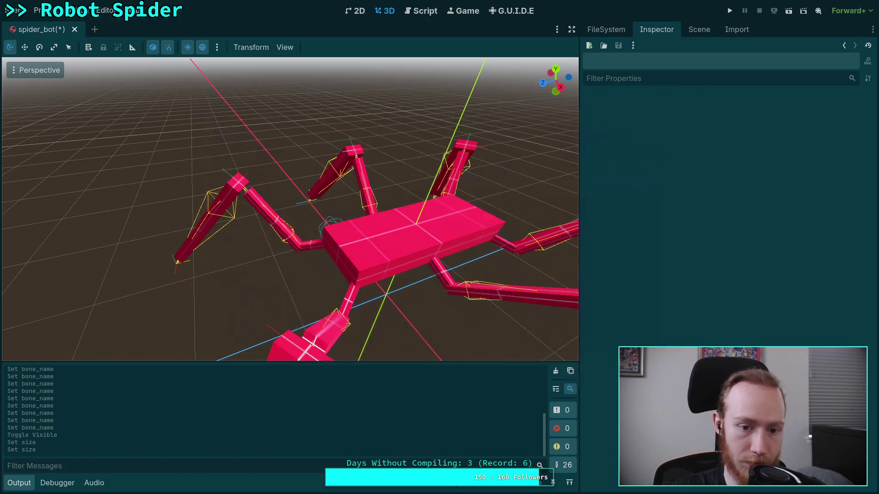
{"action": "key", "text": "ctrl+s"}
- Select a leg box and inspect its mesh and transform properties
{"action": "left_click_drag", "start_coordinate": [338, 215], "coordinate": [354, 227]}
{"action": "left_click", "coordinate": [353, 228]}
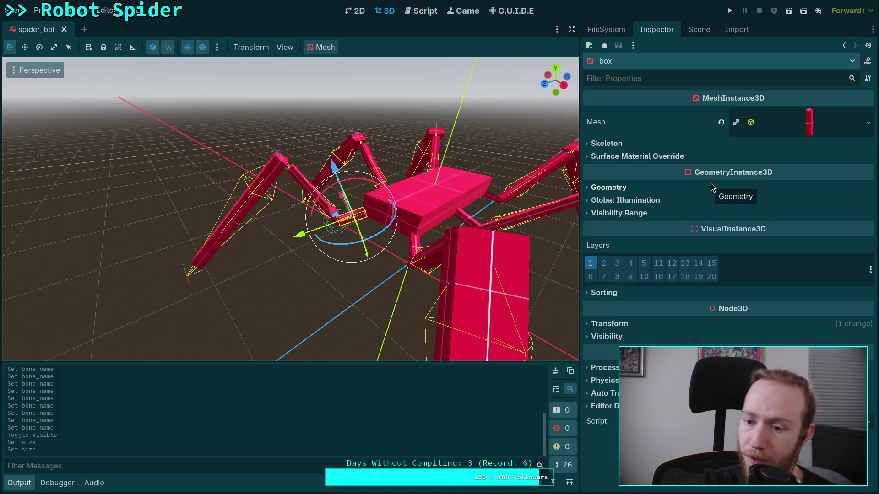
{"action": "left_click", "coordinate": [796, 122]}
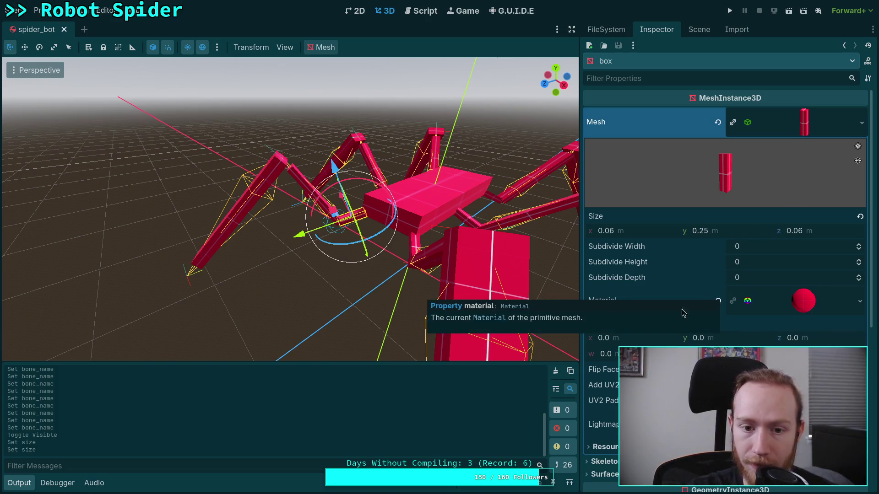
{"action": "scroll", "coordinate": [673, 321], "scroll_direction": "down", "scroll_amount": 5}
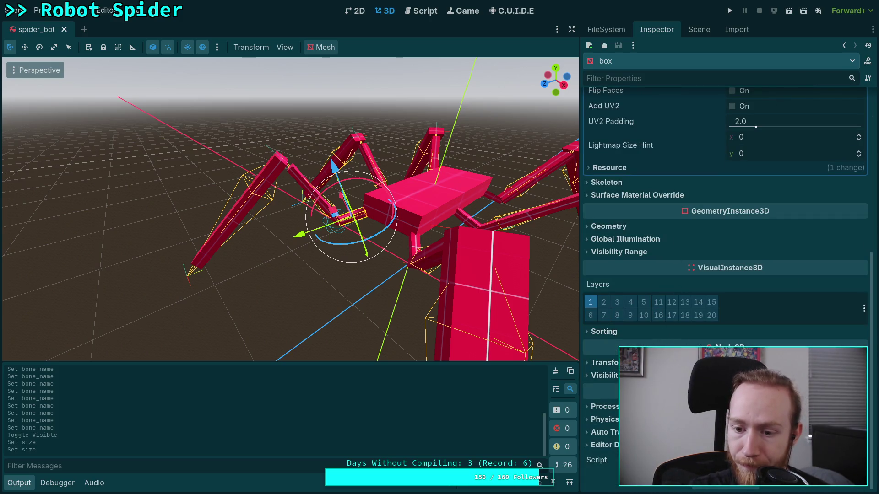
{"action": "left_click", "coordinate": [602, 362]}
{"action": "left_click", "coordinate": [602, 363]}
{"action": "scroll", "coordinate": [723, 275], "scroll_direction": "up", "scroll_amount": 10}
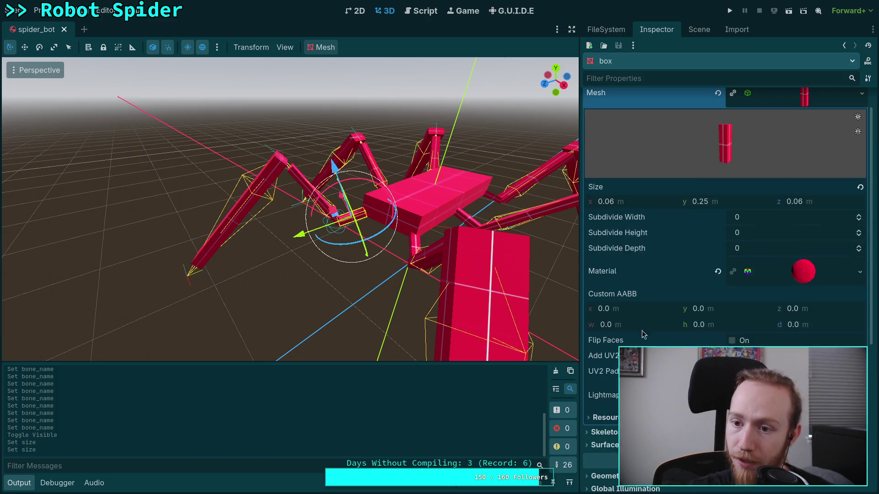
- Make the BackLeftTibia box mesh 0.8 m tall
{"action": "left_click", "coordinate": [699, 29]}
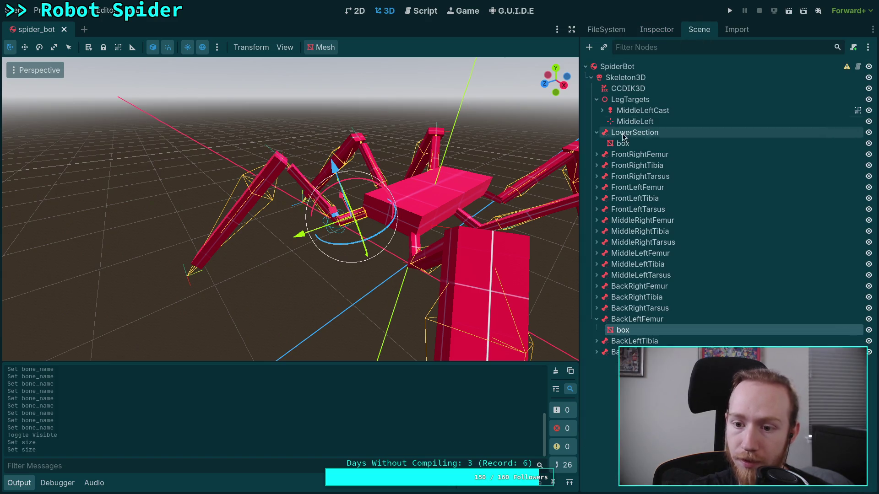
{"action": "left_click", "coordinate": [596, 320]}
{"action": "left_click", "coordinate": [622, 331]}
{"action": "left_click", "coordinate": [596, 331]}
{"action": "left_click", "coordinate": [622, 341]}
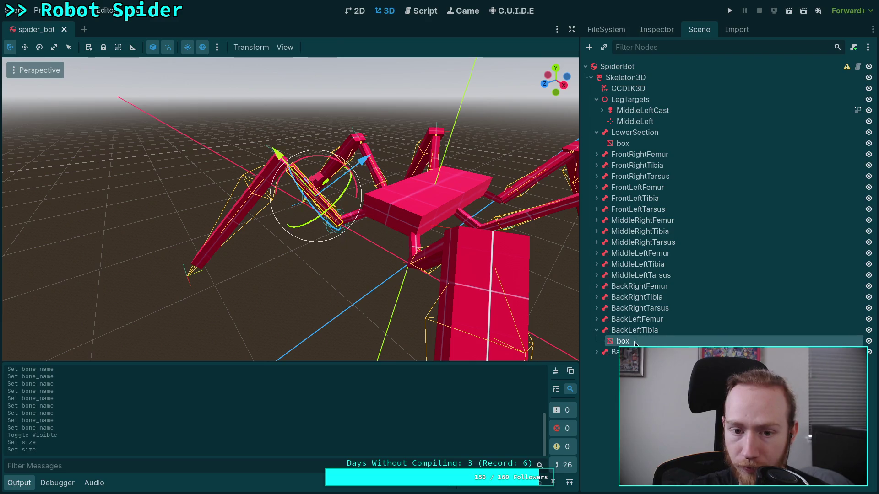
{"action": "left_click", "coordinate": [650, 30]}
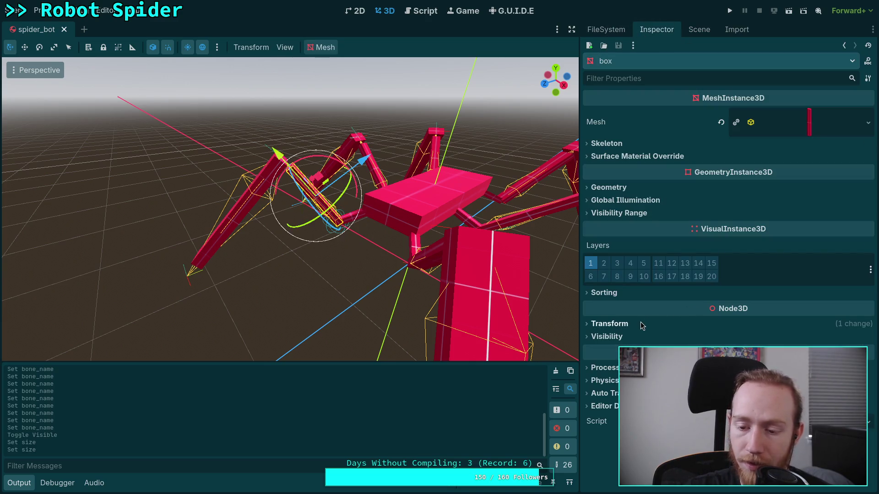
{"action": "left_click", "coordinate": [808, 131]}
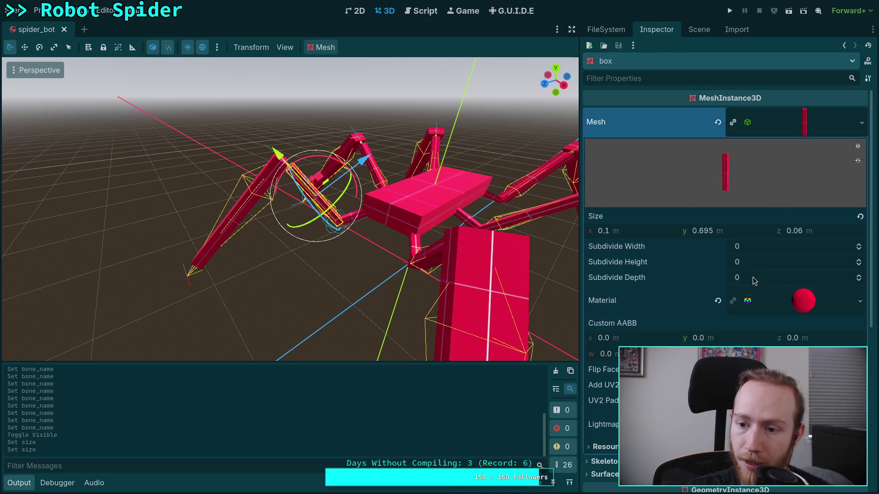
{"action": "left_click", "coordinate": [729, 231]}
{"action": "double_click", "coordinate": [727, 236]}
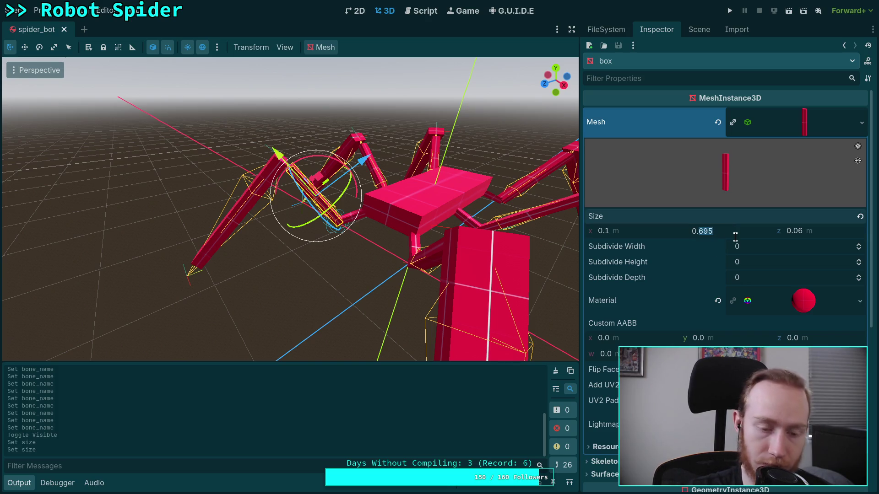
{"action": "type", "text": "8"}
{"action": "key", "text": "Return"}
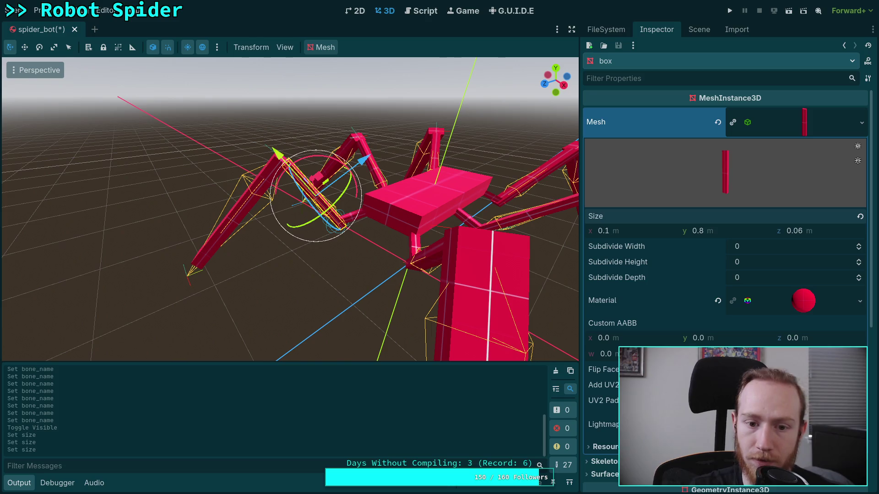
- Nudge the back-left tibia box into line with its bone
{"action": "scroll", "coordinate": [725, 275], "scroll_direction": "down", "scroll_amount": 5}
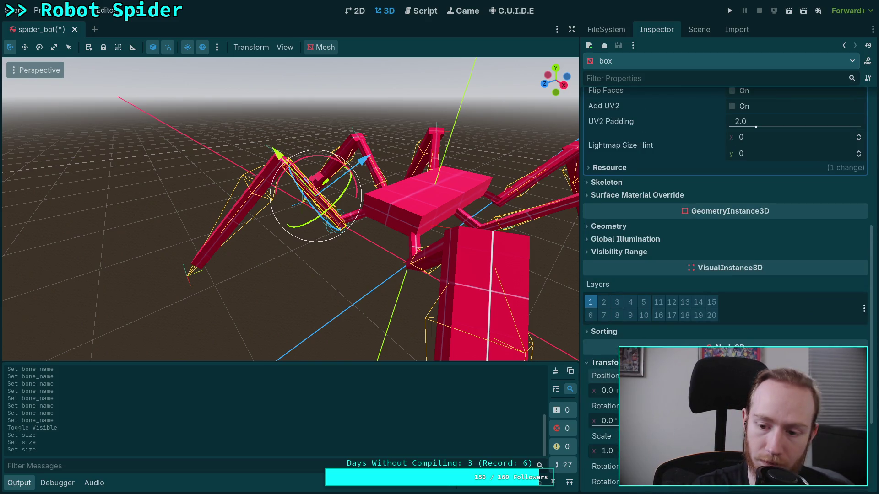
{"action": "key", "text": "Return"}
{"action": "scroll", "coordinate": [287, 246], "scroll_direction": "up", "scroll_amount": 5}
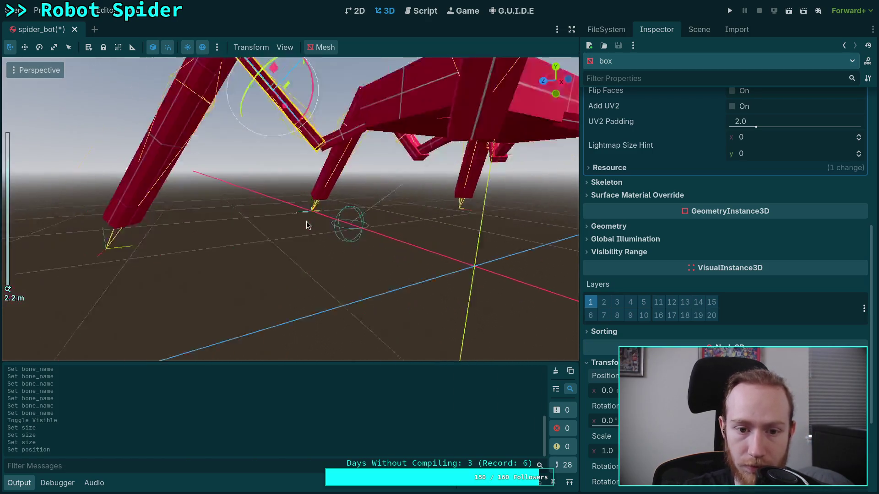
{"action": "key", "text": "f"}
{"action": "mouse_move", "coordinate": [370, 194]}
{"action": "left_mouse_down"}
{"action": "mouse_move", "coordinate": [306, 181]}
{"action": "mouse_move", "coordinate": [307, 144]}
{"action": "mouse_move", "coordinate": [271, 152]}
{"action": "mouse_move", "coordinate": [424, 340]}
{"action": "left_mouse_up"}
{"action": "scroll", "coordinate": [424, 340], "scroll_direction": "down", "scroll_amount": 10}
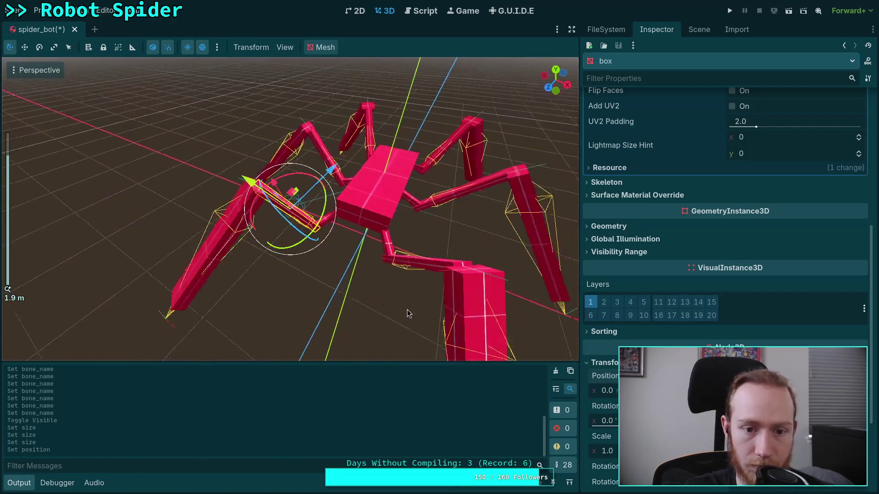
- Expand the other tibia nodes and nudge the FrontRightTibia box into place
{"action": "left_click", "coordinate": [699, 29]}
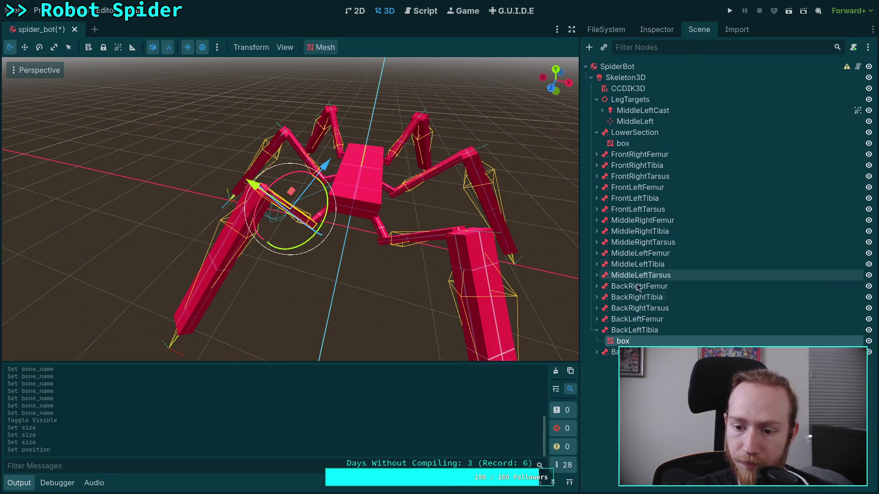
{"action": "left_click", "coordinate": [597, 297]}
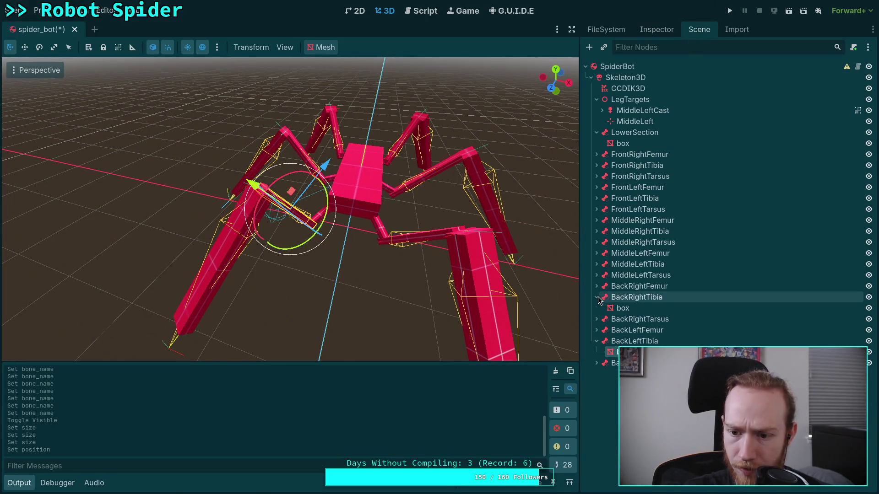
{"action": "left_click", "coordinate": [596, 264]}
{"action": "left_click", "coordinate": [596, 231]}
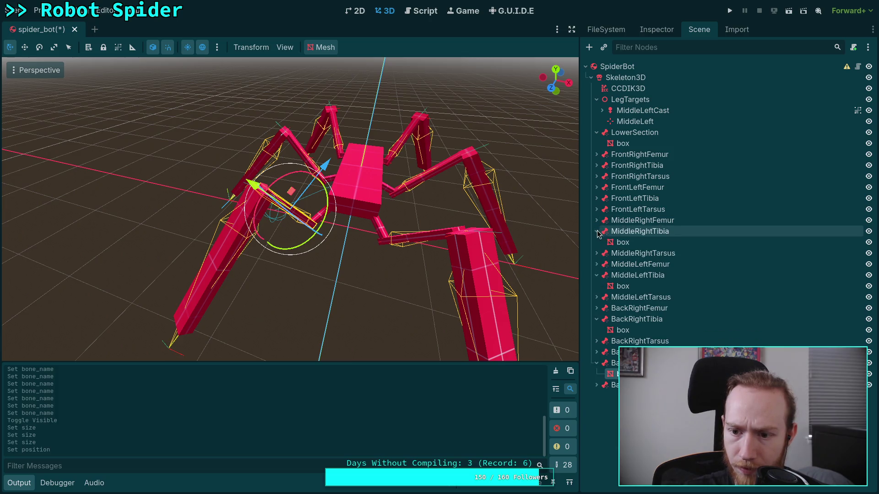
{"action": "left_click", "coordinate": [597, 198]}
{"action": "left_click", "coordinate": [596, 165]}
{"action": "left_click", "coordinate": [623, 176]}
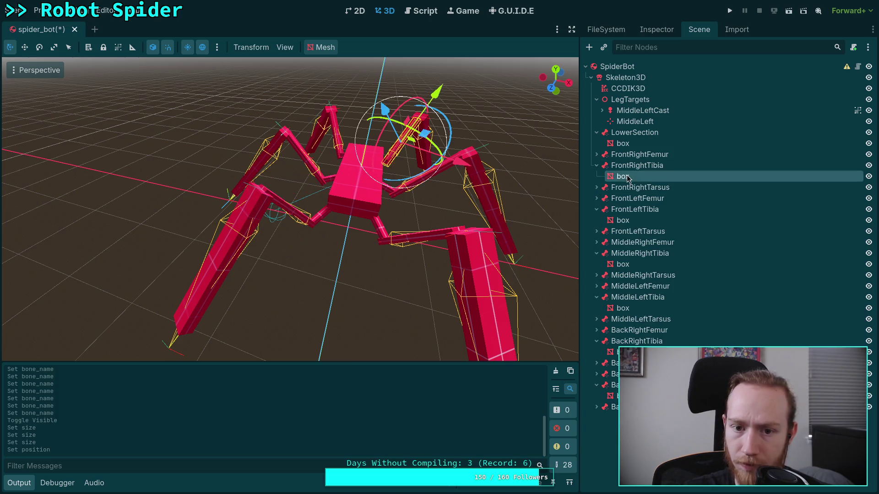
{"action": "left_click", "coordinate": [657, 29]}
{"action": "left_click", "coordinate": [792, 130]}
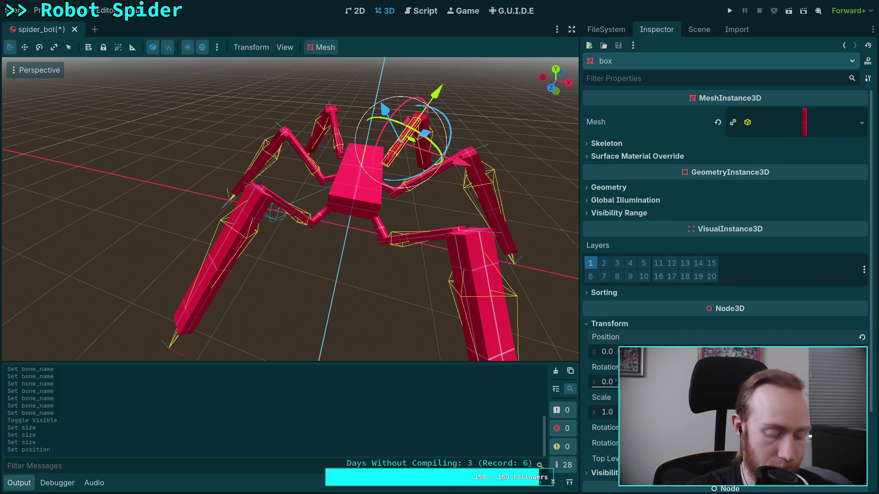
{"action": "key", "text": "Return"}
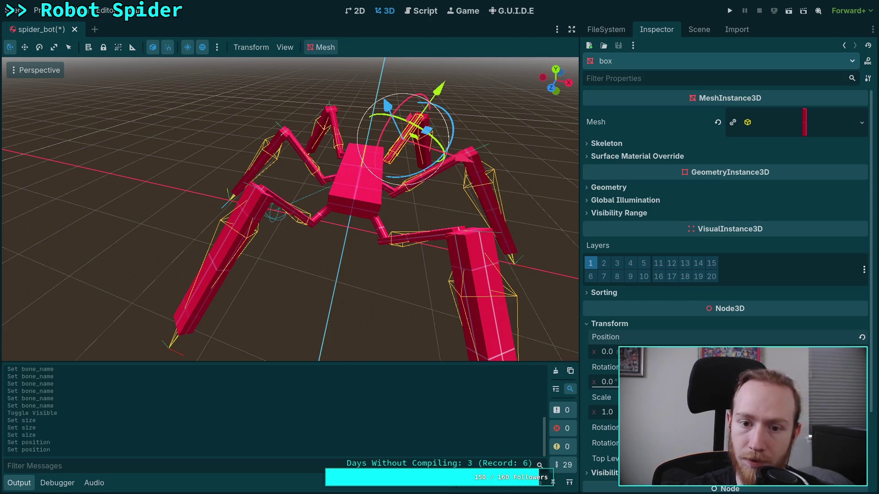
- Nudge three more leg boxes into line with their bones
{"action": "left_click", "coordinate": [610, 324]}
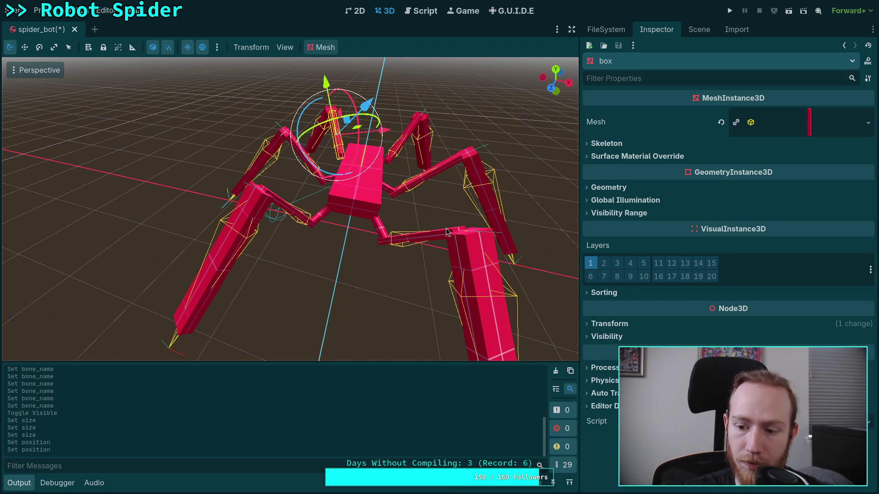
{"action": "left_click", "coordinate": [680, 326]}
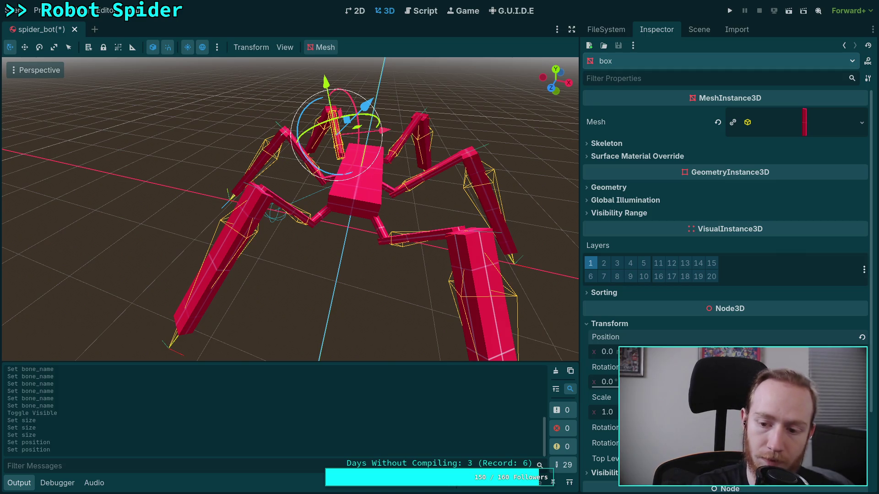
{"action": "key", "text": "Return"}
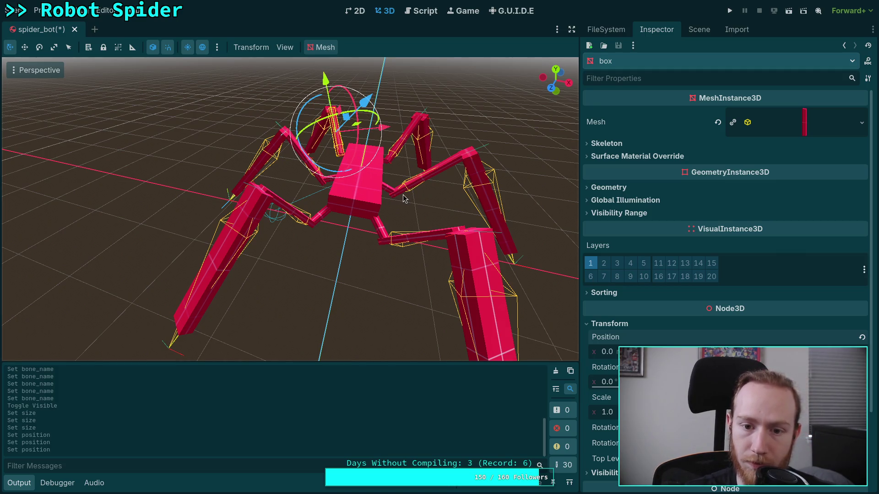
{"action": "left_click", "coordinate": [404, 198]}
{"action": "left_click", "coordinate": [651, 325]}
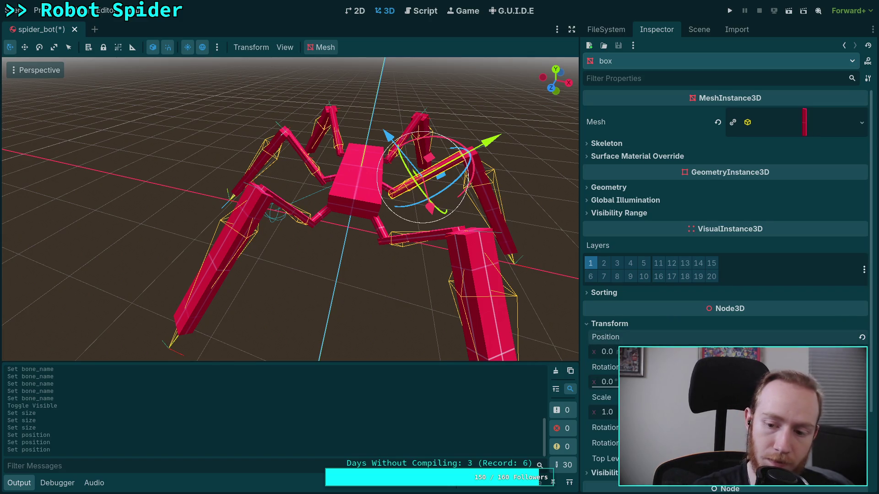
{"action": "key", "text": "Return"}
{"action": "left_click", "coordinate": [324, 187]}
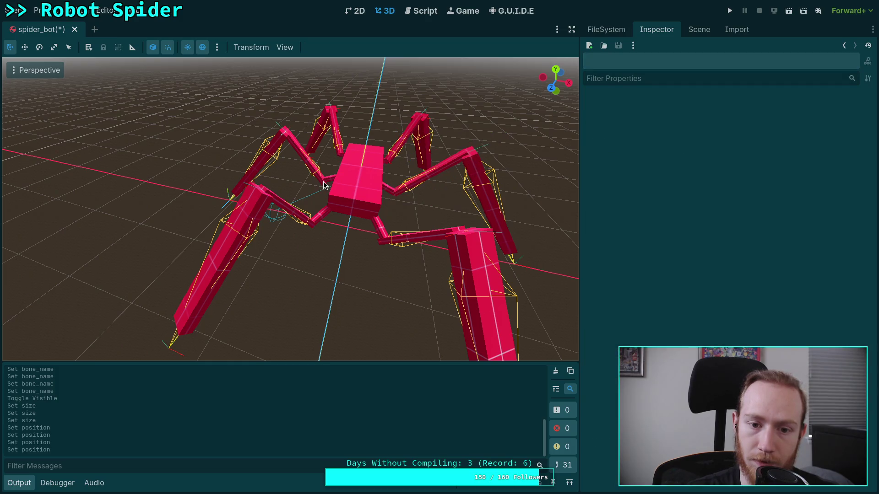
{"action": "left_click", "coordinate": [322, 184]}
{"action": "left_click", "coordinate": [706, 328]}
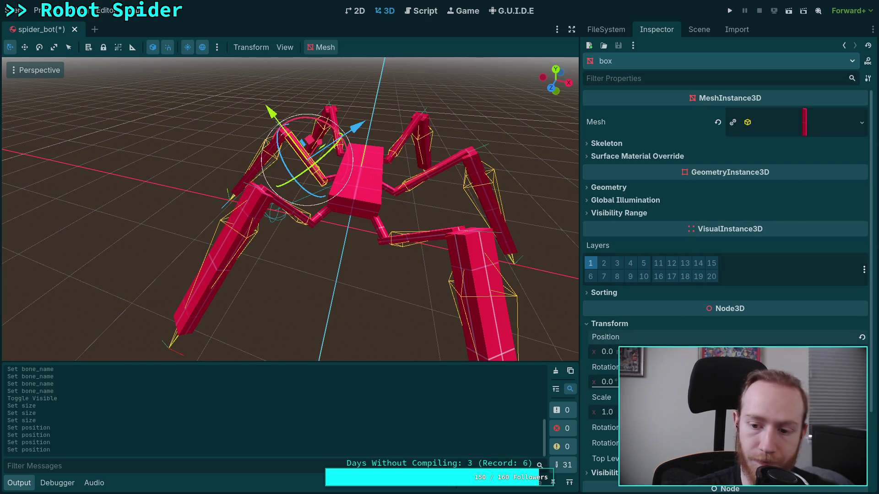
{"action": "key", "text": "Return"}
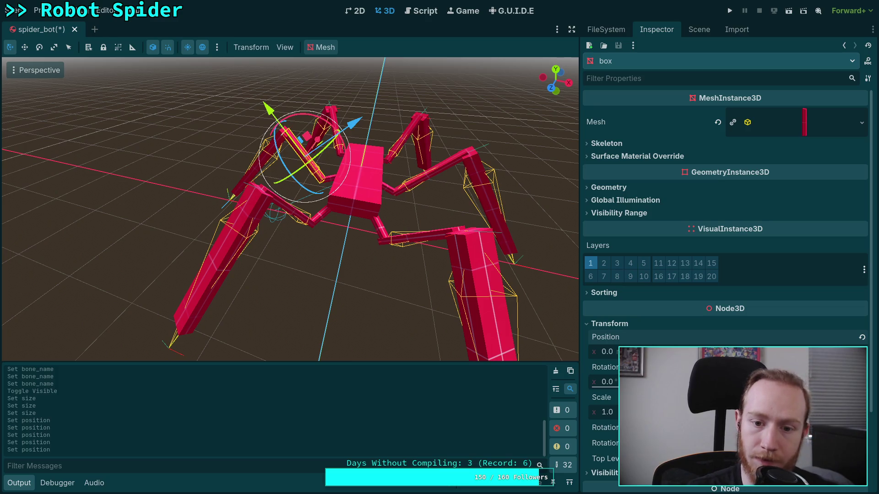
- Save the spider_bot scene with the aligned leg boxes
{"action": "left_click", "coordinate": [441, 242]}
{"action": "left_click", "coordinate": [609, 324]}
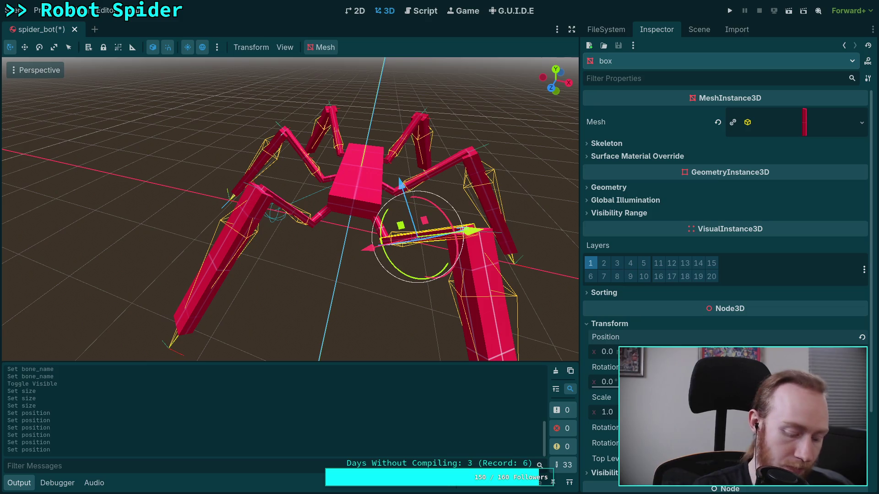
{"action": "key", "text": "ctrl+s"}
{"action": "mouse_move", "coordinate": [526, 276]}
{"action": "left_mouse_down"}
{"action": "mouse_move", "coordinate": [467, 278]}
{"action": "mouse_move", "coordinate": [478, 255]}
{"action": "left_mouse_up"}
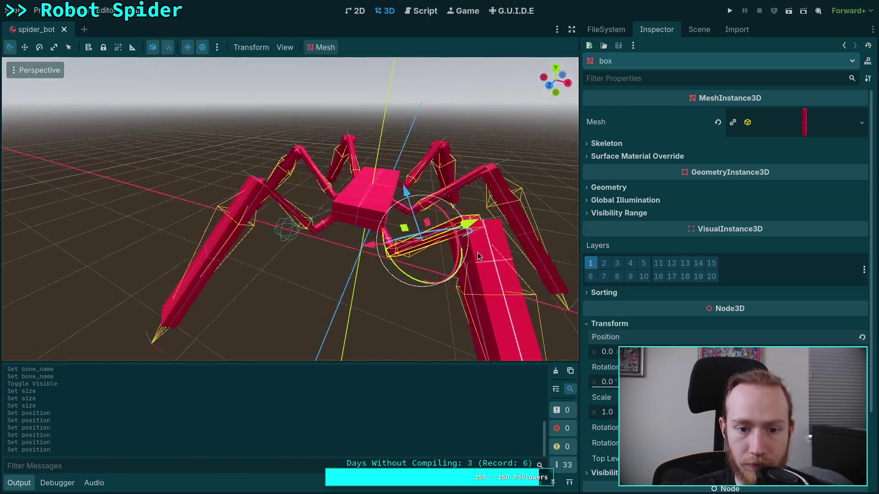
{"action": "left_click", "coordinate": [233, 209]}
- Lengthen the selected leg box's Y size to 1.7 m
{"action": "left_click", "coordinate": [813, 127]}
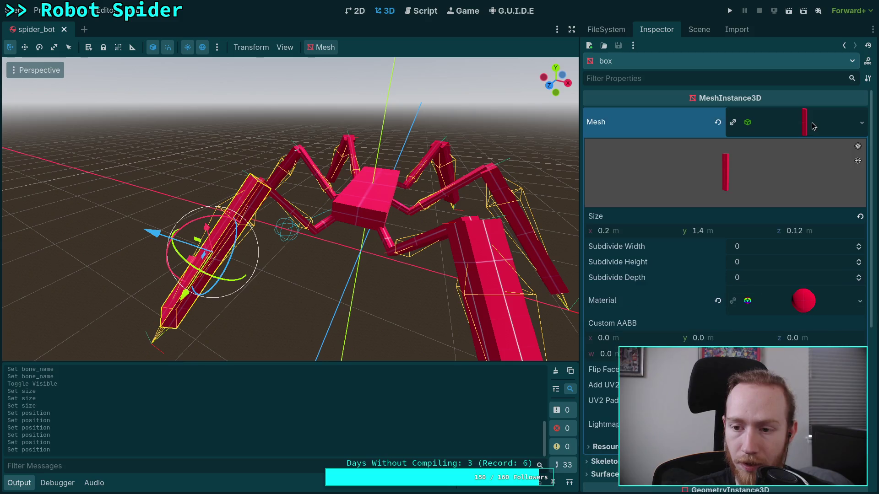
{"action": "left_click", "coordinate": [738, 234]}
{"action": "type", "text": "1.5"}
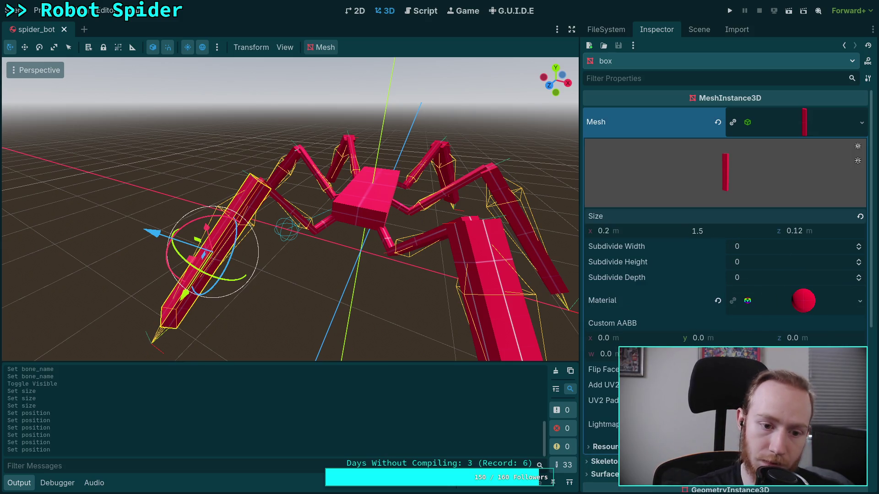
{"action": "key", "text": "Return"}
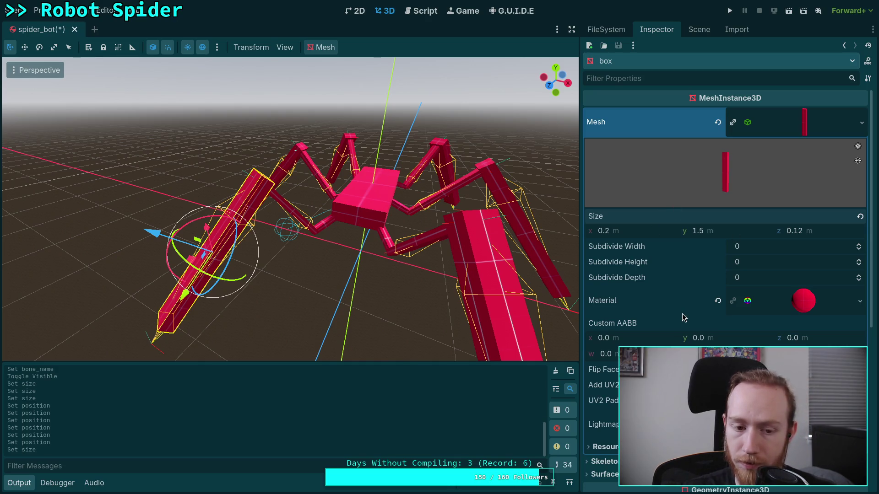
{"action": "left_click", "coordinate": [720, 235]}
{"action": "type", "text": "1.6"}
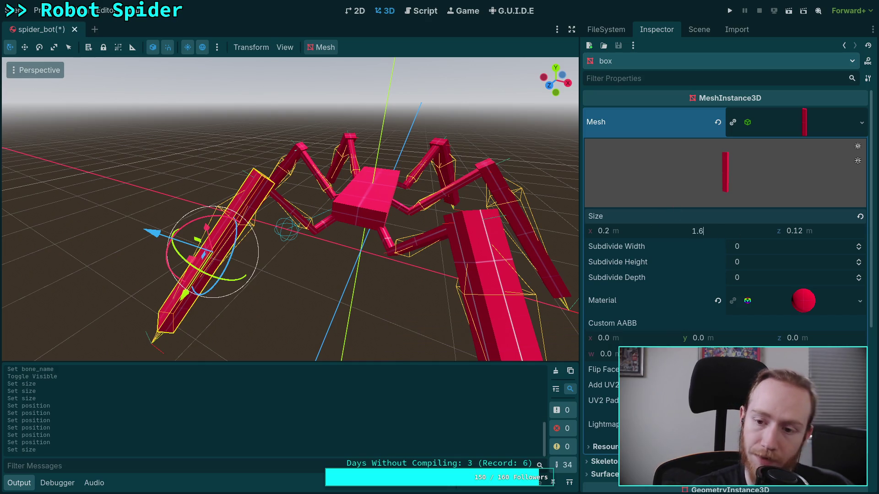
{"action": "key", "text": "BackSpace"}
{"action": "type", "text": "7"}
{"action": "key", "text": "Return"}
- Shift the leg box's position slightly down and left, then view from the front
{"action": "scroll", "coordinate": [725, 239], "scroll_direction": "down", "scroll_amount": 6}
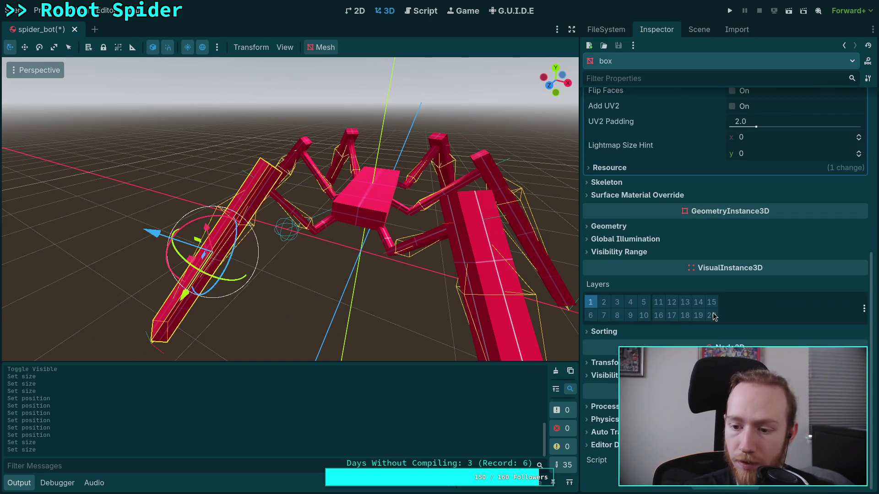
{"action": "left_click", "coordinate": [663, 363]}
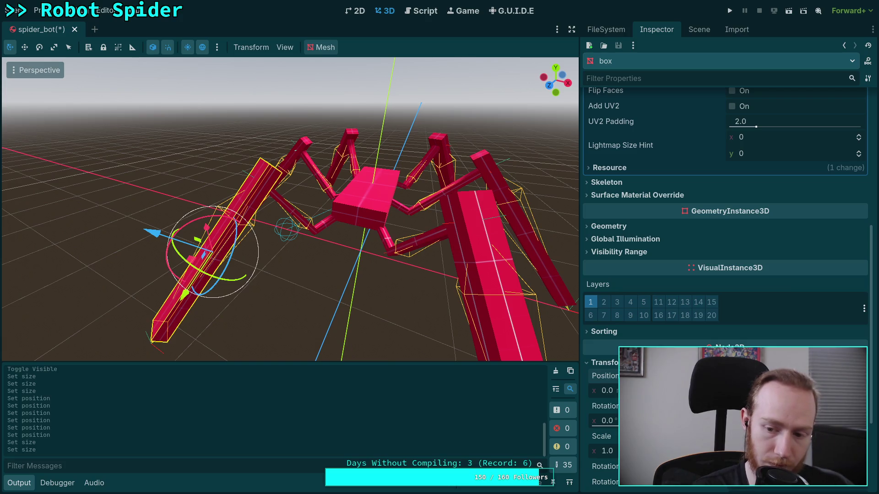
{"action": "key", "text": "Return"}
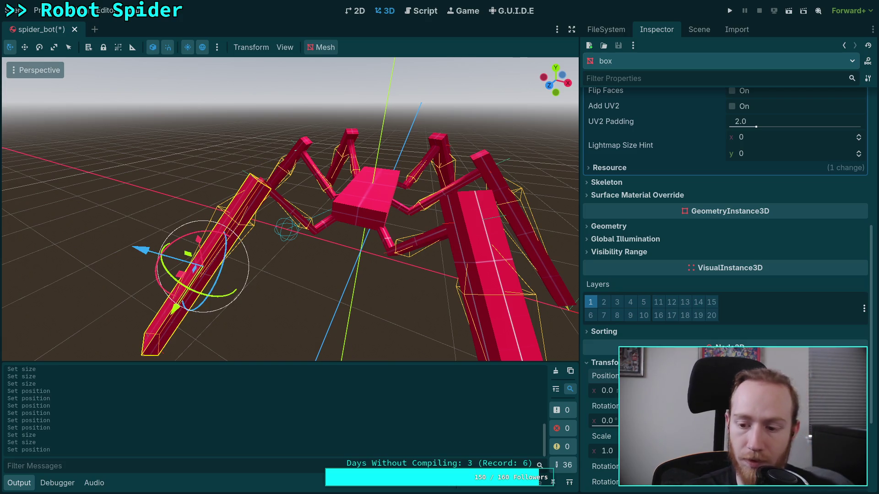
{"action": "scroll", "coordinate": [255, 274], "scroll_direction": "down", "scroll_amount": 2}
{"action": "left_click_drag", "start_coordinate": [320, 306], "coordinate": [399, 242]}
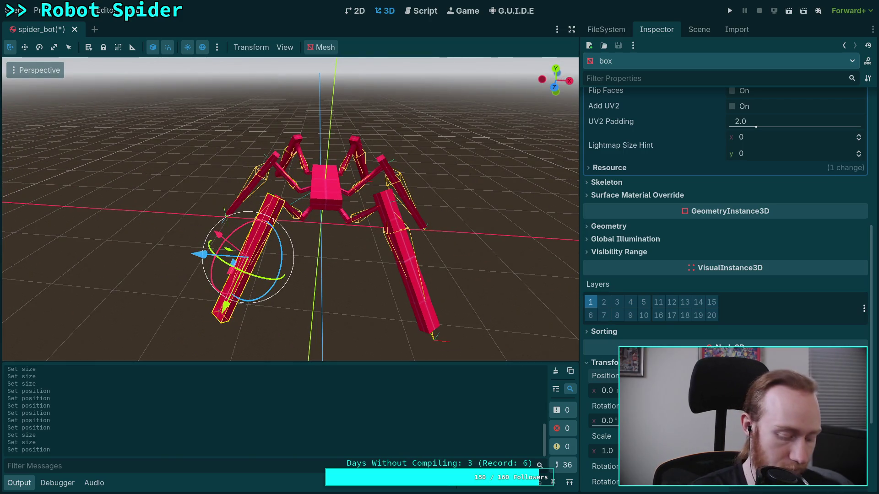
{"action": "left_click", "coordinate": [424, 301]}
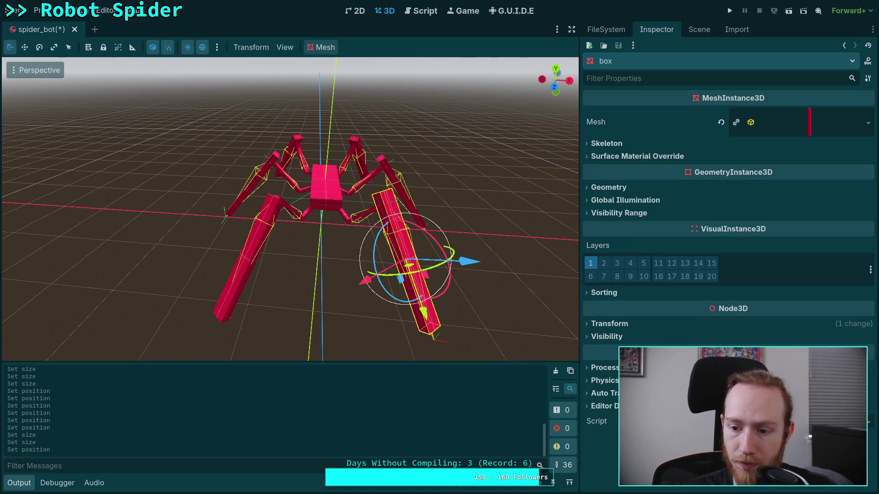
{"action": "left_click", "coordinate": [609, 324]}
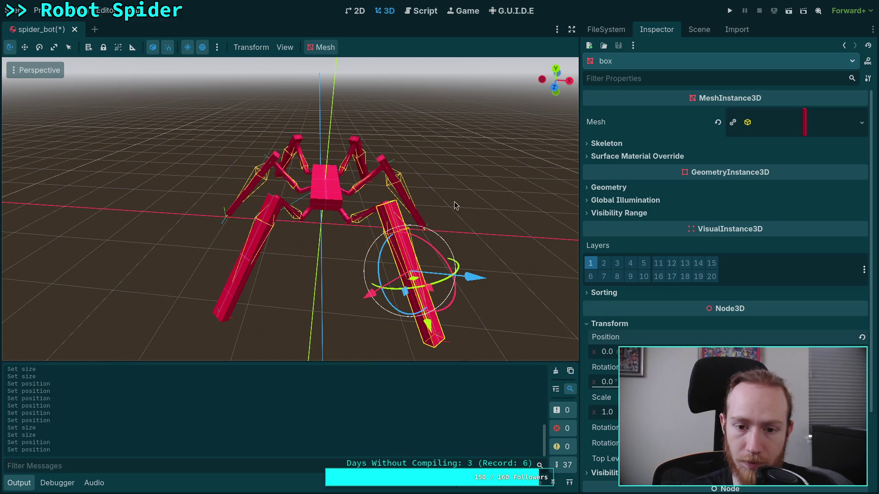
{"action": "left_click_drag", "start_coordinate": [455, 204], "coordinate": [503, 202]}
{"action": "left_click", "coordinate": [671, 324]}
{"action": "left_click", "coordinate": [672, 328]}
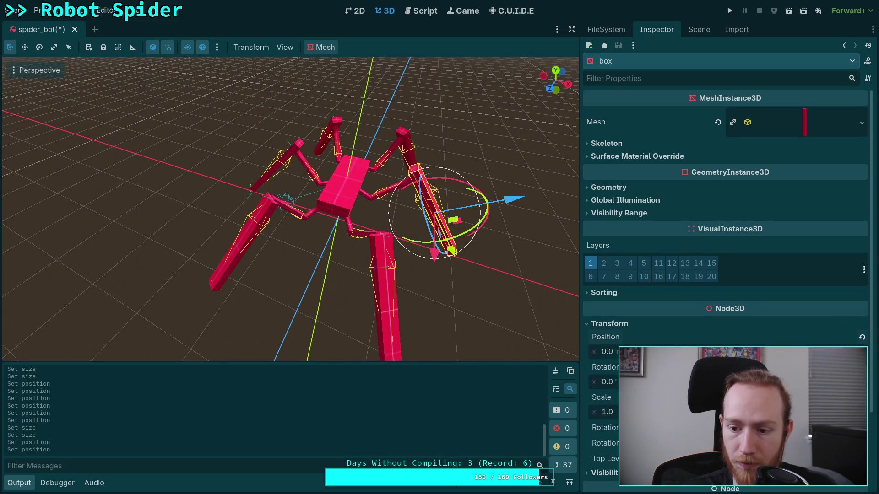
{"action": "left_click", "coordinate": [280, 165]}
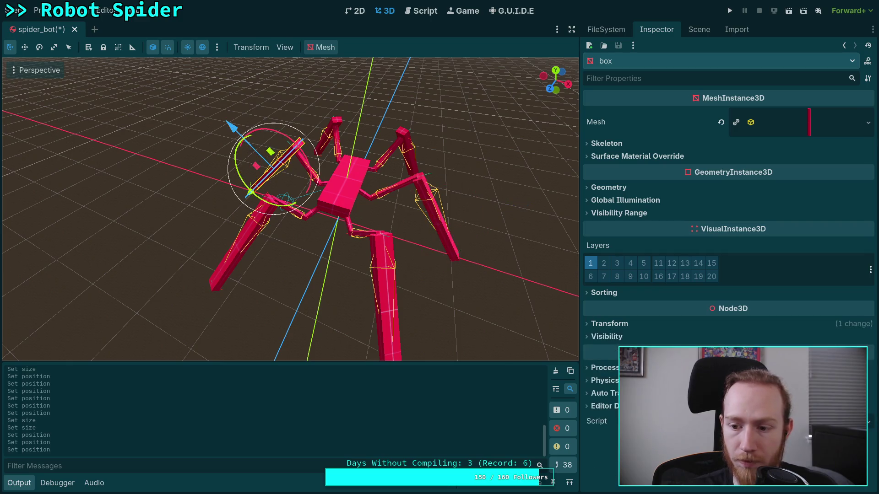
{"action": "left_click", "coordinate": [708, 328]}
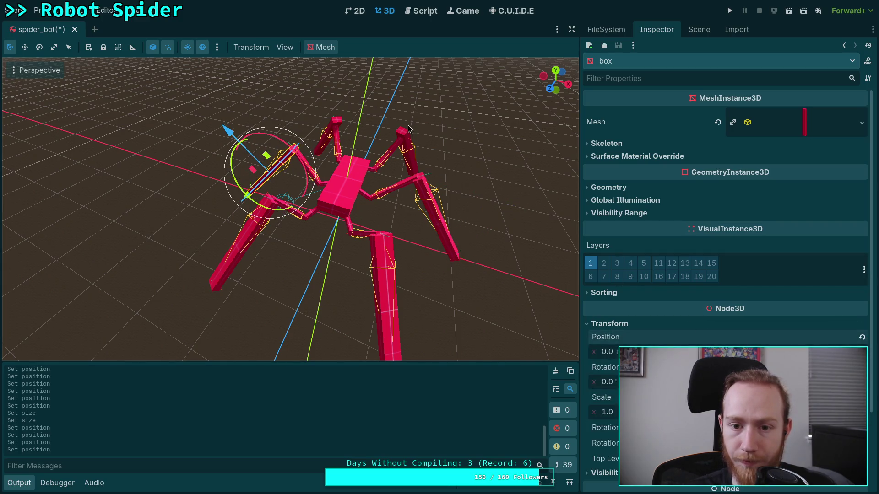
{"action": "left_click", "coordinate": [405, 143]}
{"action": "left_click", "coordinate": [778, 131]}
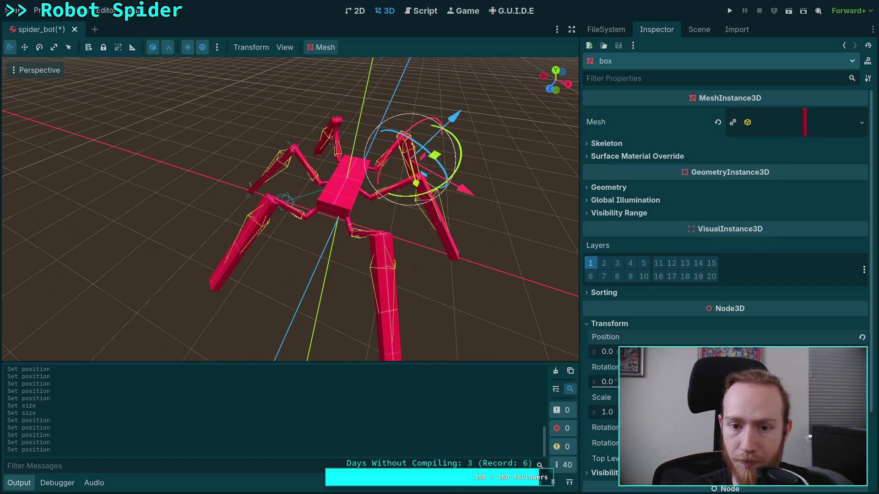
{"action": "left_click", "coordinate": [347, 125]}
{"action": "left_click", "coordinate": [714, 323]}
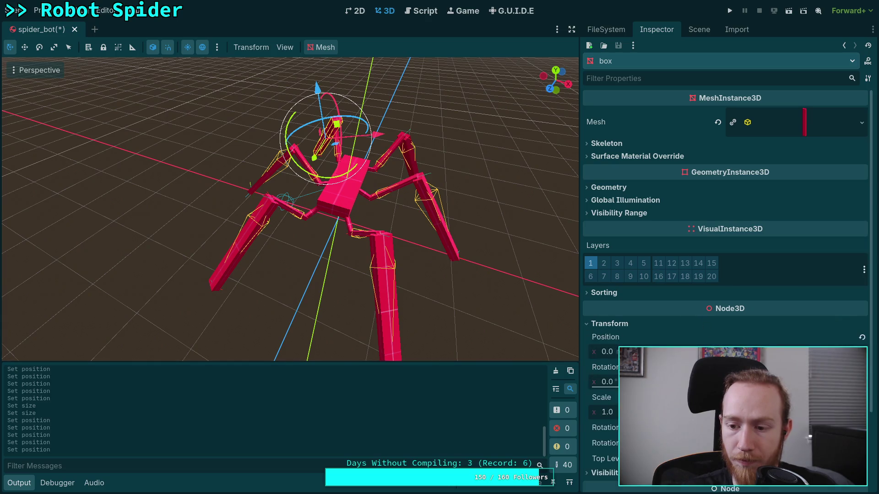
{"action": "left_click", "coordinate": [453, 319]}
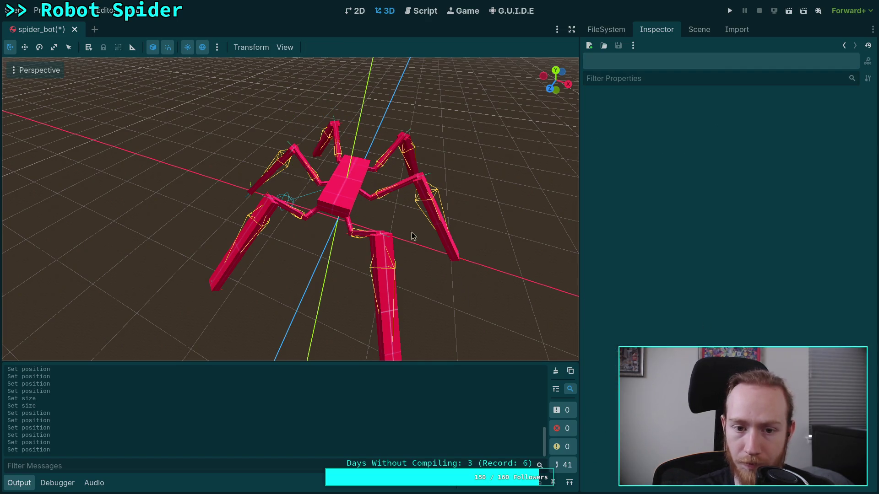
{"action": "mouse_move", "coordinate": [412, 235]}
{"action": "left_mouse_down"}
{"action": "mouse_move", "coordinate": [310, 156]}
{"action": "mouse_move", "coordinate": [349, 145]}
{"action": "mouse_move", "coordinate": [458, 201]}
{"action": "mouse_move", "coordinate": [487, 235]}
{"action": "mouse_move", "coordinate": [462, 226]}
{"action": "left_mouse_up"}
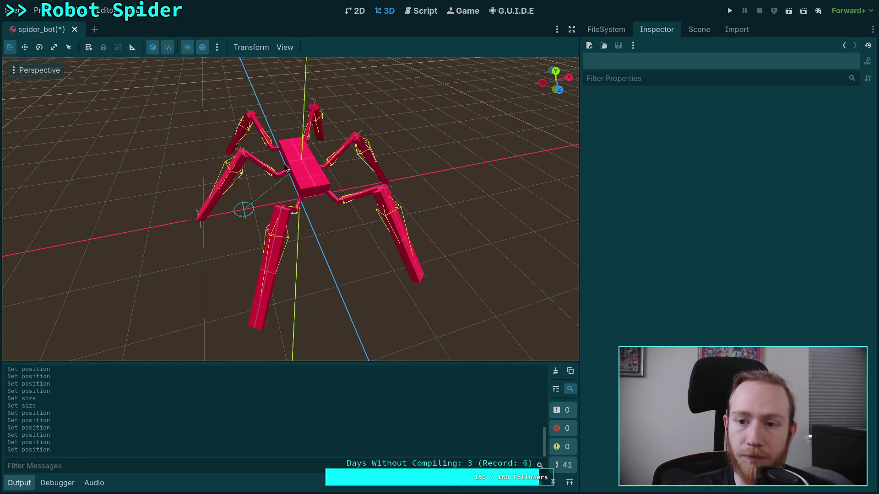
{"action": "left_click", "coordinate": [186, 228]}
- Collapse all the expanded leg bone branches in the Scene dock
{"action": "left_click", "coordinate": [187, 228]}
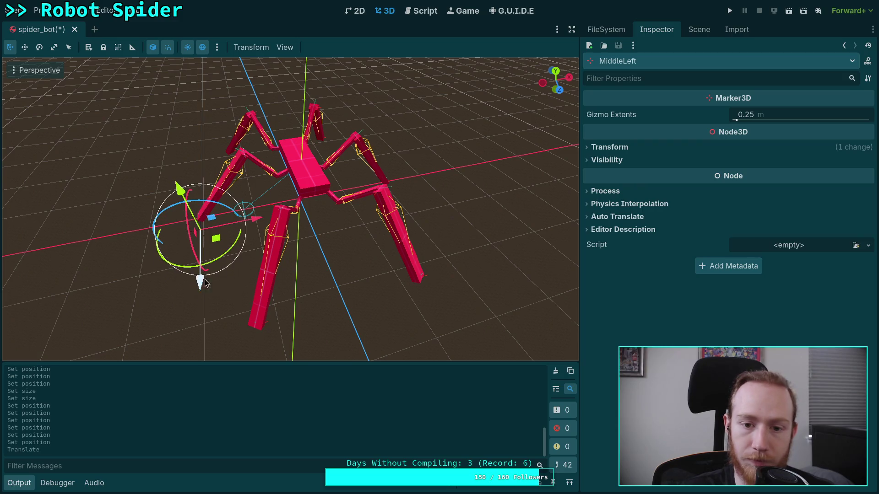
{"action": "left_click", "coordinate": [698, 29]}
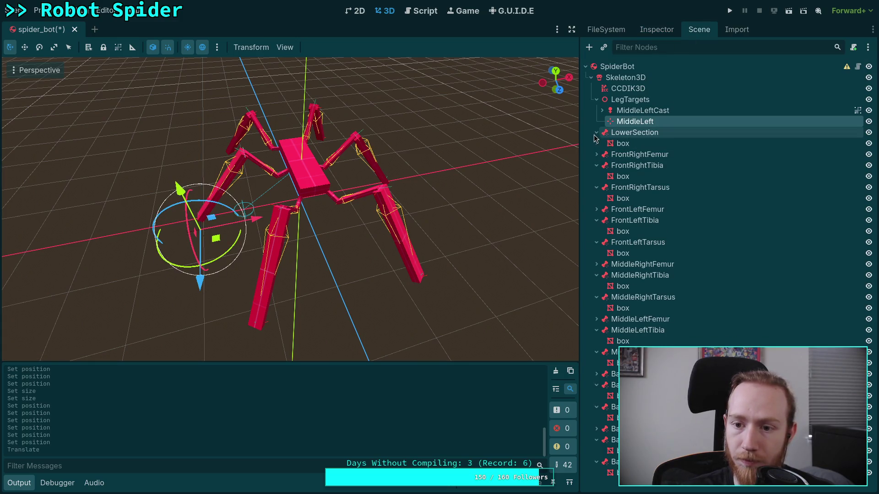
{"action": "left_click", "coordinate": [596, 143]}
{"action": "left_click", "coordinate": [596, 154]}
{"action": "left_click", "coordinate": [597, 165]}
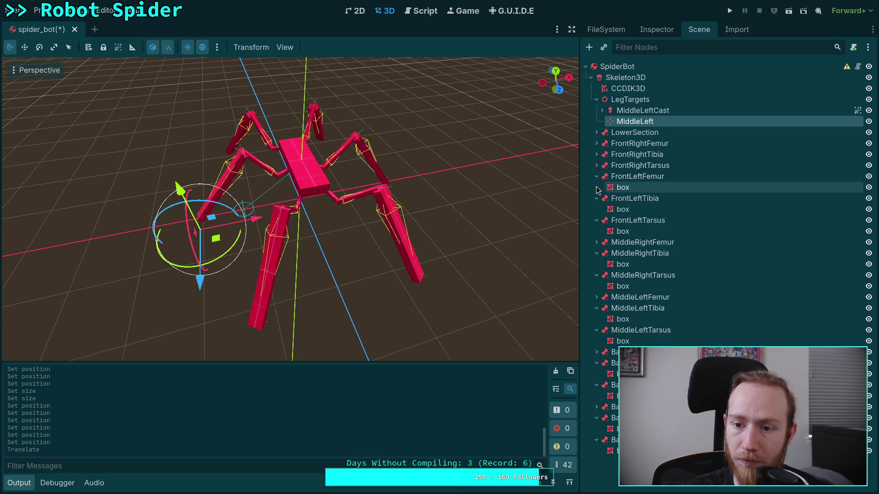
{"action": "left_click", "coordinate": [597, 187]}
{"action": "left_click", "coordinate": [597, 198]}
{"action": "left_click", "coordinate": [596, 220]}
{"action": "left_click", "coordinate": [596, 231]}
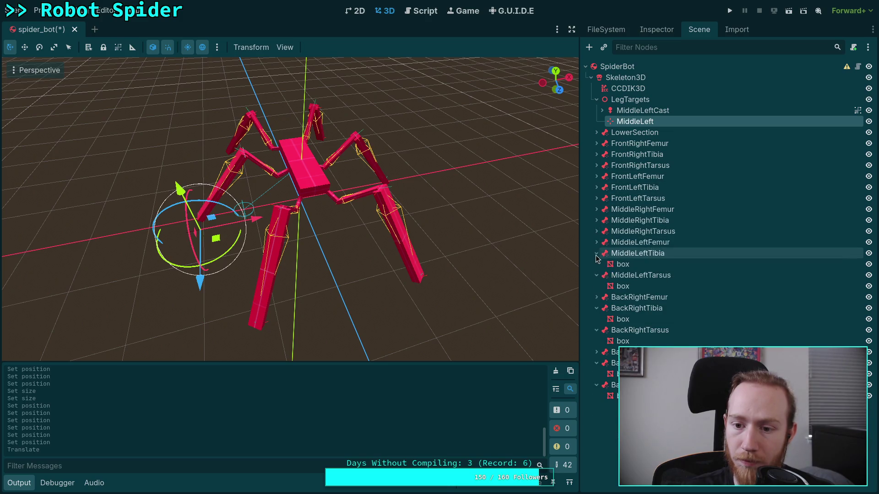
{"action": "left_click", "coordinate": [595, 261]}
{"action": "left_click", "coordinate": [597, 253]}
{"action": "left_click", "coordinate": [596, 264]}
{"action": "left_click", "coordinate": [596, 286]}
{"action": "left_click", "coordinate": [597, 297]}
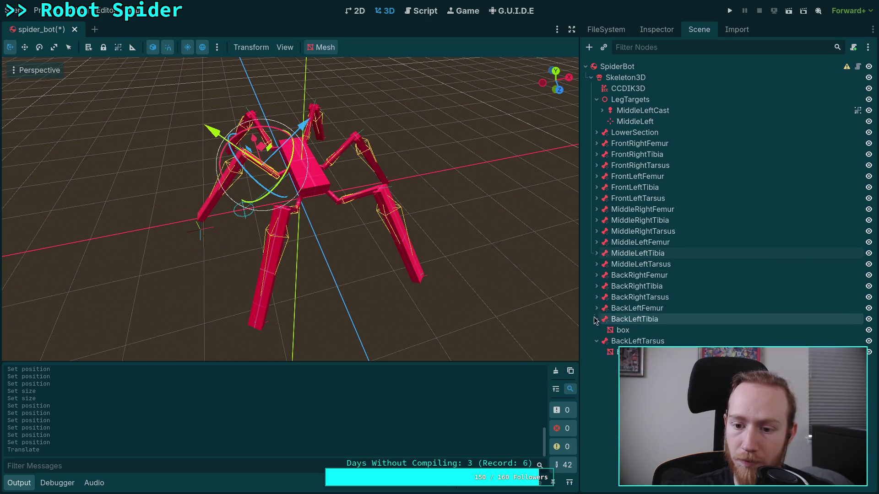
{"action": "left_click", "coordinate": [597, 319]}
{"action": "left_click", "coordinate": [596, 330]}
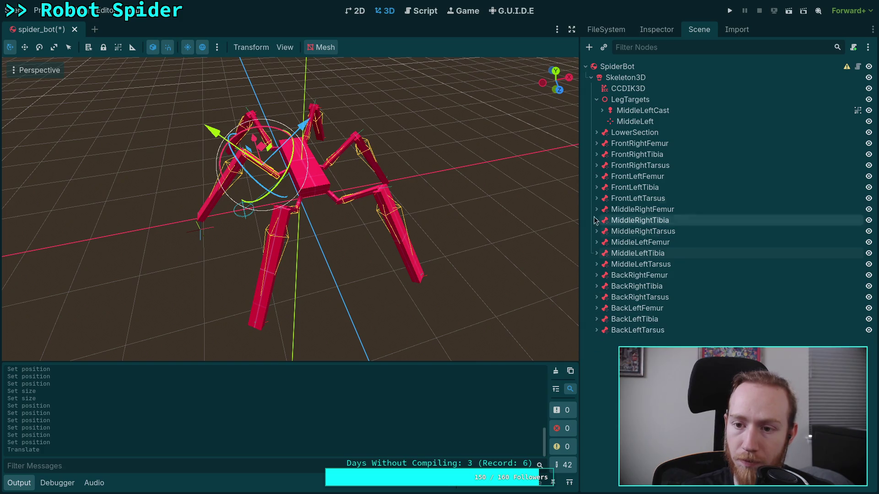
- Tick Active on the CCDIK3D modifier
{"action": "left_click", "coordinate": [626, 122]}
{"action": "left_click", "coordinate": [604, 89]}
{"action": "left_click", "coordinate": [656, 29]}
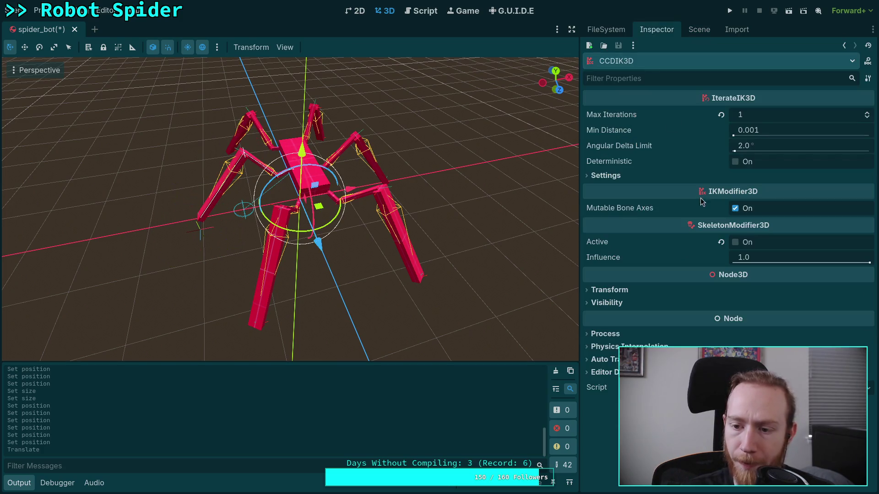
{"action": "left_click", "coordinate": [735, 242]}
- Move the MiddleLeft target 1.1 m along Z
{"action": "left_click", "coordinate": [699, 30]}
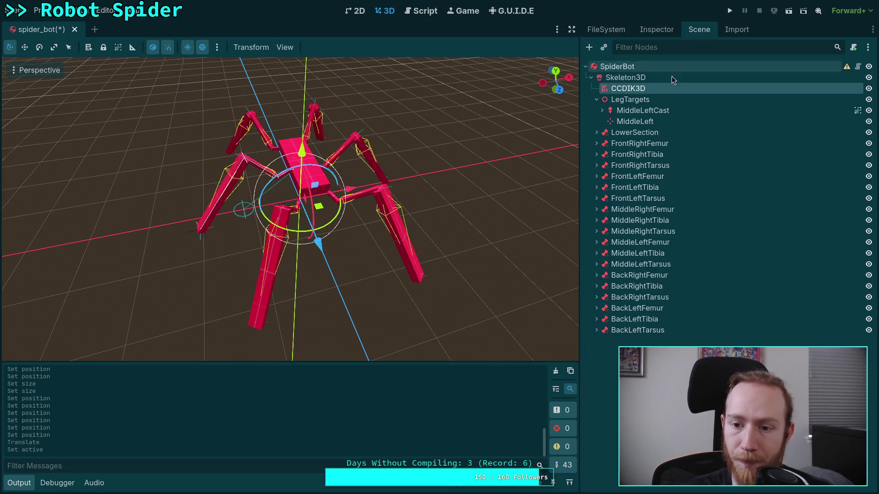
{"action": "left_click", "coordinate": [635, 121]}
{"action": "mouse_move", "coordinate": [200, 280]}
{"action": "left_mouse_down"}
{"action": "mouse_move", "coordinate": [200, 266]}
{"action": "mouse_move", "coordinate": [222, 344]}
{"action": "mouse_move", "coordinate": [306, 175]}
{"action": "left_mouse_up"}
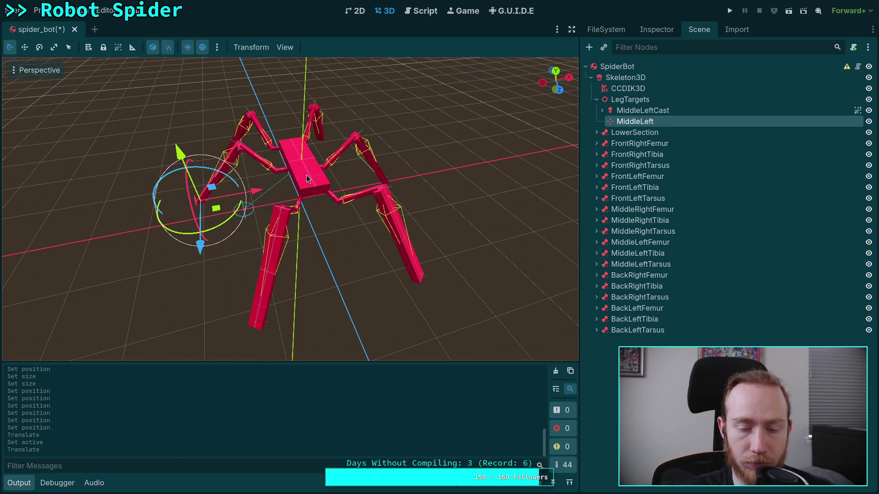
- In top view, try moving the MiddleLeft target across the ground plane
{"action": "left_click", "coordinate": [555, 72]}
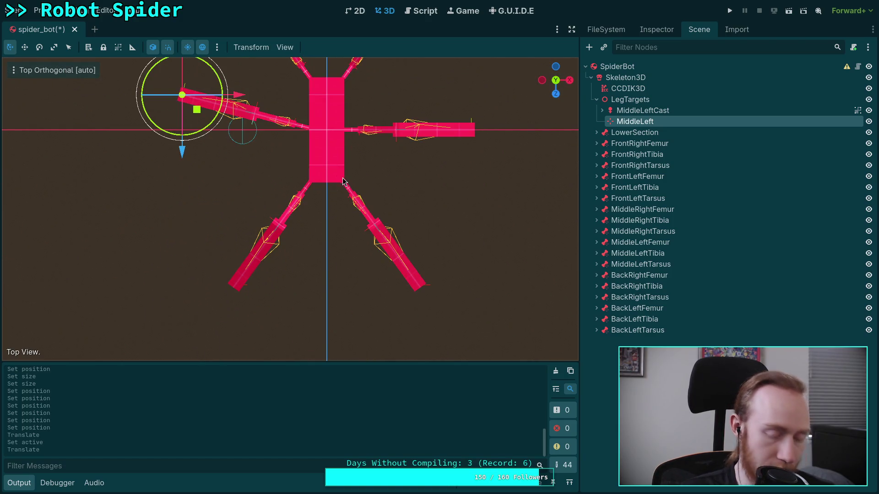
{"action": "key", "text": "g"}
{"action": "left_click", "coordinate": [358, 170]}
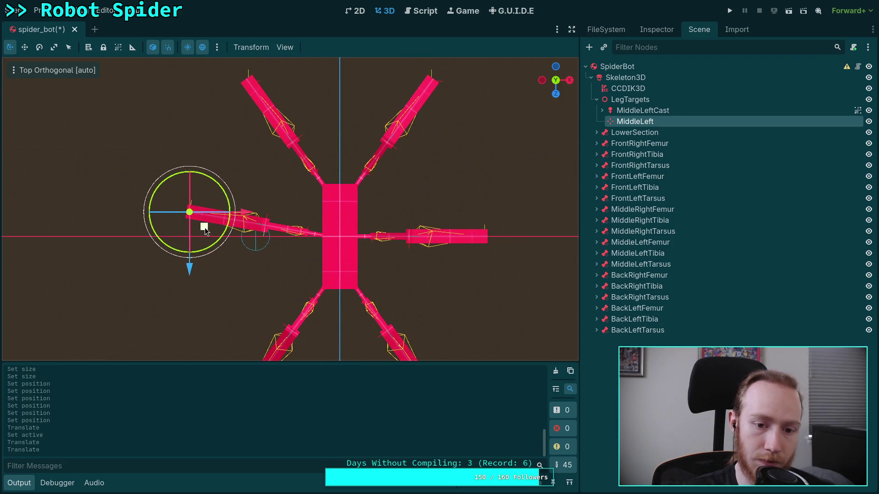
{"action": "mouse_move", "coordinate": [204, 227]}
{"action": "left_mouse_down"}
{"action": "mouse_move", "coordinate": [218, 306]}
{"action": "mouse_move", "coordinate": [287, 315]}
{"action": "mouse_move", "coordinate": [204, 332]}
{"action": "mouse_move", "coordinate": [275, 284]}
{"action": "mouse_move", "coordinate": [190, 270]}
{"action": "mouse_move", "coordinate": [231, 239]}
{"action": "mouse_move", "coordinate": [232, 203]}
{"action": "mouse_move", "coordinate": [253, 207]}
{"action": "mouse_move", "coordinate": [196, 189]}
{"action": "mouse_move", "coordinate": [163, 122]}
{"action": "mouse_move", "coordinate": [239, 218]}
{"action": "mouse_move", "coordinate": [276, 117]}
{"action": "mouse_move", "coordinate": [181, 262]}
{"action": "mouse_move", "coordinate": [270, 371]}
{"action": "mouse_move", "coordinate": [268, 163]}
{"action": "mouse_move", "coordinate": [206, 298]}
{"action": "mouse_move", "coordinate": [208, 320]}
{"action": "mouse_move", "coordinate": [220, 192]}
{"action": "mouse_move", "coordinate": [237, 383]}
{"action": "mouse_move", "coordinate": [241, 146]}
{"action": "mouse_move", "coordinate": [198, 287]}
{"action": "mouse_move", "coordinate": [241, 222]}
{"action": "mouse_move", "coordinate": [215, 219]}
{"action": "left_mouse_up"}
{"action": "scroll", "coordinate": [253, 207], "scroll_direction": "up", "scroll_amount": 5}
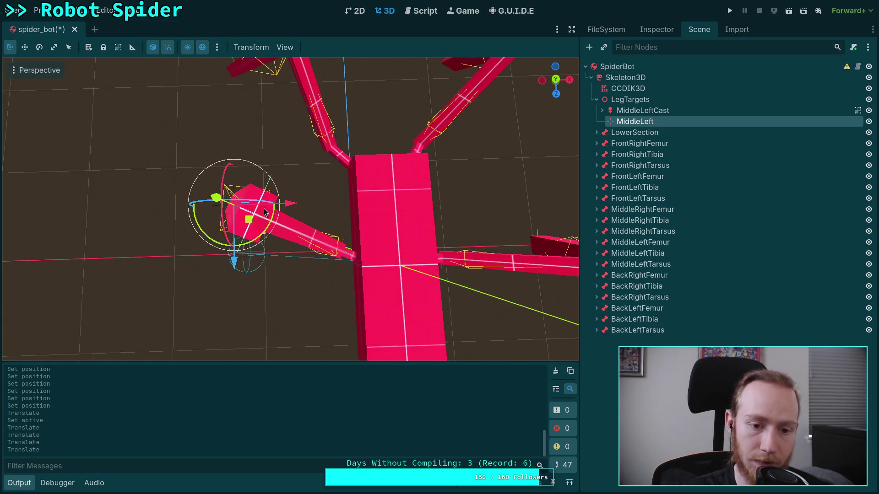
{"action": "scroll", "coordinate": [281, 146], "scroll_direction": "down", "scroll_amount": 5}
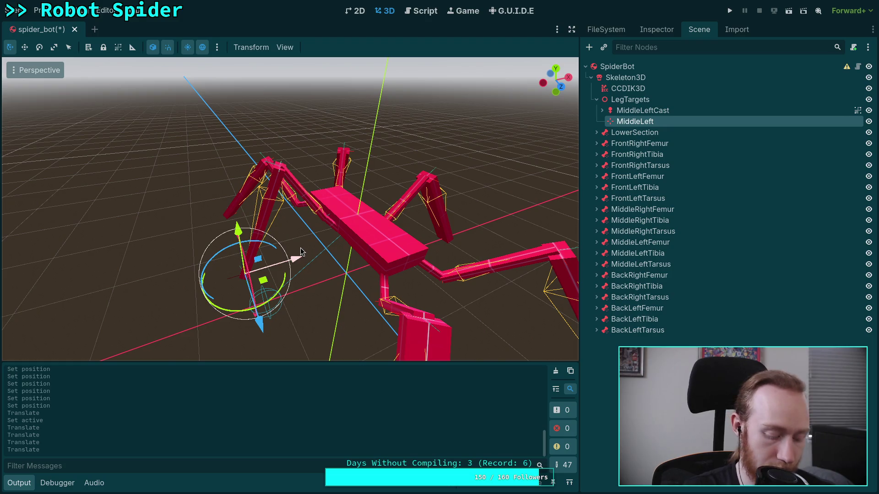
- Undo the trial moves and drag the MiddleLeft target further out up-left
{"action": "key", "text": "ctrl+z"}
{"action": "key", "text": "ctrl+z"}
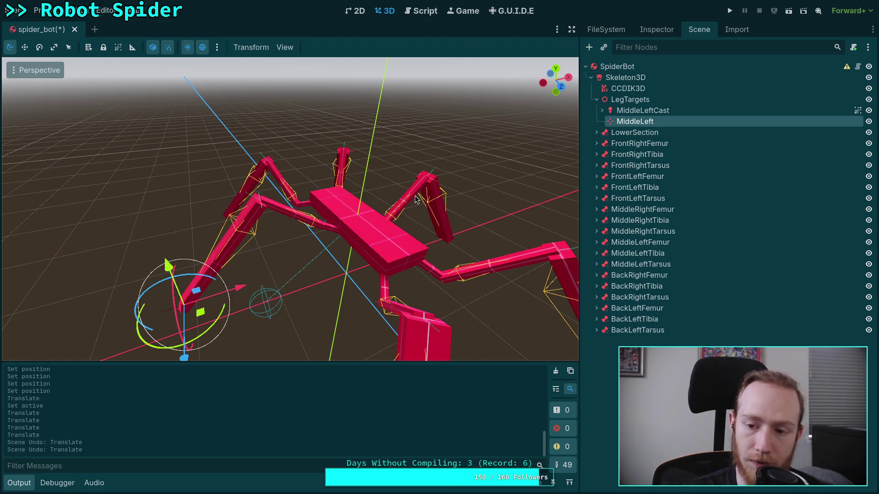
{"action": "key", "text": "ctrl+z"}
{"action": "key", "text": "ctrl+z"}
{"action": "key", "text": "ctrl+z"}
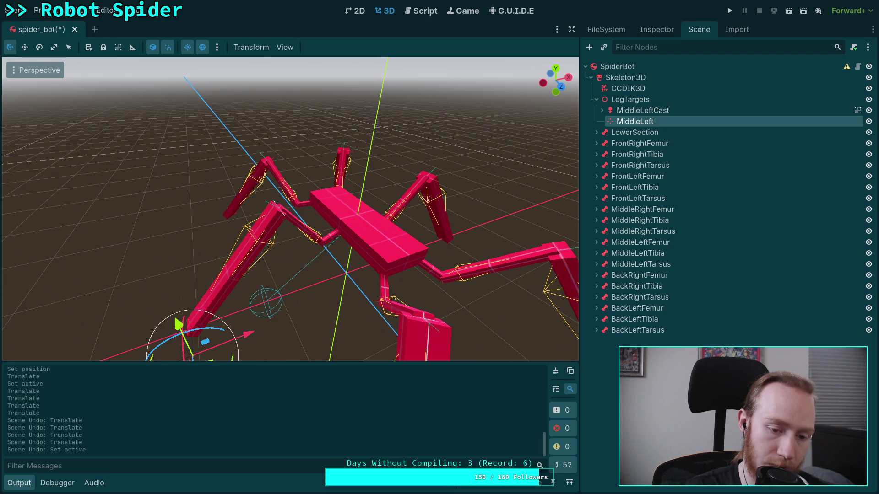
{"action": "scroll", "coordinate": [238, 324], "scroll_direction": "down", "scroll_amount": 4}
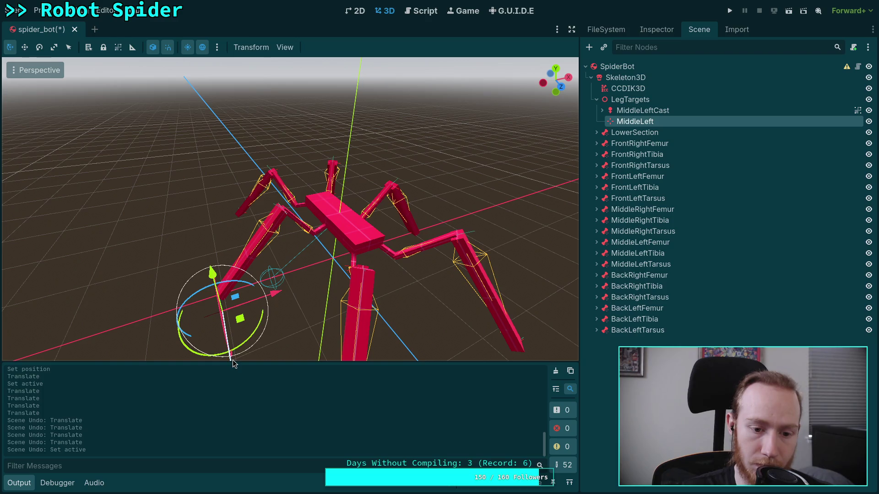
{"action": "left_click_drag", "start_coordinate": [232, 359], "coordinate": [224, 343]}
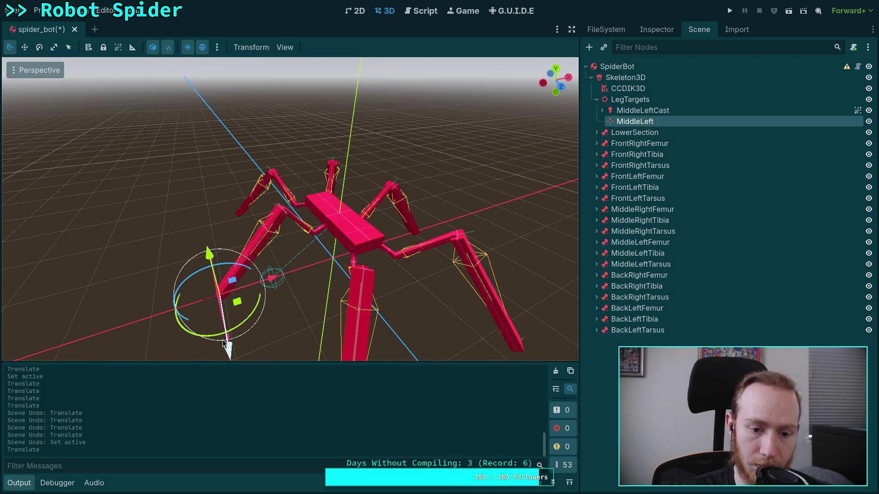
- Select the CCDIK3D modifier and leave its Active checkbox checked in the Inspector
{"action": "left_click", "coordinate": [625, 77]}
{"action": "left_click", "coordinate": [627, 88]}
{"action": "left_click", "coordinate": [663, 32]}
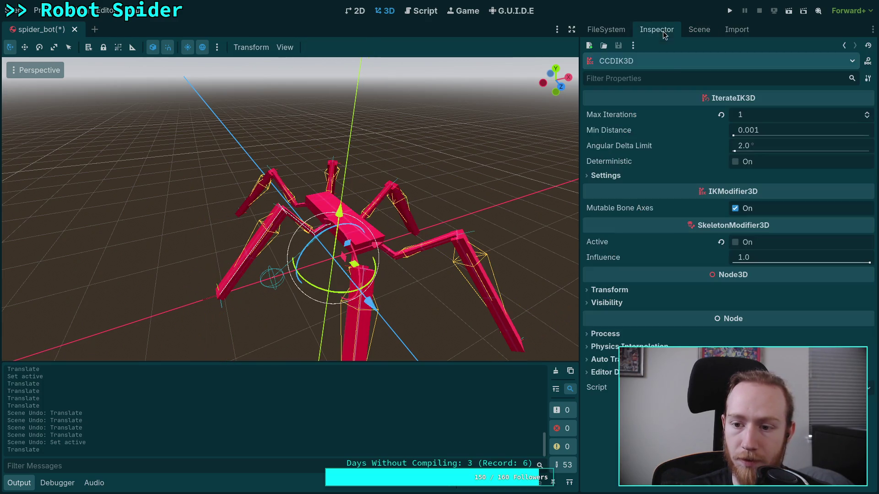
{"action": "left_click", "coordinate": [735, 243]}
{"action": "left_click", "coordinate": [735, 243]}
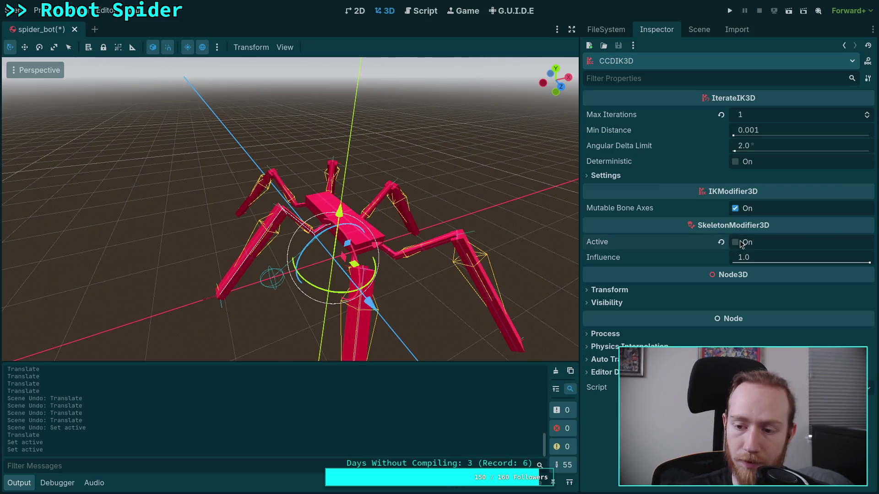
{"action": "left_click", "coordinate": [738, 242]}
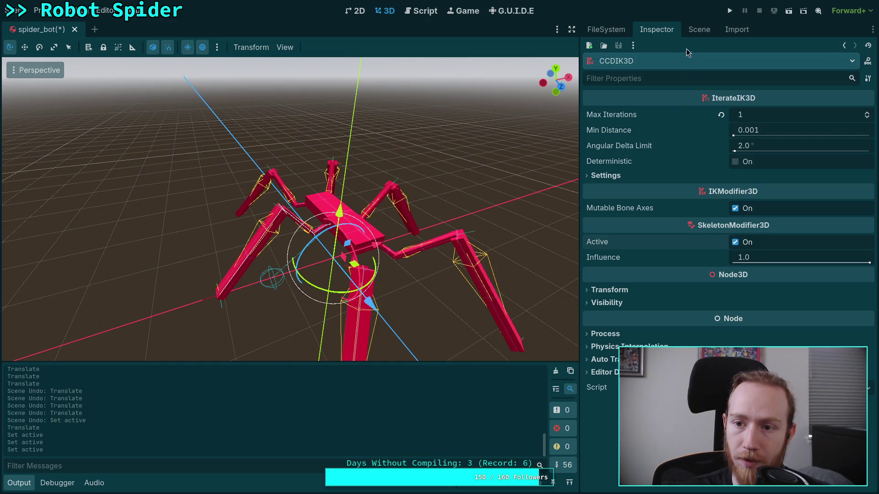
- Save the spider_bot scene with Ctrl+S and switch to terminal workspace 4
{"action": "left_click", "coordinate": [699, 29]}
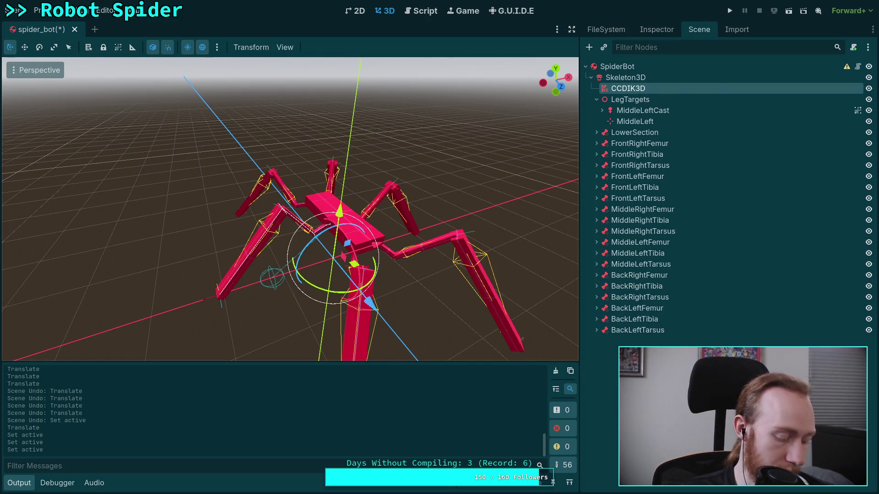
{"action": "key", "text": "ctrl+s"}
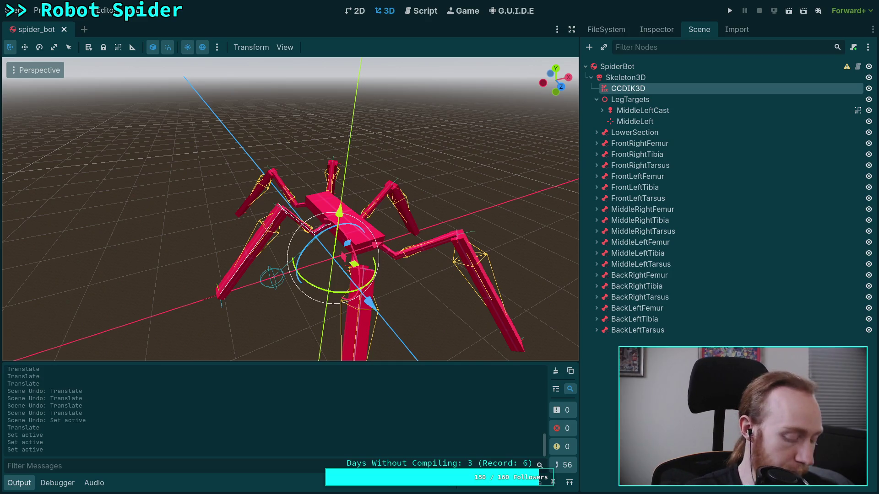
{"action": "key", "text": "super+4"}
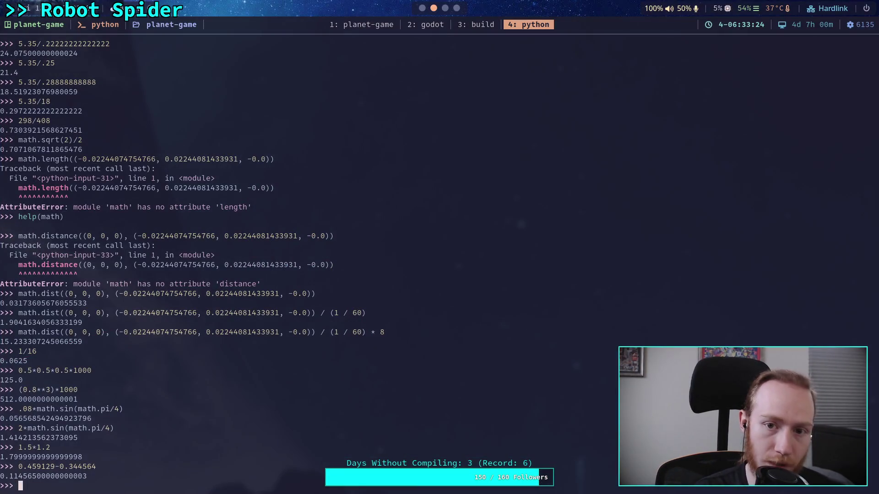
- Check git status, then stage everything under godot-game/ with git add
{"action": "left_click", "coordinate": [366, 30]}
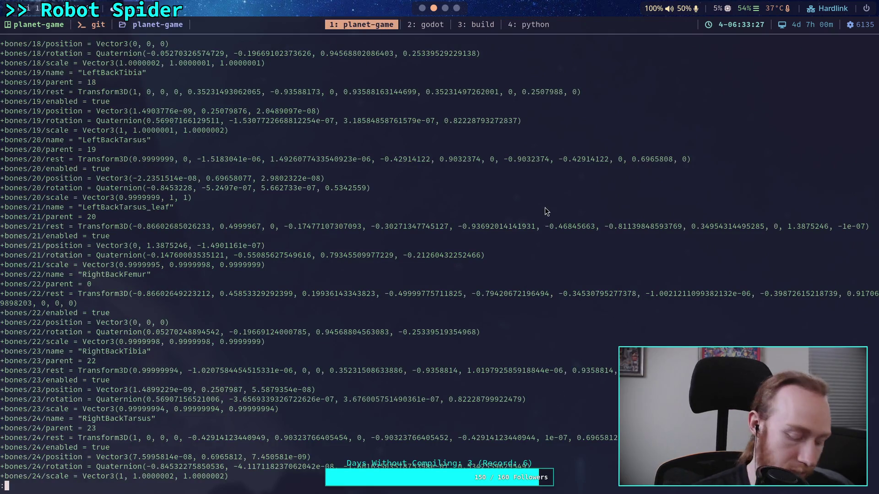
{"action": "type", "text": "qgit status"}
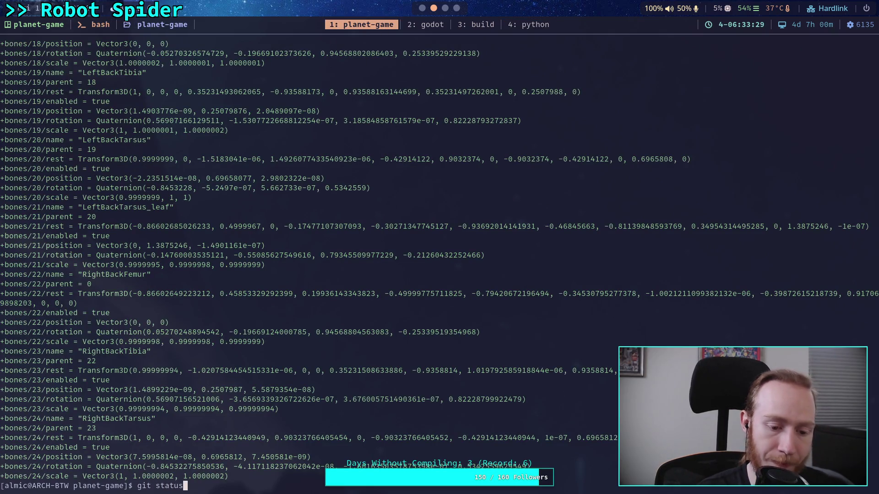
{"action": "key", "text": "Return"}
{"action": "type", "text": "git add "}
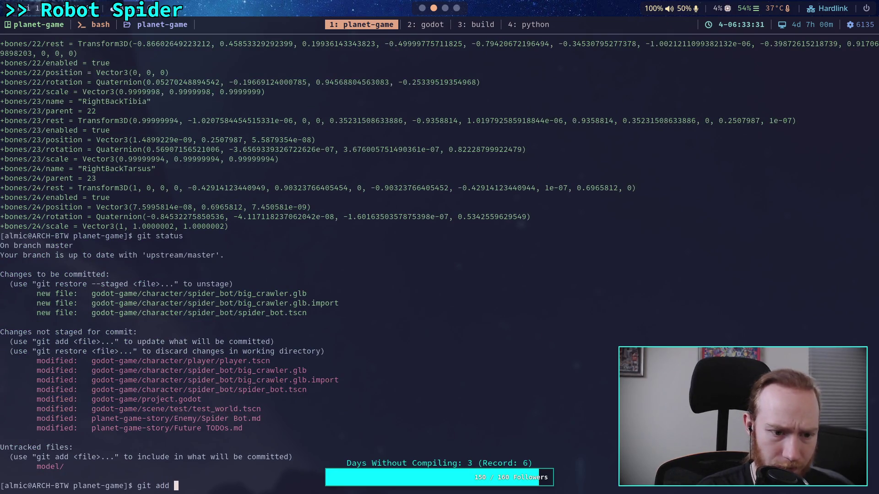
{"action": "type", "text": "god"}
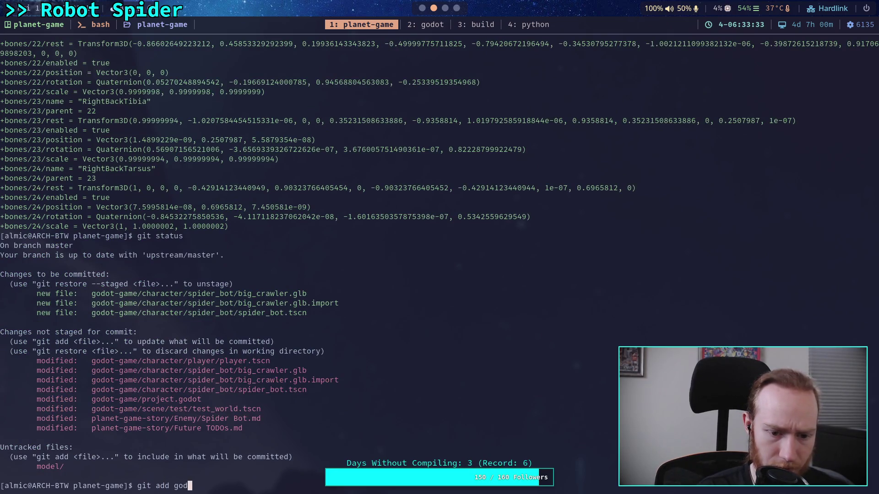
{"action": "key", "text": "Tab"}
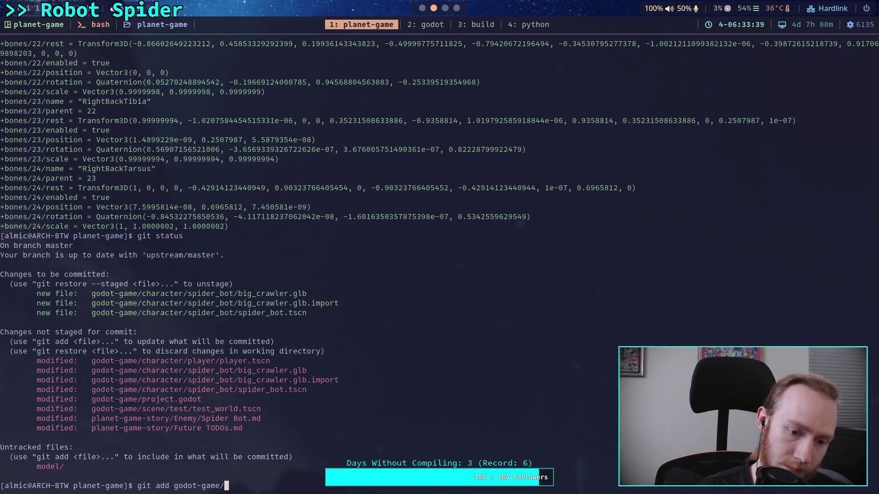
{"action": "key", "text": "Return"}
- Re-check git status and inspect the staged changes with git diff --staged
{"action": "type", "text": "git status"}
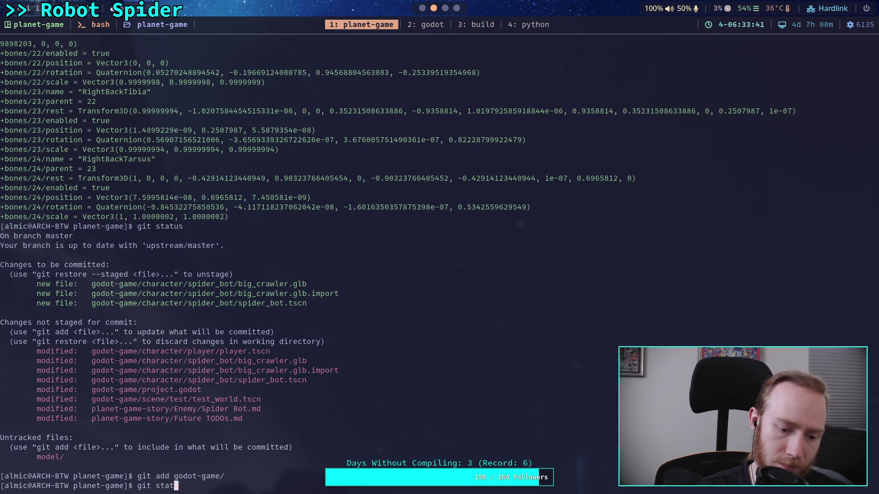
{"action": "key", "text": "Return"}
{"action": "type", "text": "git diff"}
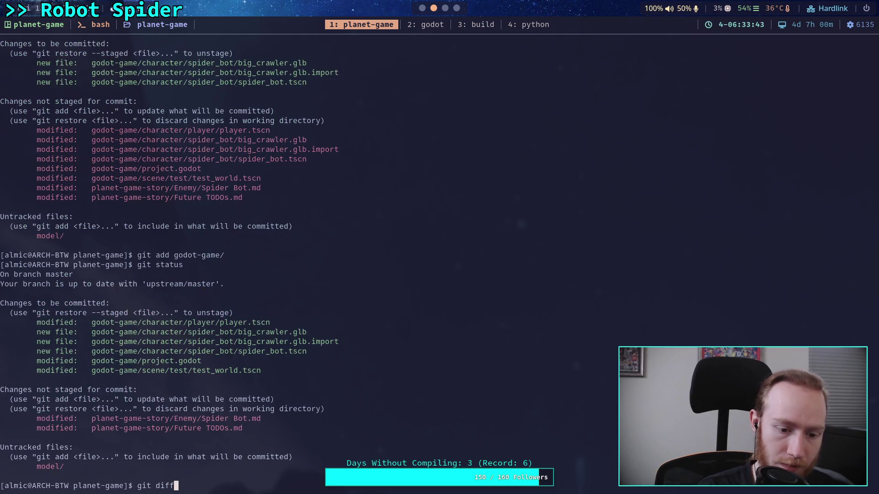
{"action": "key", "text": "BackSpace"}
{"action": "key", "text": "BackSpace"}
{"action": "key", "text": "BackSpace"}
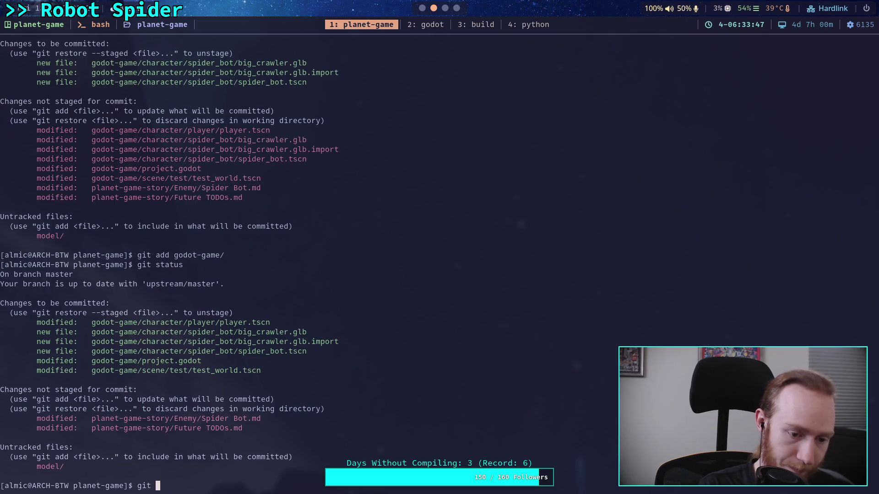
{"action": "type", "text": "diff "}
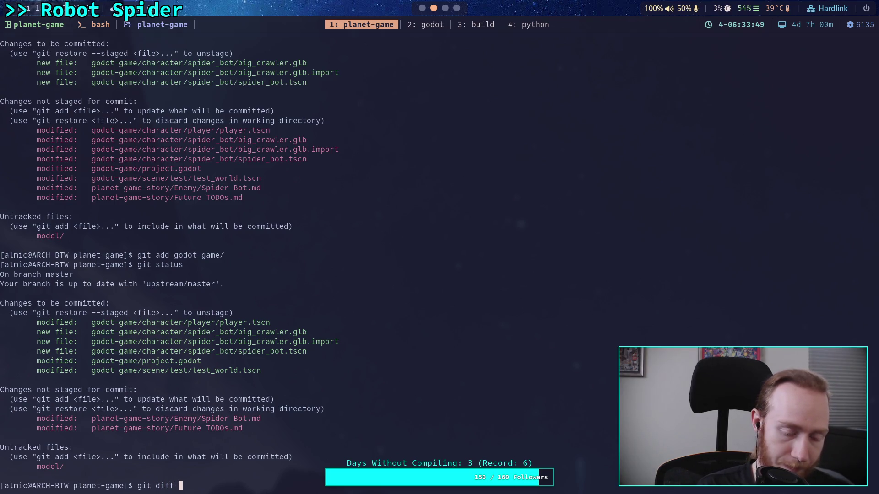
{"action": "type", "text": "--staged"}
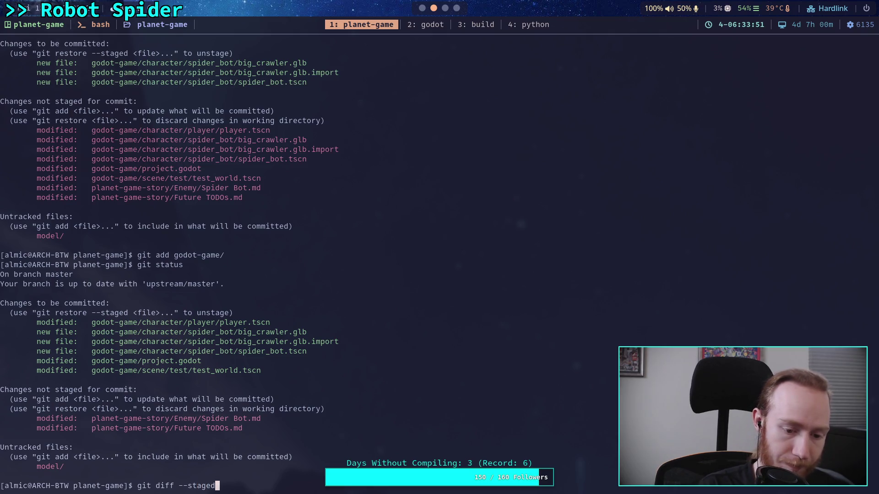
{"action": "key", "text": "Return"}
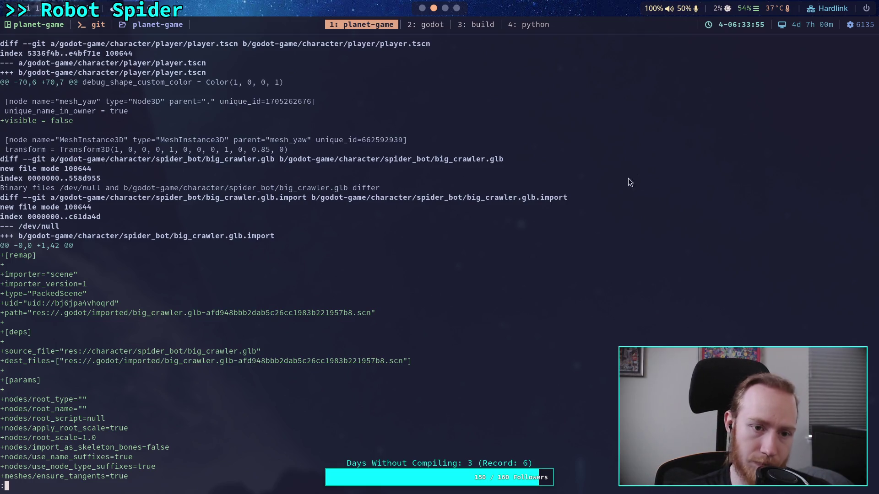
{"action": "left_click", "coordinate": [424, 13]}
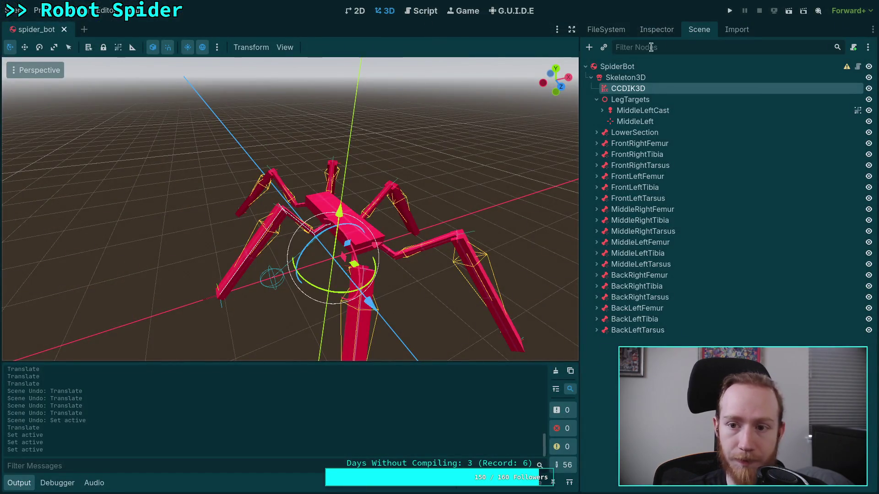
{"action": "left_click", "coordinate": [605, 31]}
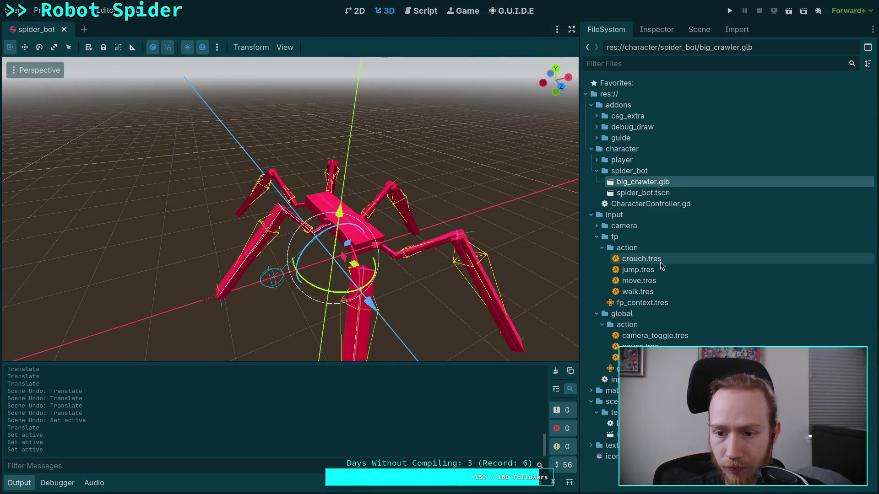
{"action": "key", "text": "super+1"}
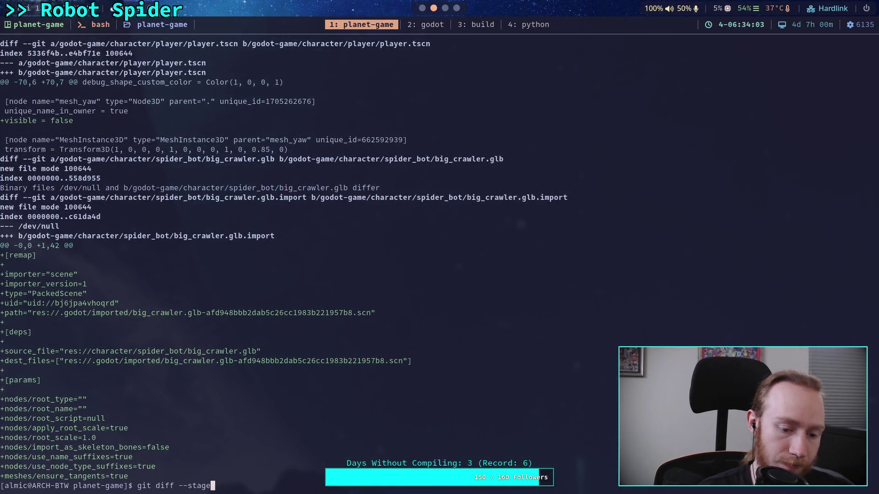
- Unstage godot-game/character/player/player.tscn using git restore --staged
{"action": "key", "text": "BackSpace"}
{"action": "key", "text": "BackSpace"}
{"action": "key", "text": "BackSpace"}
{"action": "type", "text": "restore g"}
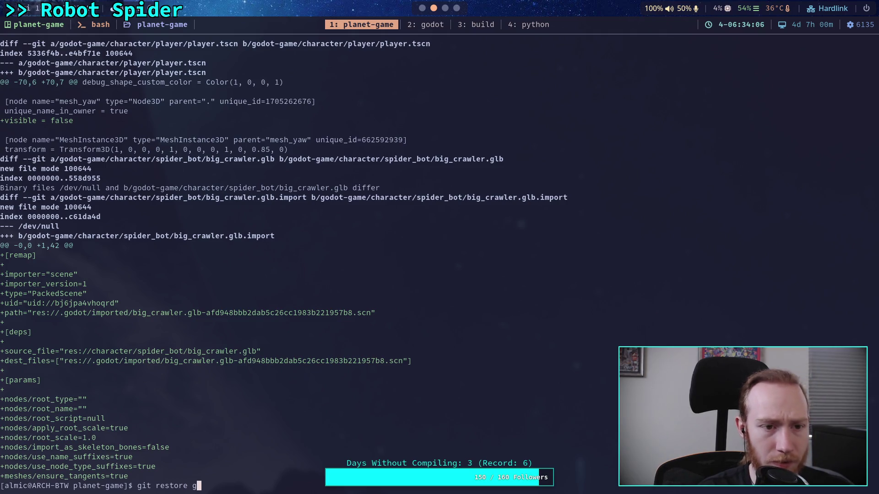
{"action": "key", "text": "Tab"}
{"action": "type", "text": "cha"}
{"action": "key", "text": "Tab"}
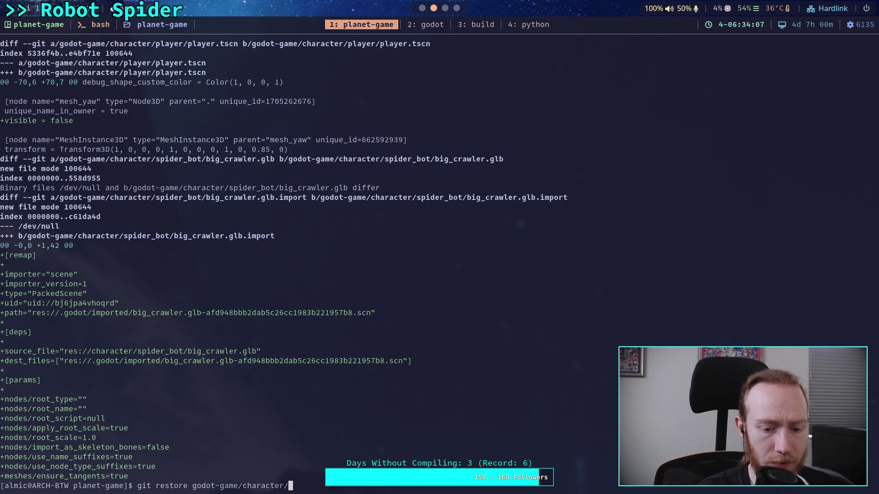
{"action": "key", "text": "Tab"}
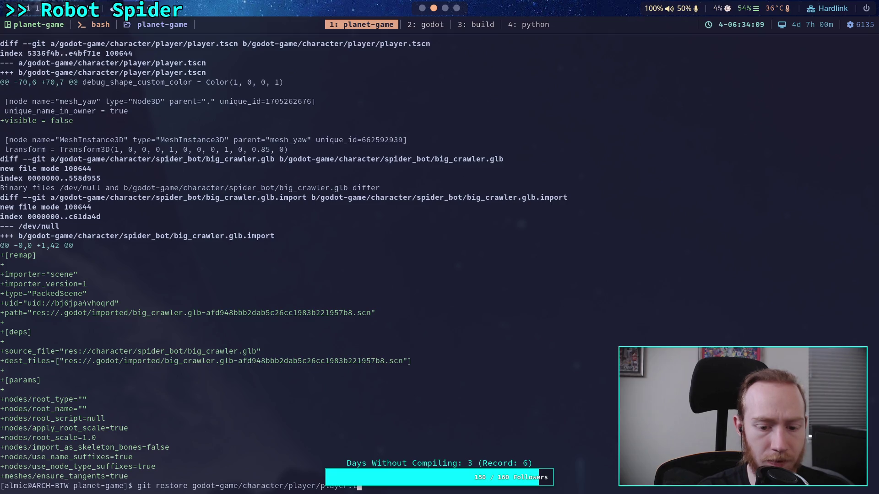
{"action": "key", "text": "Return"}
{"action": "key", "text": "Up"}
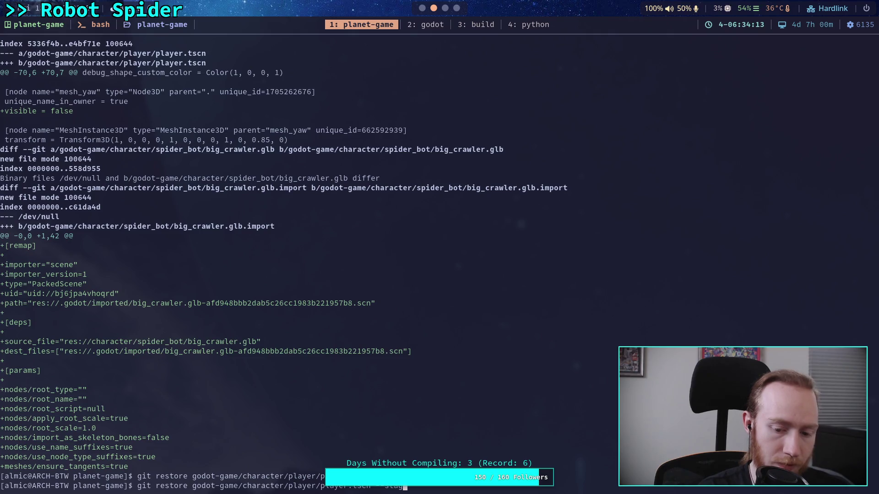
{"action": "type", "text": "ed"}
{"action": "key", "text": "Return"}
- Discard player.tscn's working-copy changes, confirm with git status, and type git diff --staged
{"action": "type", "text": "git status"}
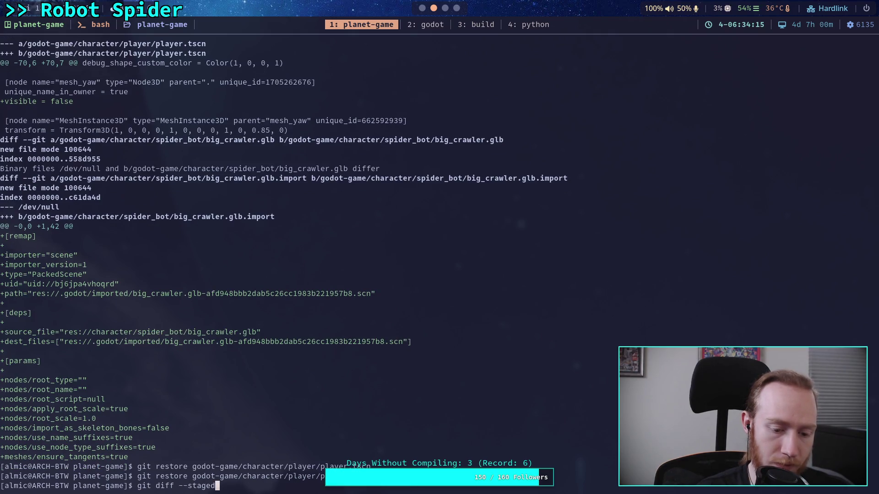
{"action": "key", "text": "Return"}
{"action": "key", "text": "Up"}
{"action": "key", "text": "Up"}
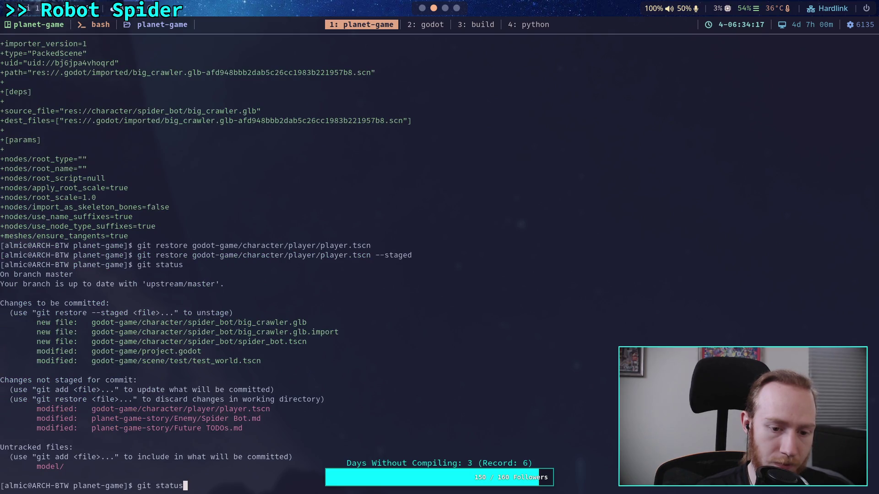
{"action": "key", "text": "BackSpace"}
{"action": "key", "text": "BackSpace"}
{"action": "key", "text": "BackSpace"}
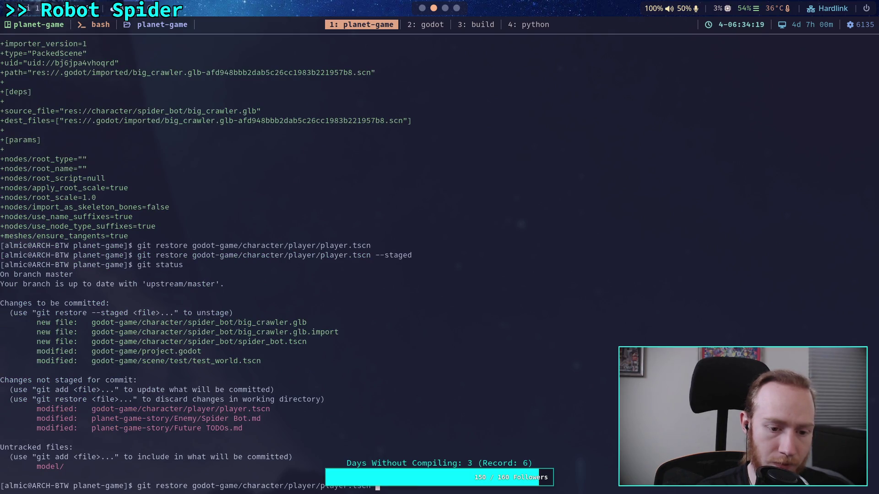
{"action": "key", "text": "Return"}
{"action": "type", "text": "git status"}
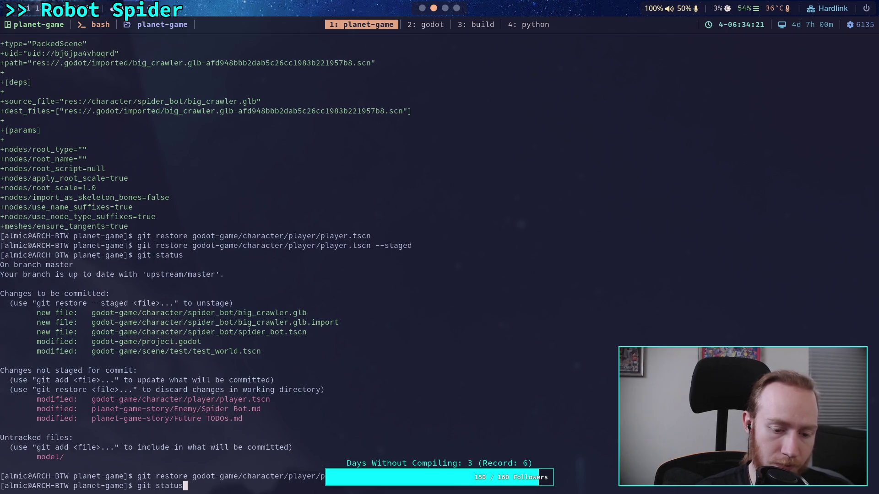
{"action": "key", "text": "Return"}
{"action": "type", "text": "gi"}
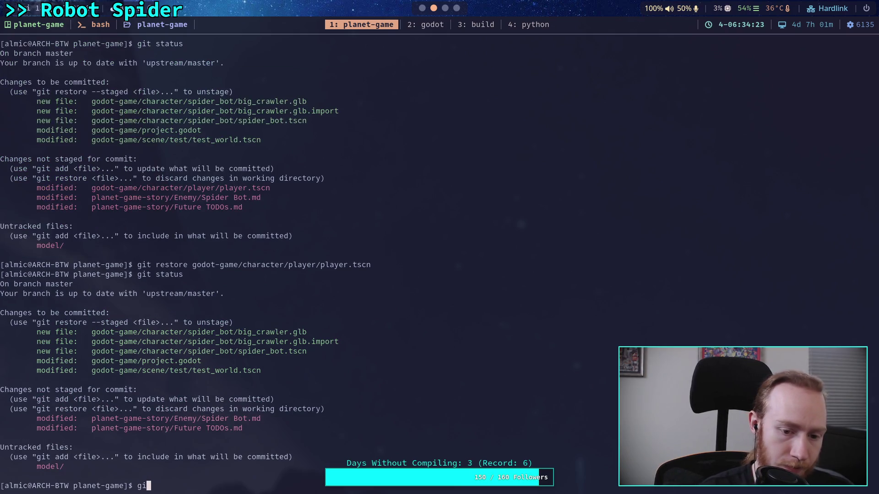
{"action": "type", "text": "t diff --staged"}
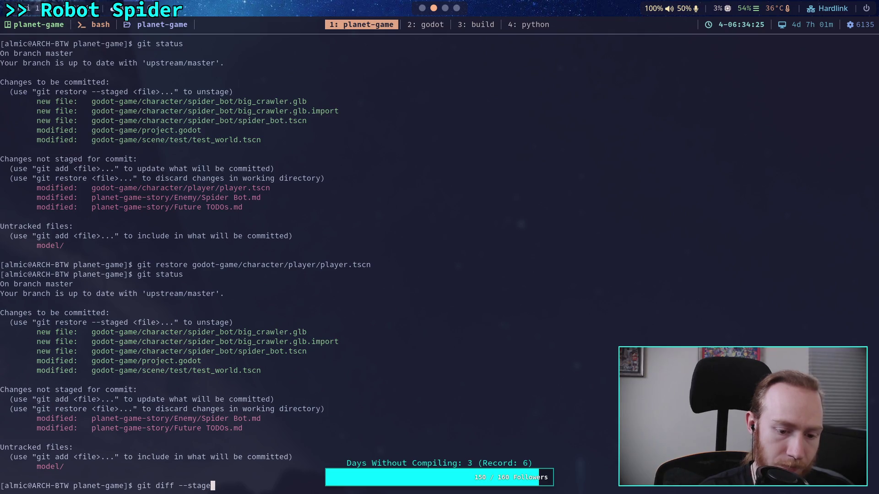
- Page through the staged diff: SpiderBot bones, CCDIK3D, LegTargets and bone target nodes
{"action": "key", "text": "Return"}
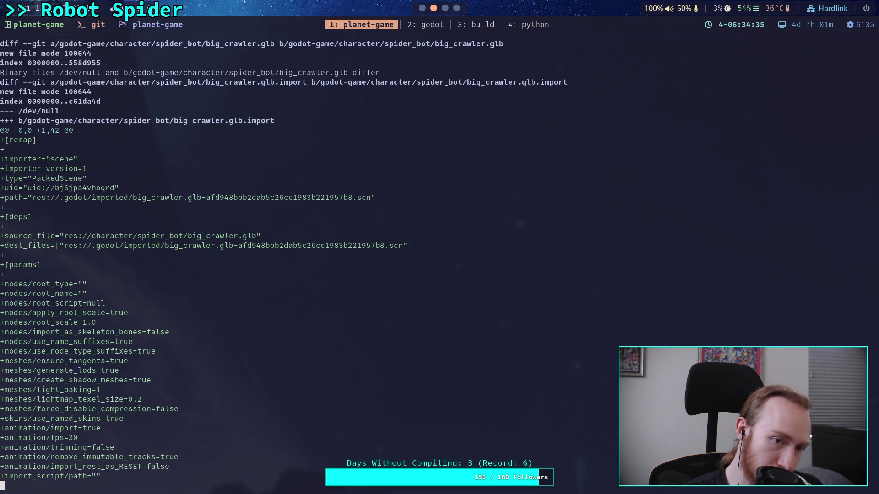
{"action": "key", "text": "space"}
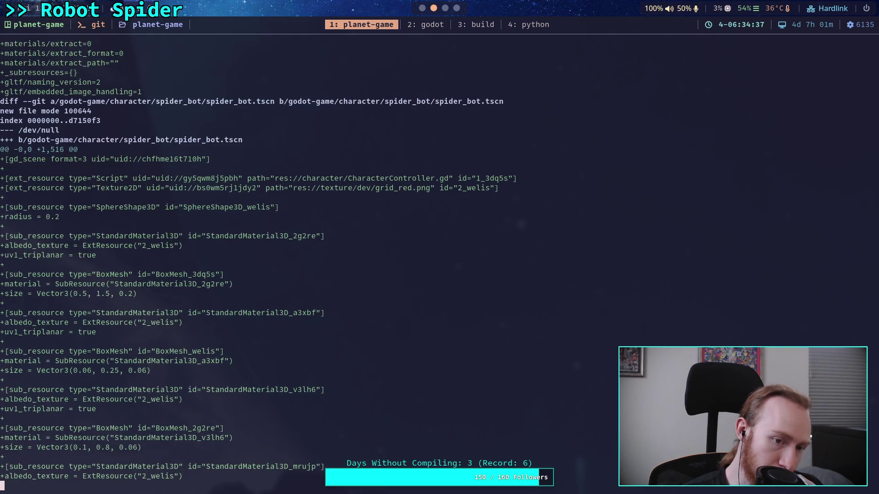
{"action": "key", "text": "space"}
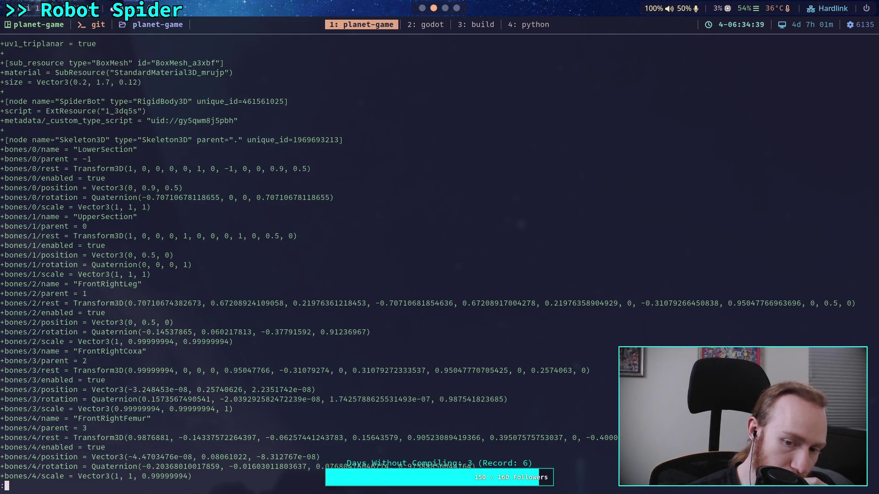
{"action": "key", "text": "space"}
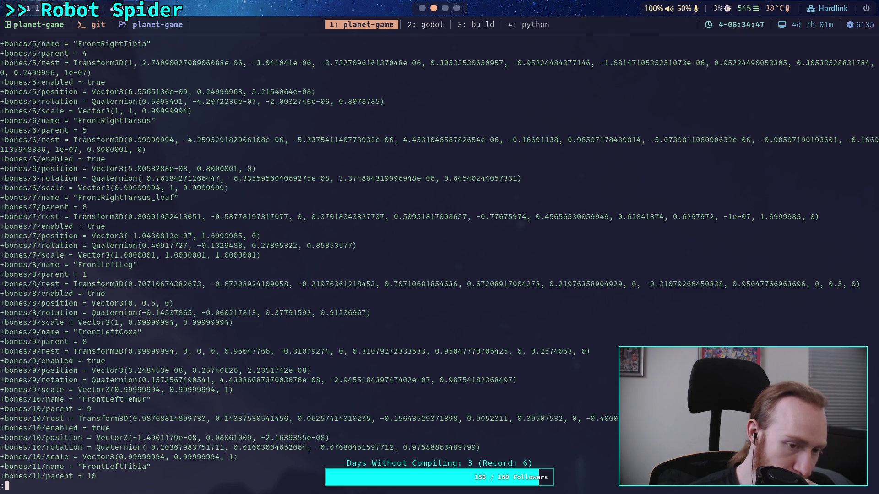
{"action": "key", "text": "space"}
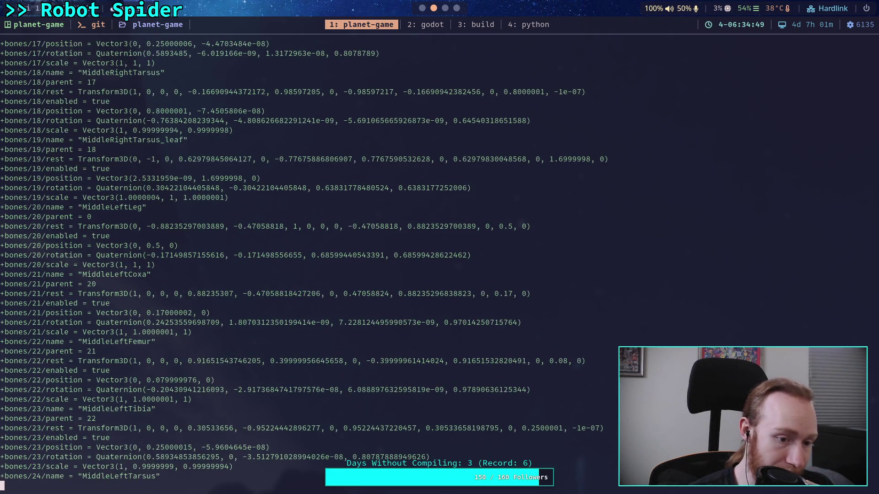
{"action": "key", "text": "space"}
{"action": "key", "text": "space"}
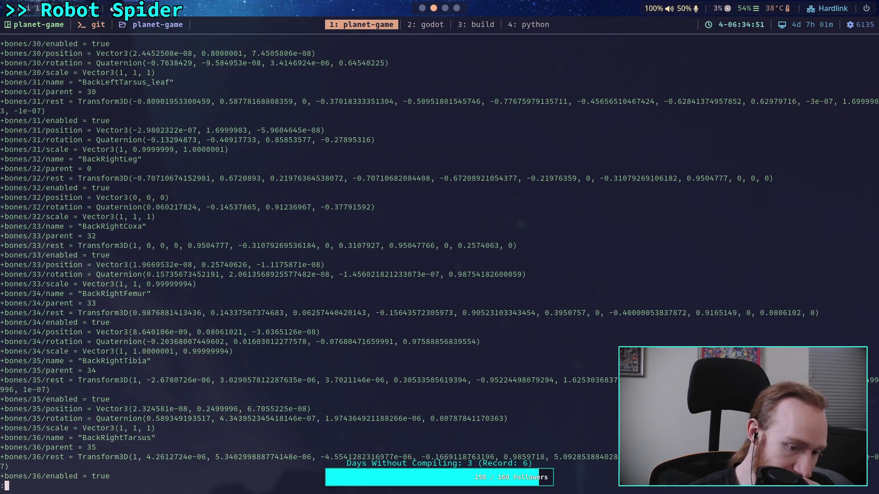
{"action": "key", "text": "space"}
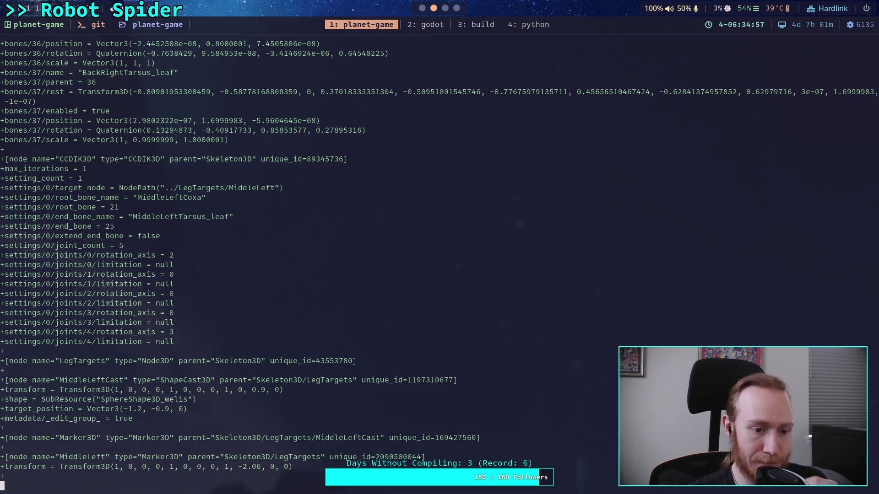
{"action": "key", "text": "space"}
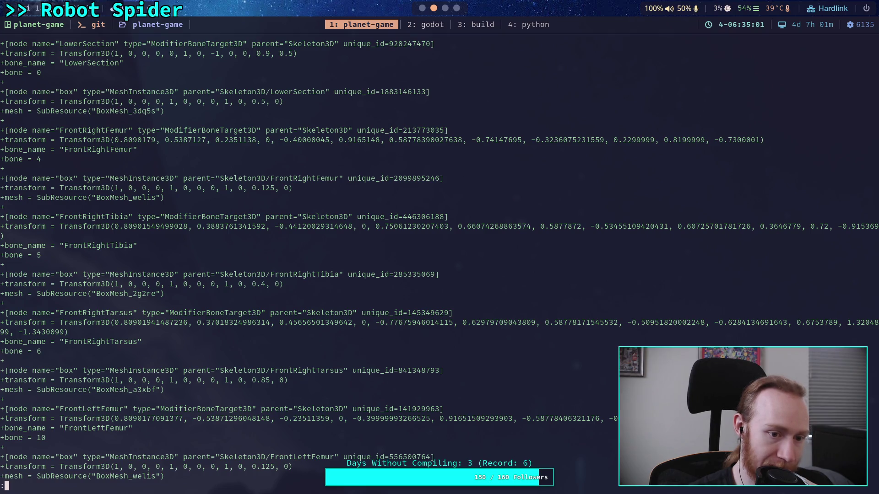
{"action": "key", "text": "space"}
{"action": "key", "text": "space"}
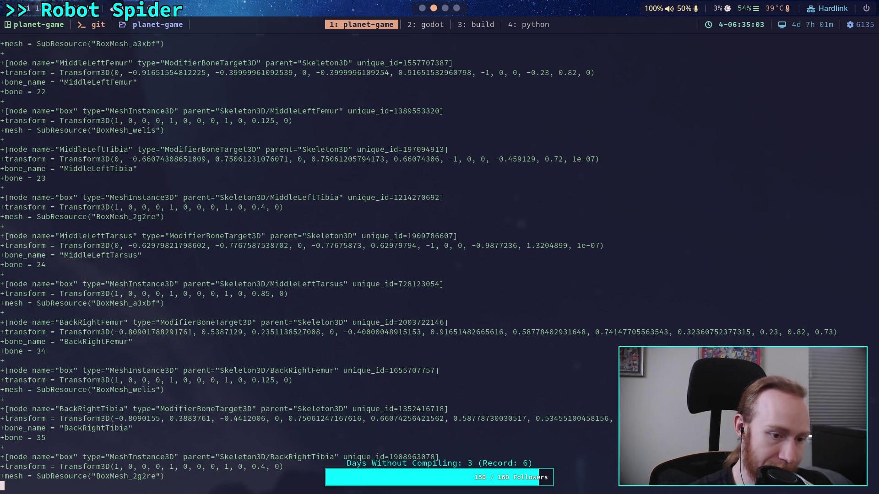
{"action": "key", "text": "space"}
{"action": "key", "text": "space"}
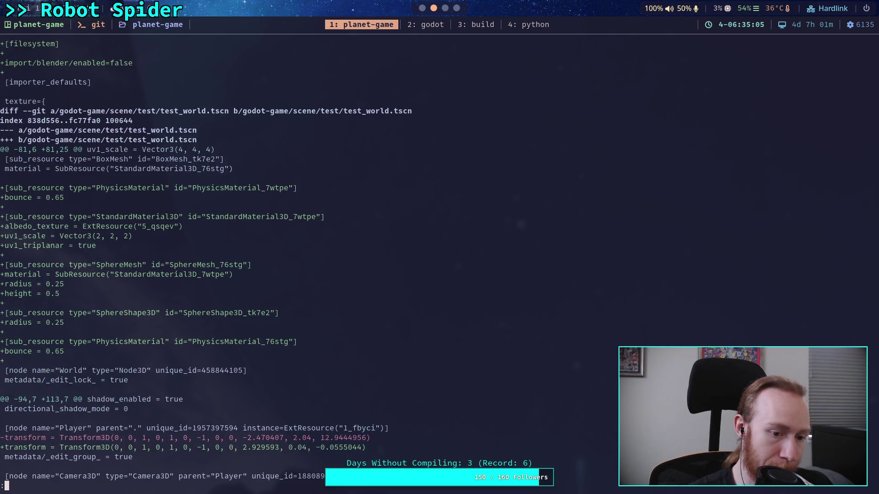
{"action": "key", "text": "space"}
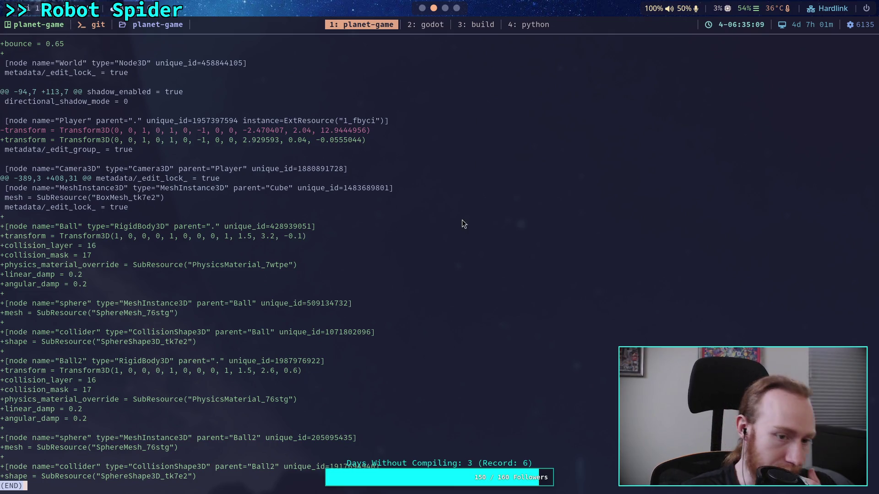
- Scroll back over the test_world.tscn changes, quit the pager, and return to Godot
{"action": "scroll", "coordinate": [460, 224], "scroll_direction": "up", "scroll_amount": 6}
{"action": "scroll", "coordinate": [458, 226], "scroll_direction": "up", "scroll_amount": 4}
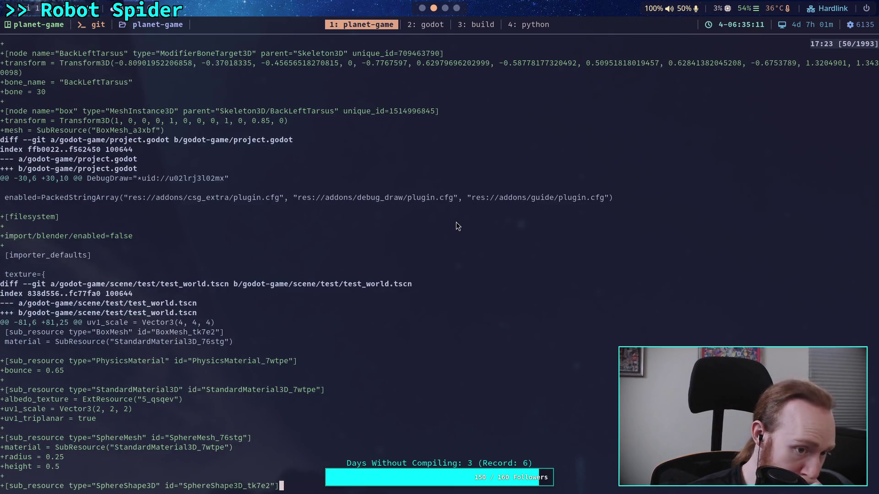
{"action": "scroll", "coordinate": [457, 226], "scroll_direction": "up", "scroll_amount": 1}
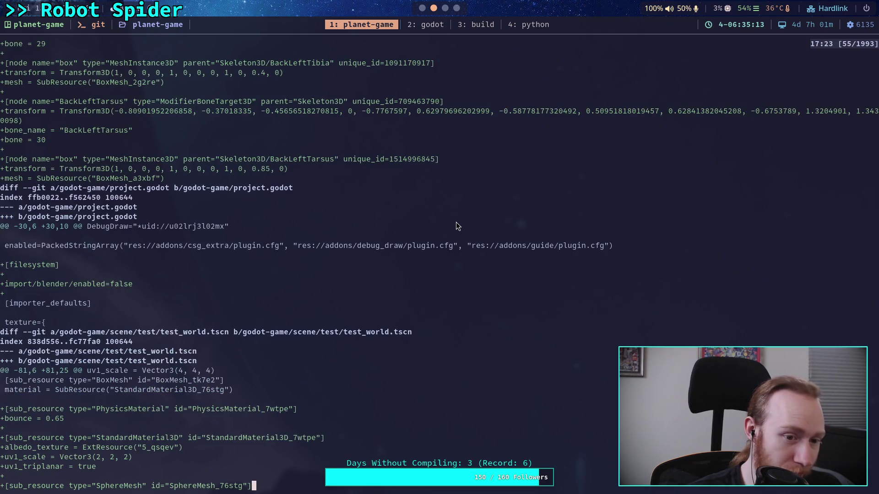
{"action": "scroll", "coordinate": [442, 219], "scroll_direction": "down", "scroll_amount": 15}
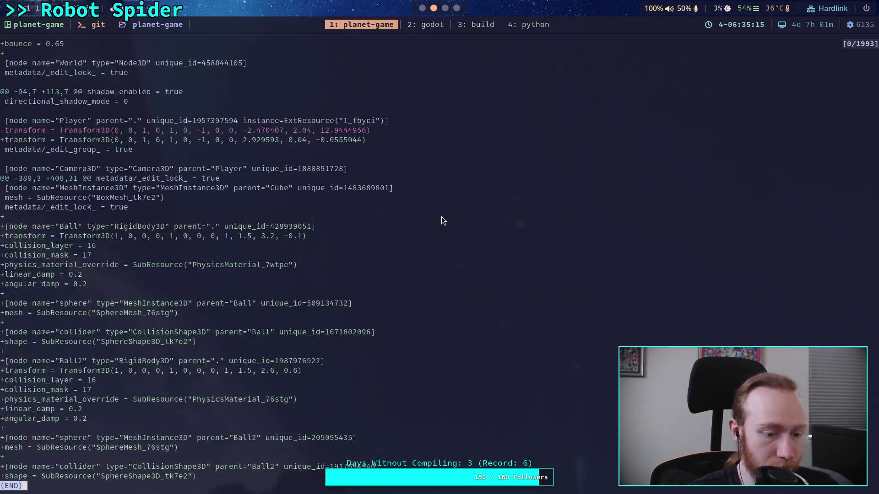
{"action": "key", "text": "q"}
{"action": "left_click", "coordinate": [424, 9]}
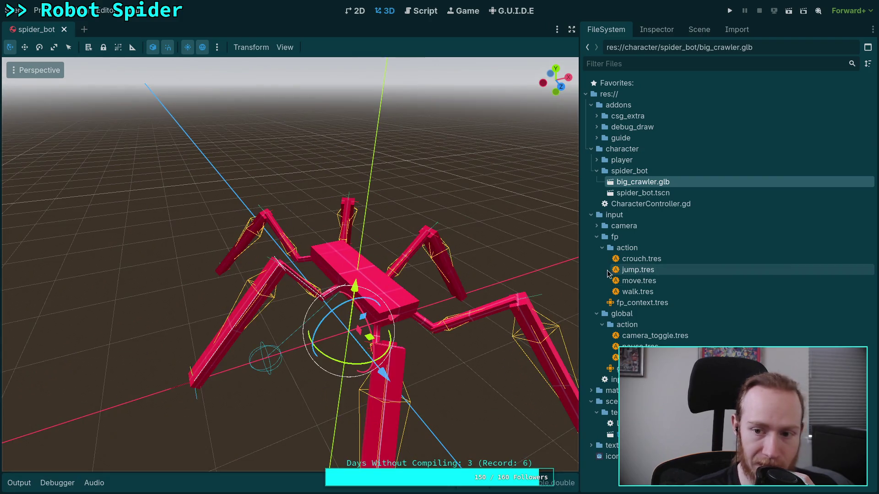
- Uncheck Active on the CCDIK3D node in the Inspector, then return to terminal workspace 1
{"action": "left_click", "coordinate": [699, 29]}
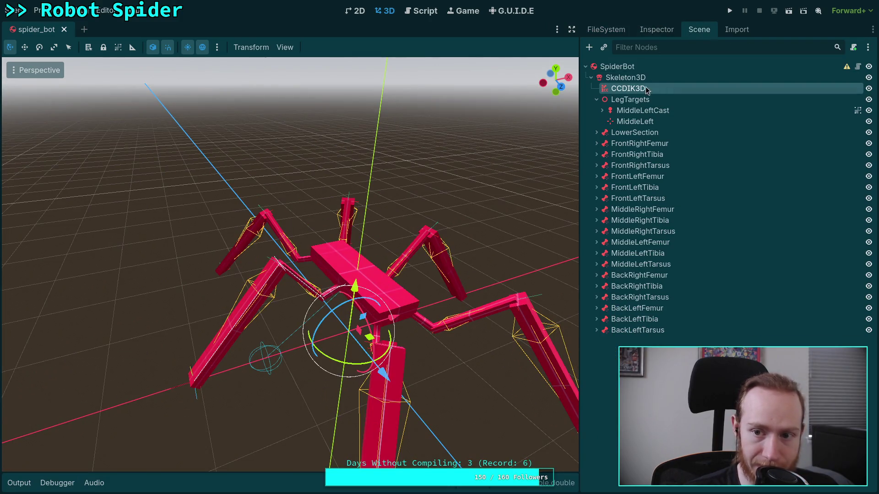
{"action": "left_click", "coordinate": [657, 31]}
{"action": "left_click", "coordinate": [736, 242]}
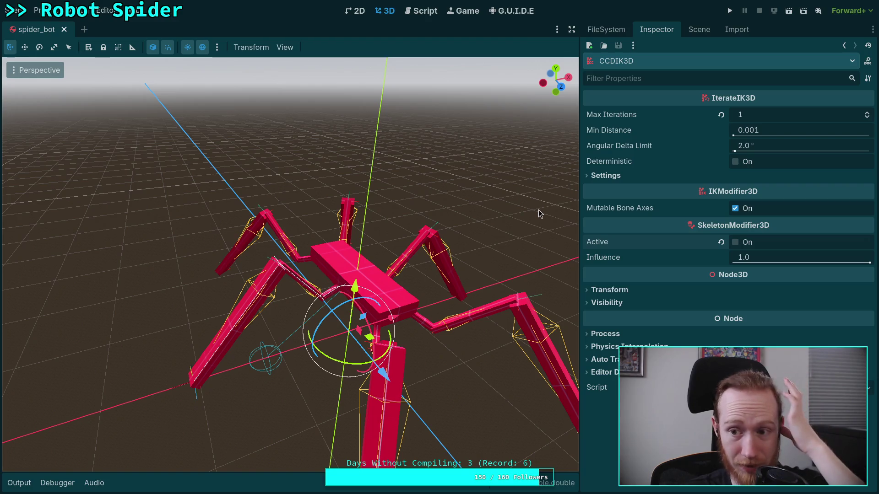
{"action": "key", "text": "super+1"}
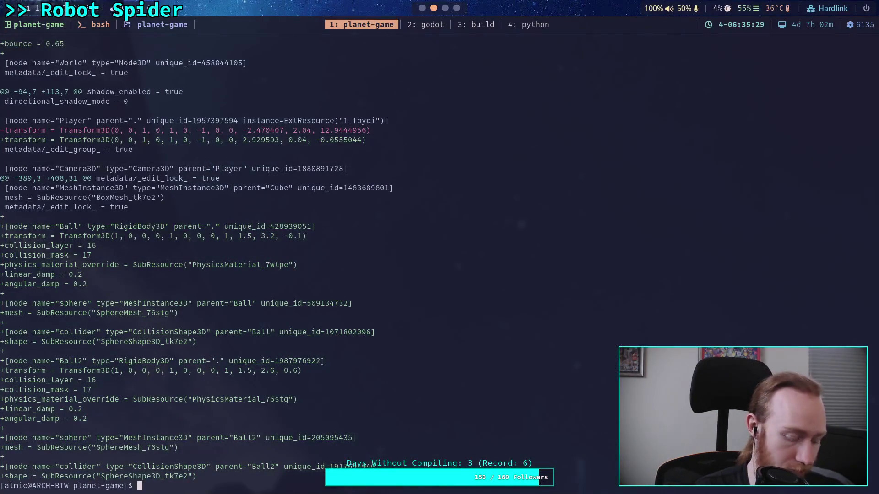
- Check git status and view the unstaged diff of the CCDIK3D change
{"action": "type", "text": "git status"}
{"action": "key", "text": "Return"}
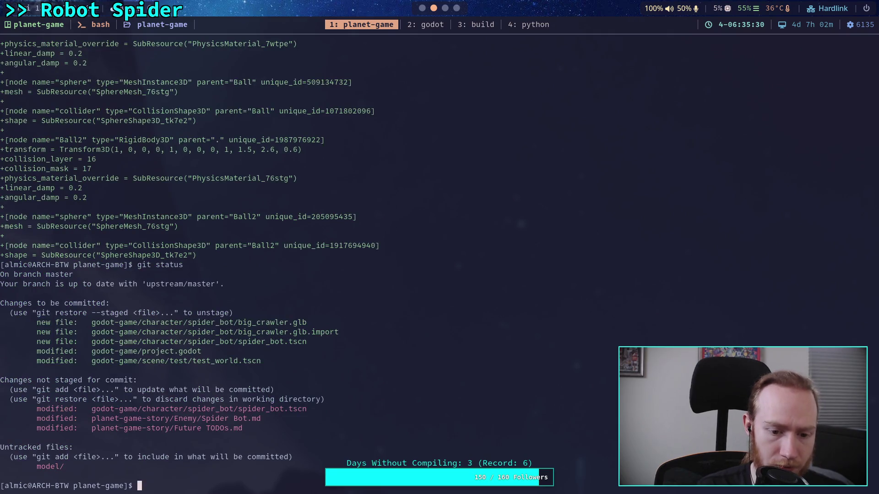
{"action": "type", "text": "git diff --staged"}
{"action": "key", "text": "BackSpace"}
{"action": "key", "text": "BackSpace"}
{"action": "key", "text": "BackSpace"}
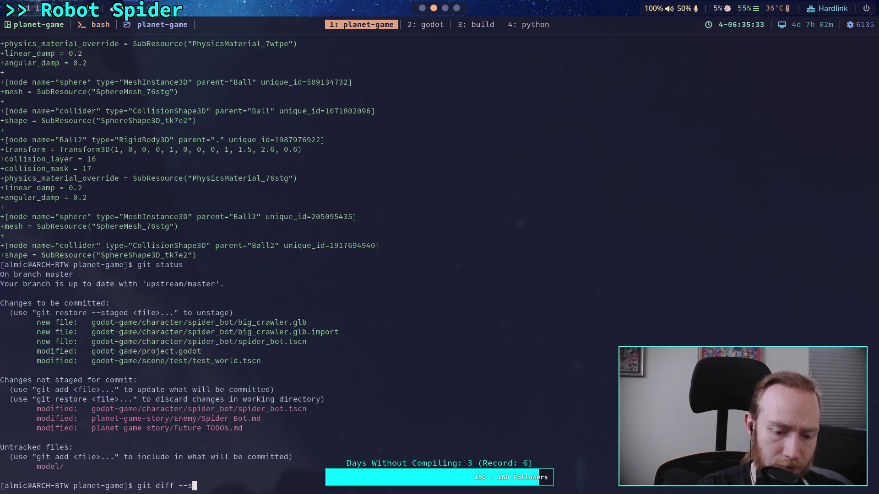
{"action": "key", "text": "Return"}
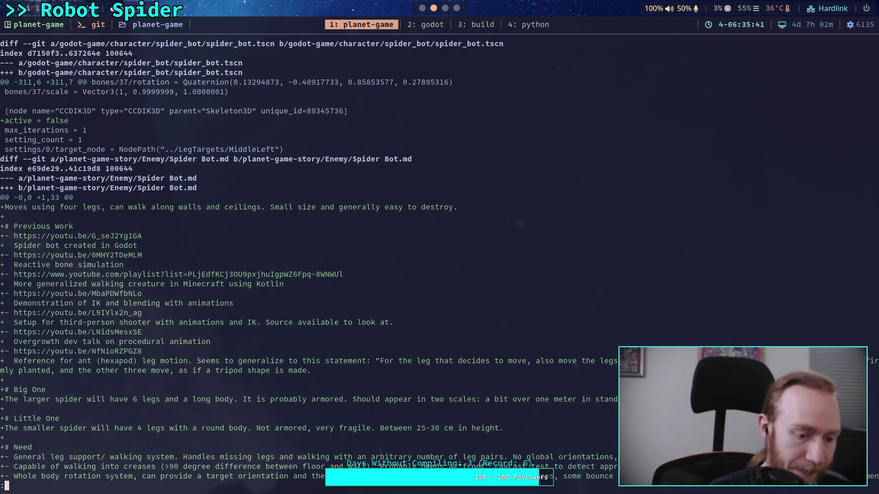
- Stage godot-game/character/spider_bot/ and confirm the result with git status
{"action": "type", "text": "qgit add godot-game/character/"}
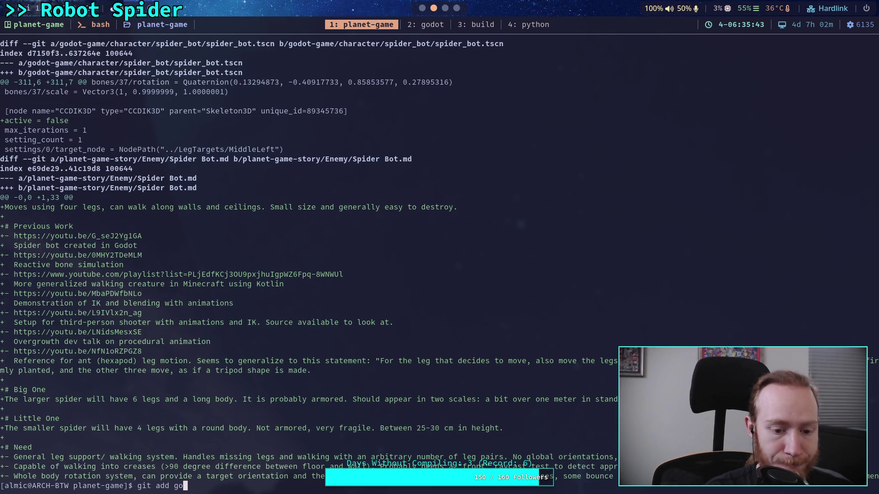
{"action": "type", "text": "spider_bot/"}
{"action": "key", "text": "Return"}
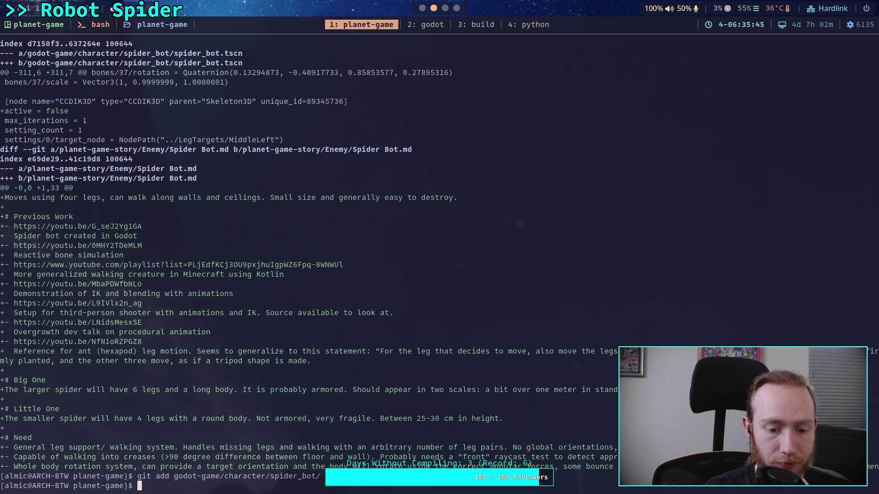
{"action": "type", "text": "git statu"}
{"action": "key", "text": "Return"}
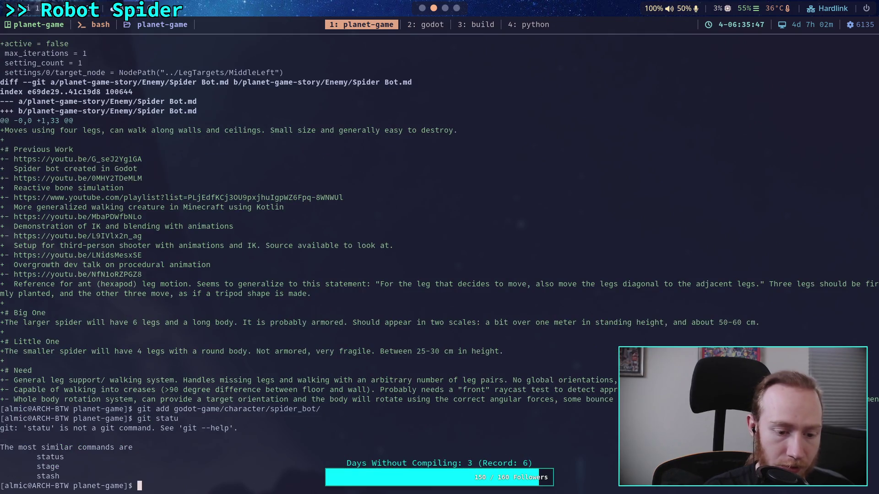
{"action": "type", "text": "git status"}
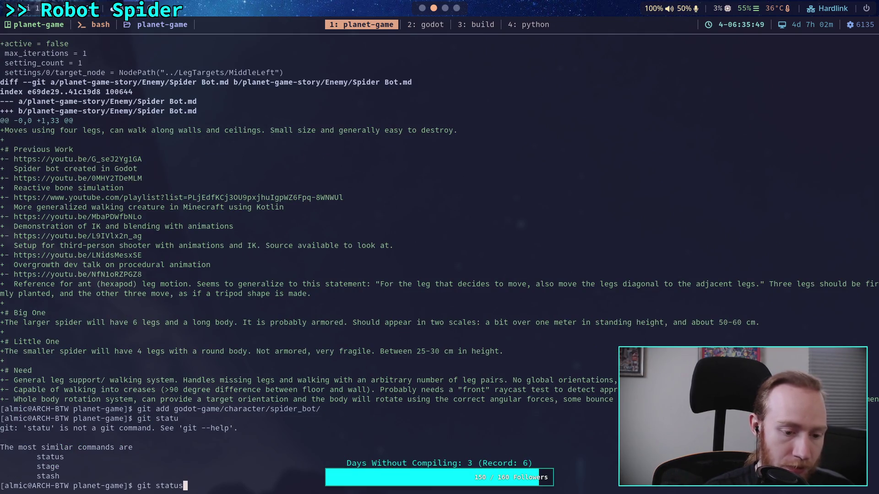
{"action": "key", "text": "Return"}
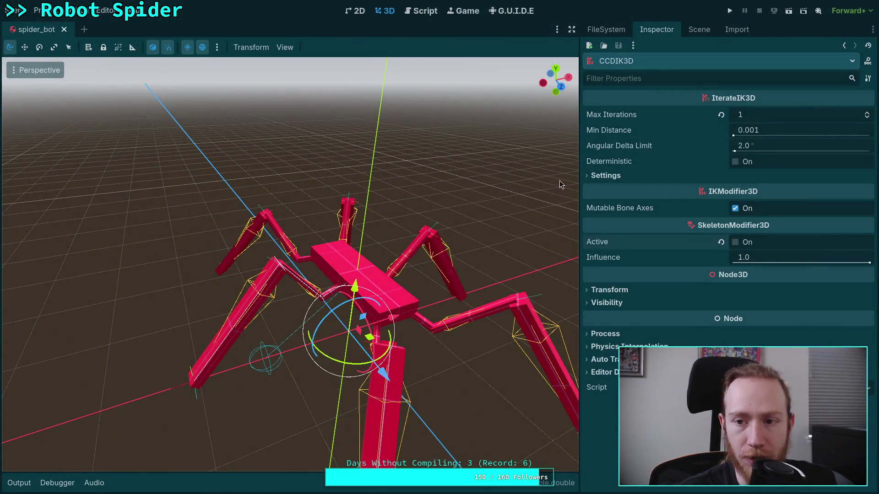
{"action": "left_click", "coordinate": [699, 29]}
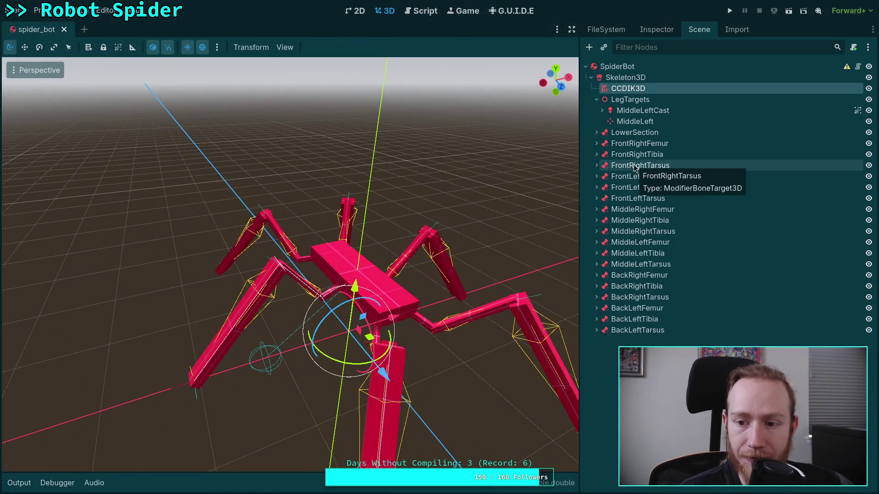
- Open ModifierBoneTarget3D's docs from FrontRightTarsus and follow the link to SkeletonModifier3D's reference
{"action": "right_click", "coordinate": [634, 167]}
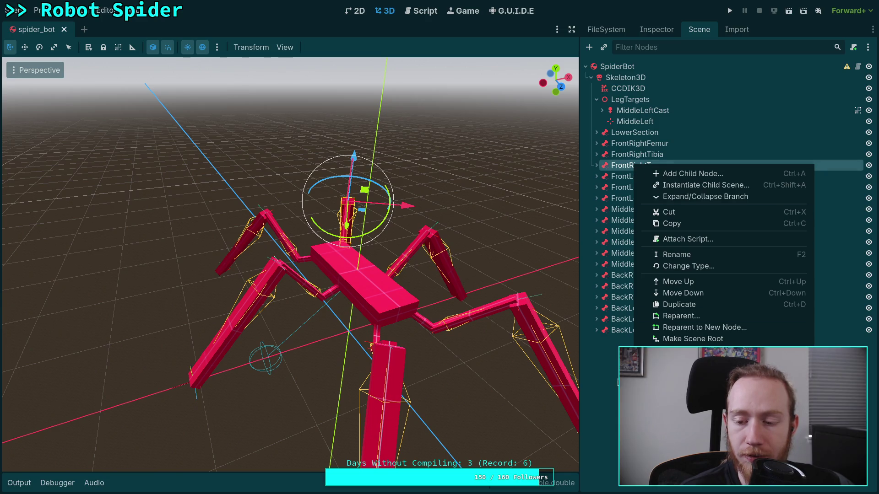
{"action": "left_click", "coordinate": [686, 387]}
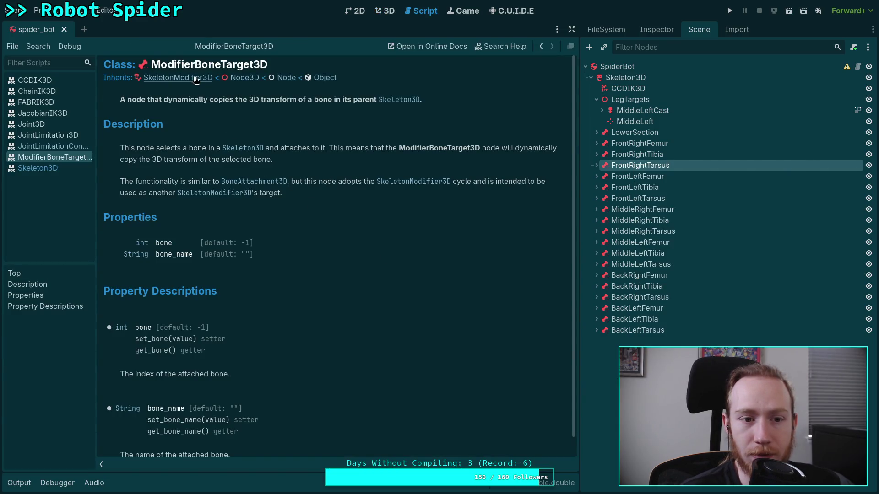
{"action": "left_click", "coordinate": [165, 77]}
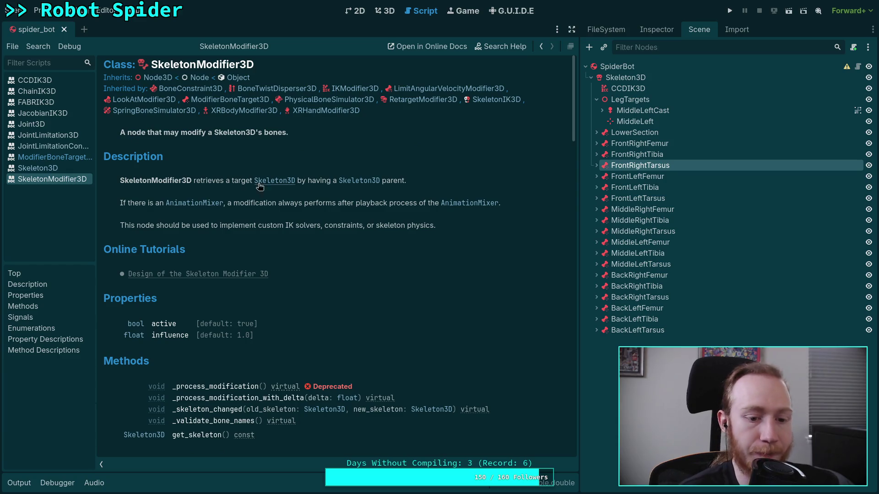
{"action": "scroll", "coordinate": [278, 188], "scroll_direction": "down", "scroll_amount": 3}
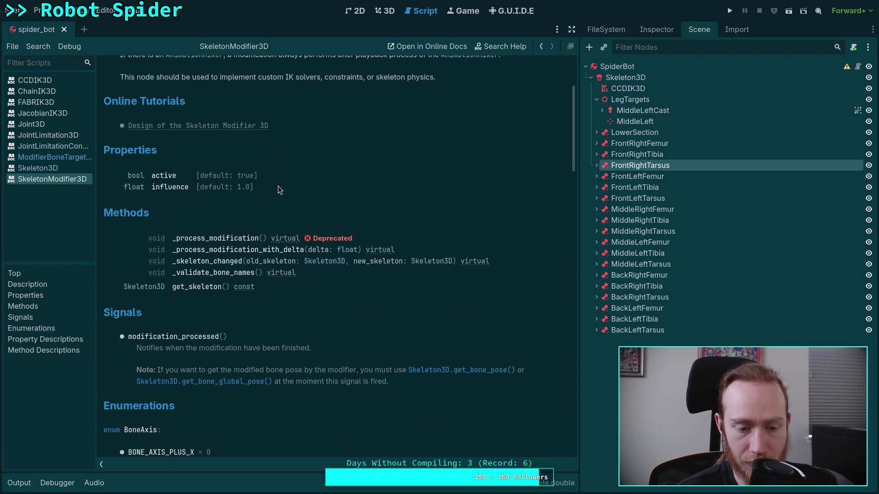
{"action": "scroll", "coordinate": [278, 189], "scroll_direction": "down", "scroll_amount": 2}
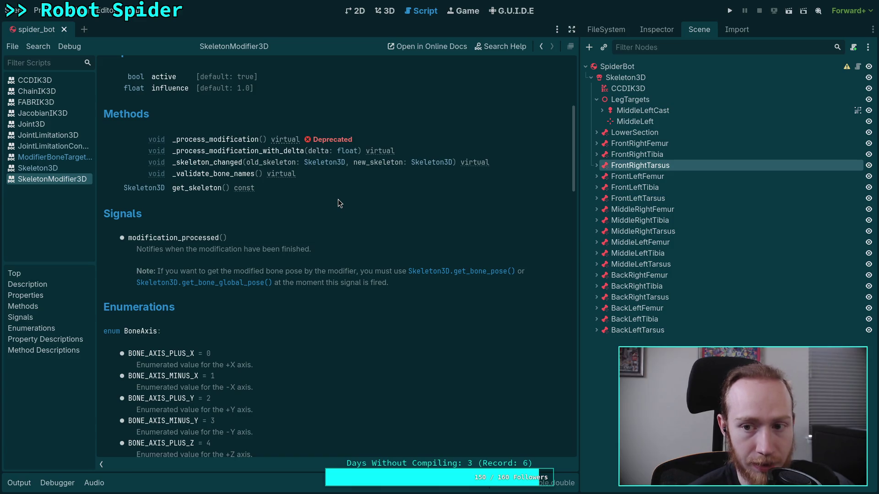
- Browse Skeleton3D's Bones in the 3D view, then select big_crawler.glb in FileSystem
{"action": "left_click", "coordinate": [659, 79]}
{"action": "left_click", "coordinate": [388, 13]}
{"action": "left_click", "coordinate": [652, 30]}
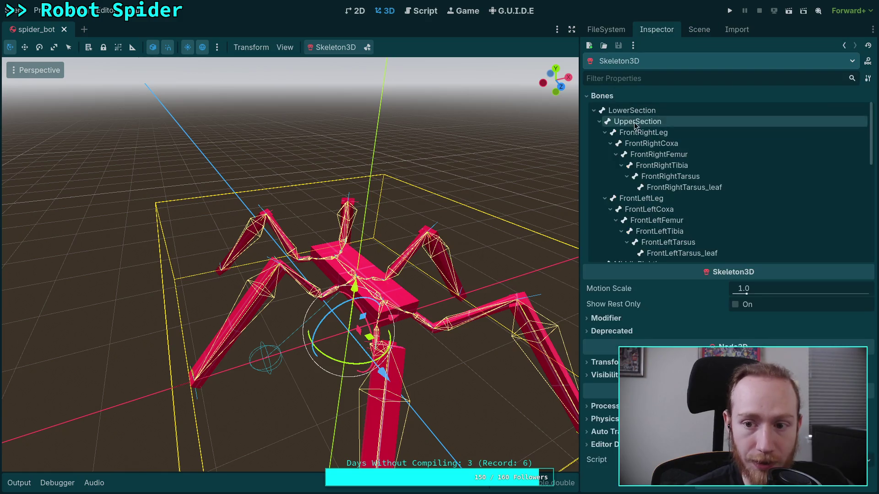
{"action": "scroll", "coordinate": [675, 189], "scroll_direction": "down", "scroll_amount": 5}
{"action": "scroll", "coordinate": [675, 189], "scroll_direction": "up", "scroll_amount": 8}
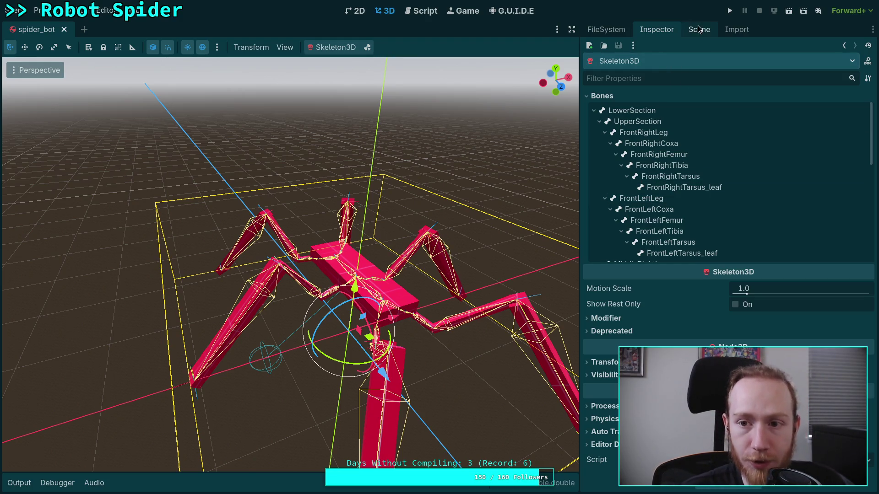
{"action": "left_click", "coordinate": [599, 29]}
{"action": "left_click", "coordinate": [679, 183]}
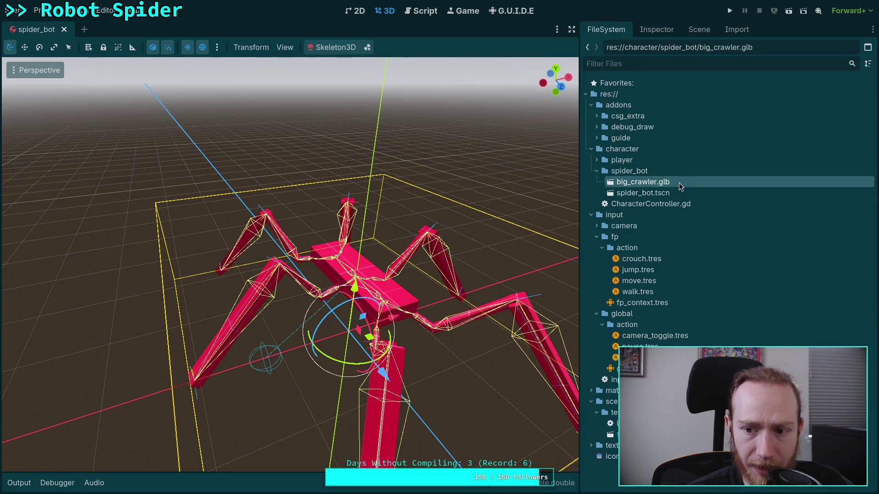
- Delete big_crawler.glb from the project and recheck the Skeleton3D properties and node tree
{"action": "key", "text": "Delete"}
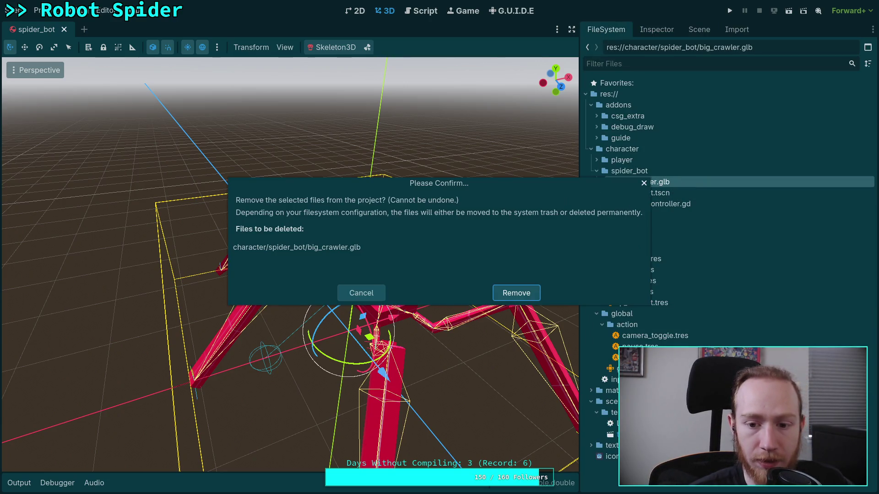
{"action": "key", "text": "Return"}
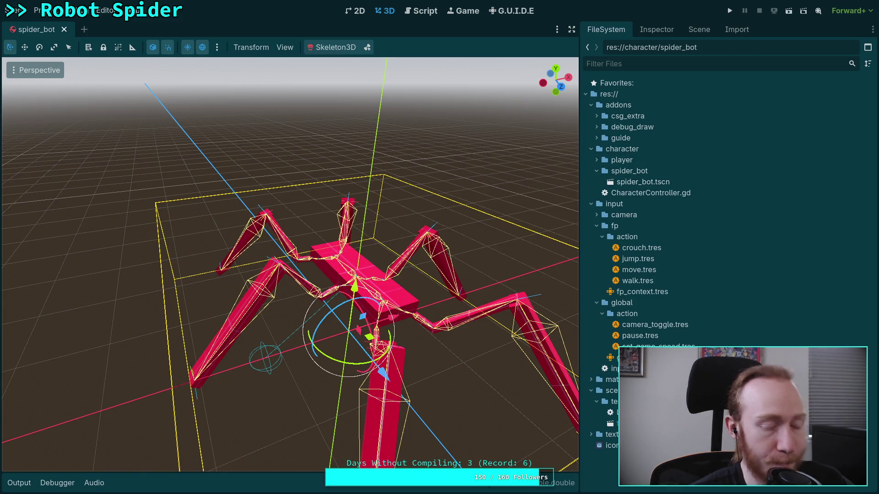
{"action": "left_click", "coordinate": [659, 29]}
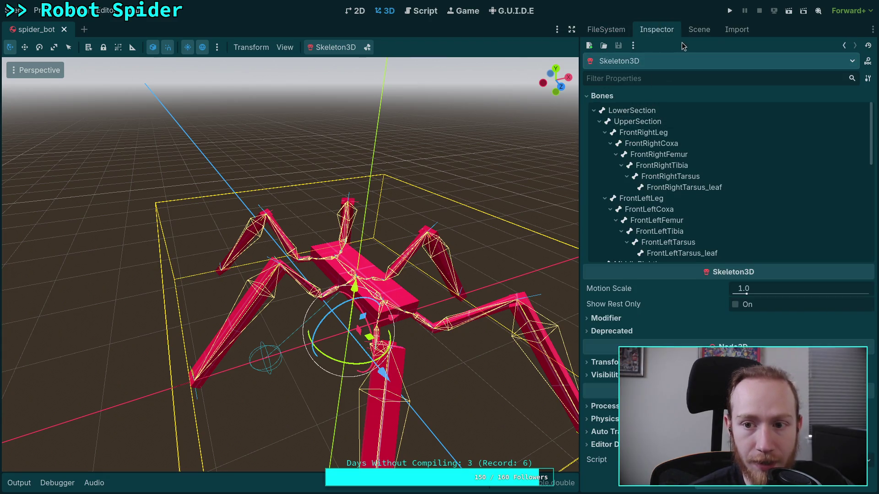
{"action": "left_click", "coordinate": [699, 30]}
{"action": "left_click", "coordinate": [657, 30]}
{"action": "left_click", "coordinate": [695, 30]}
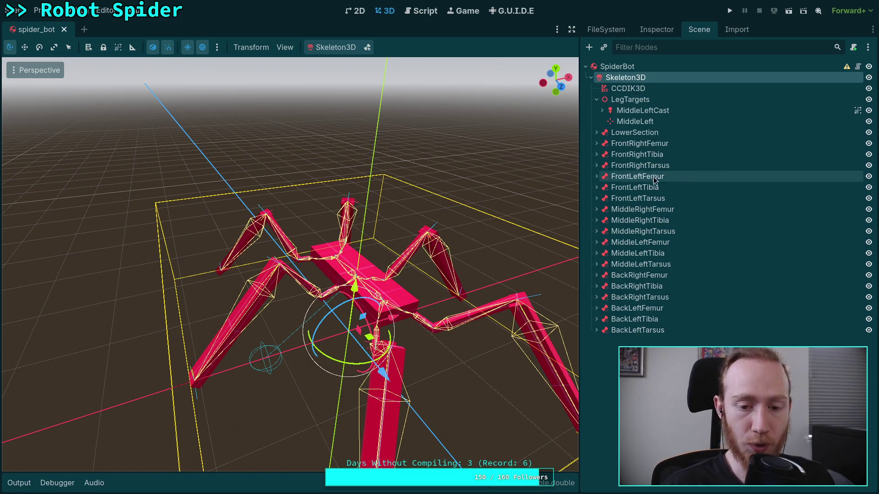
- Orbit the viewport to face the spider from the front, then view the project files
{"action": "mouse_move", "coordinate": [390, 262]}
{"action": "left_mouse_down"}
{"action": "mouse_move", "coordinate": [290, 243]}
{"action": "mouse_move", "coordinate": [352, 253]}
{"action": "mouse_move", "coordinate": [311, 235]}
{"action": "left_mouse_up"}
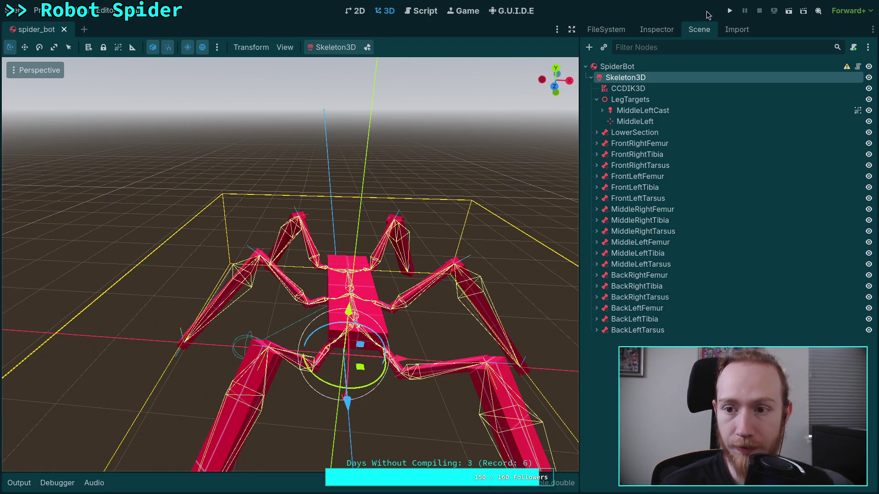
{"action": "left_click", "coordinate": [737, 29]}
{"action": "left_click", "coordinate": [605, 29]}
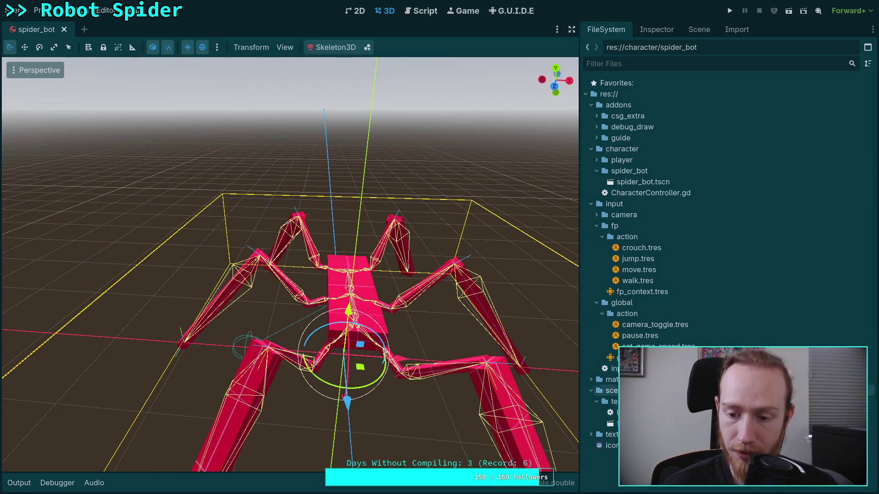
- Open test_world.tscn and instance spider_bot.tscn under the World node after big_crawler.glb fails
{"action": "double_click", "coordinate": [614, 424]}
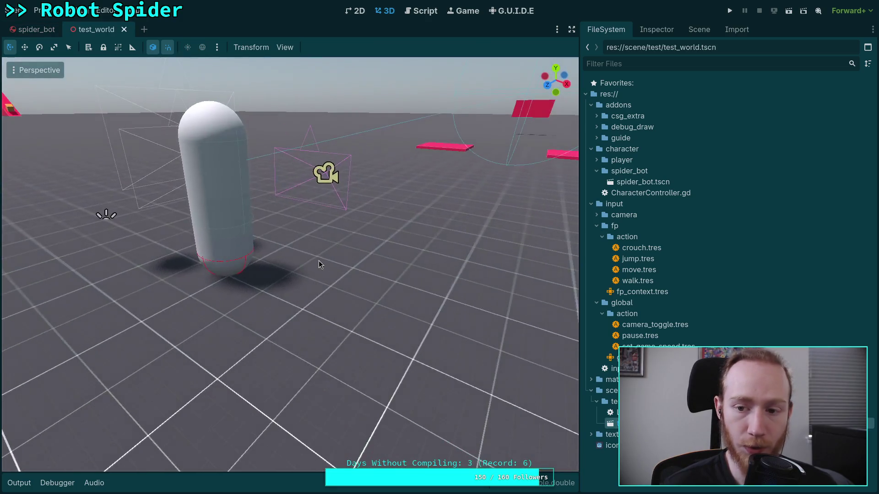
{"action": "left_click", "coordinate": [700, 30]}
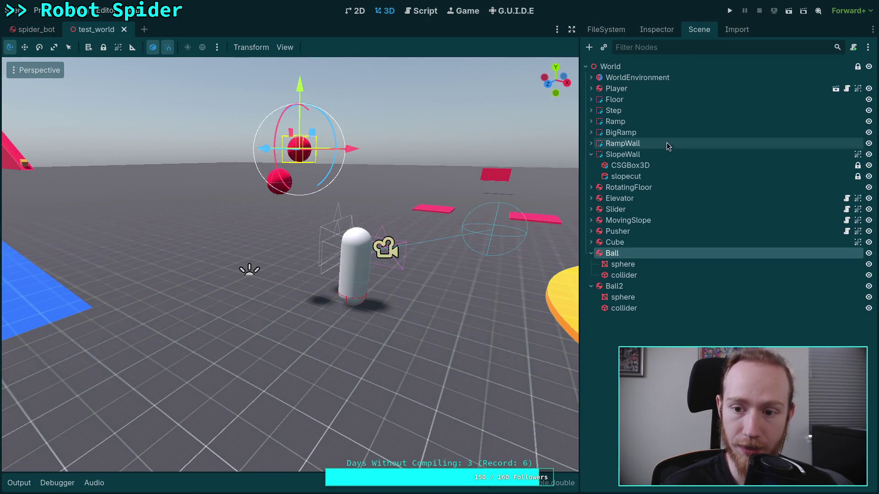
{"action": "left_click", "coordinate": [623, 67]}
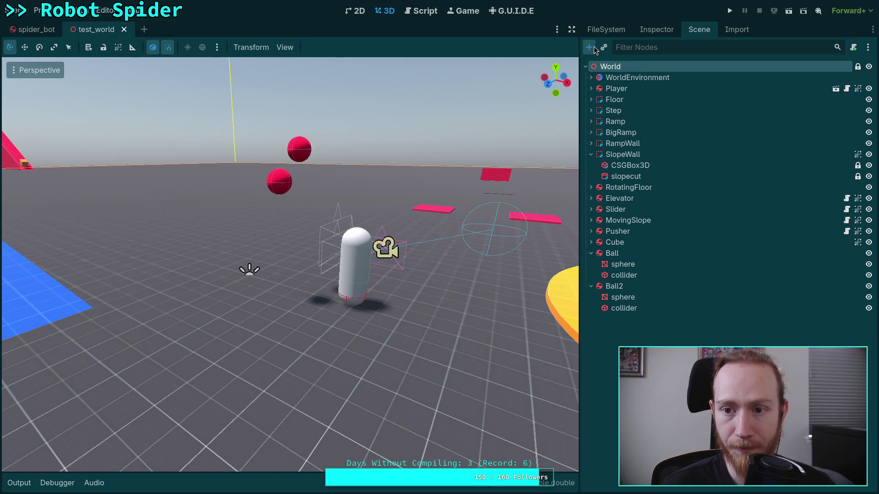
{"action": "left_click", "coordinate": [593, 49]}
{"action": "left_click", "coordinate": [363, 454]}
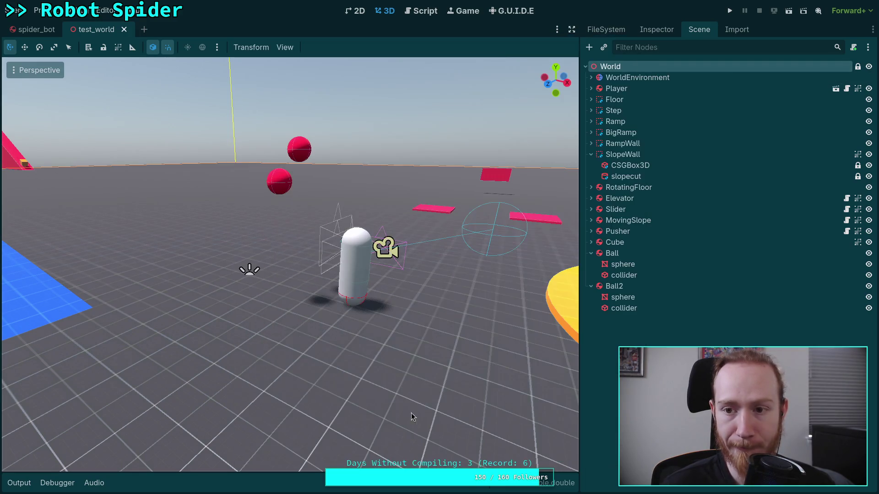
{"action": "left_click", "coordinate": [606, 47]}
{"action": "double_click", "coordinate": [373, 140]}
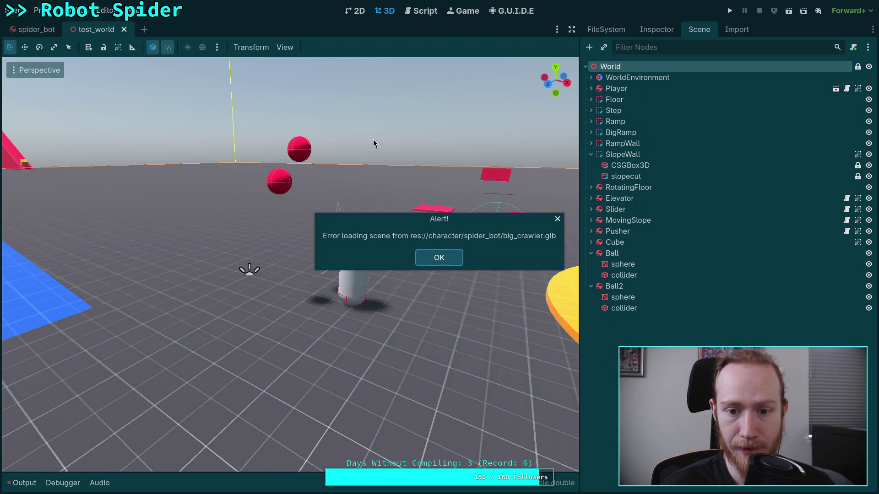
{"action": "left_click", "coordinate": [447, 261]}
{"action": "left_click", "coordinate": [605, 46]}
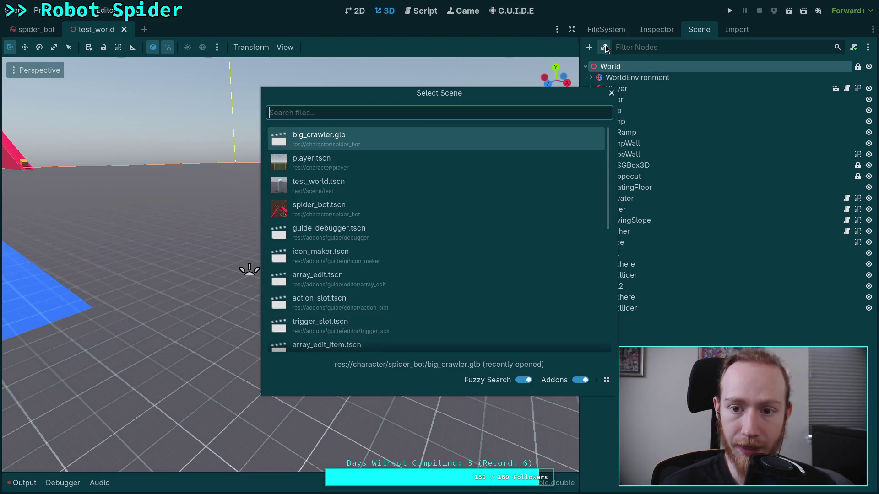
{"action": "double_click", "coordinate": [350, 214]}
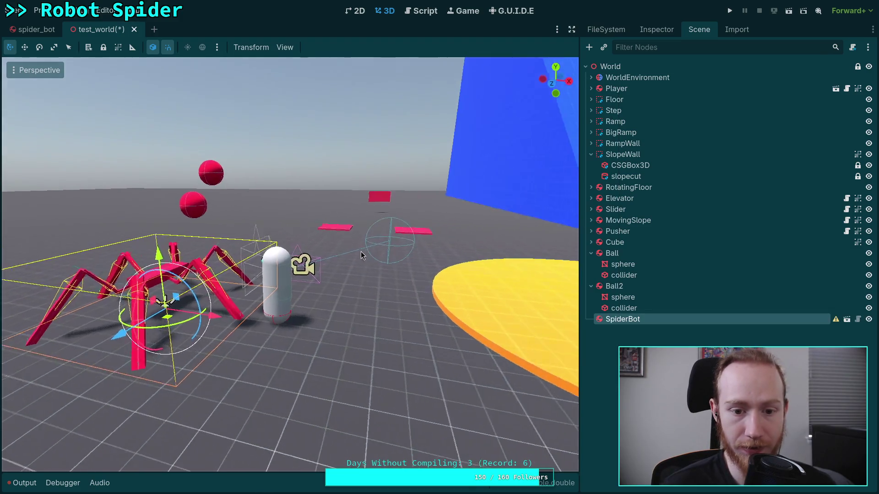
- Fly the camera around the SpiderBot and run the project
{"action": "key", "text": "w"}
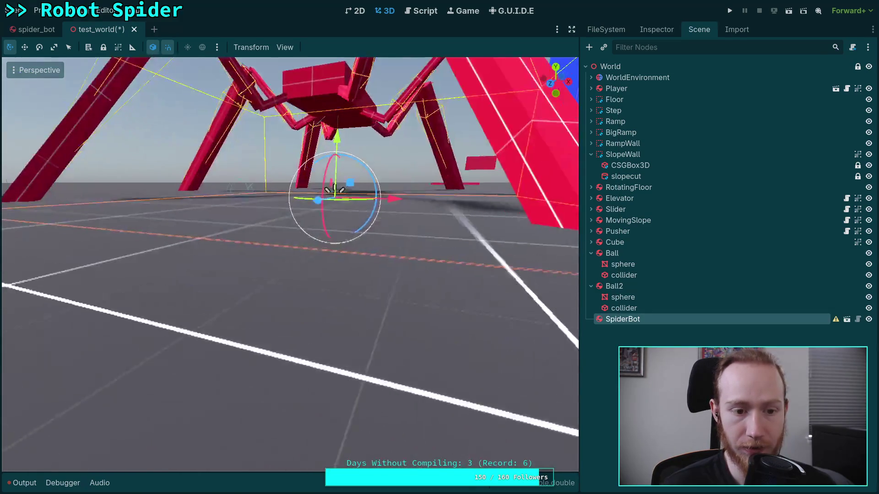
{"action": "key", "text": "s"}
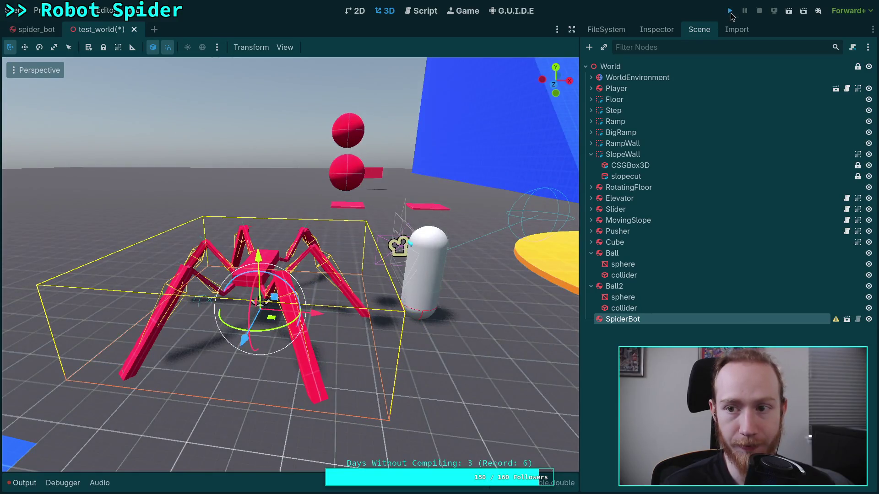
{"action": "left_click", "coordinate": [730, 11]}
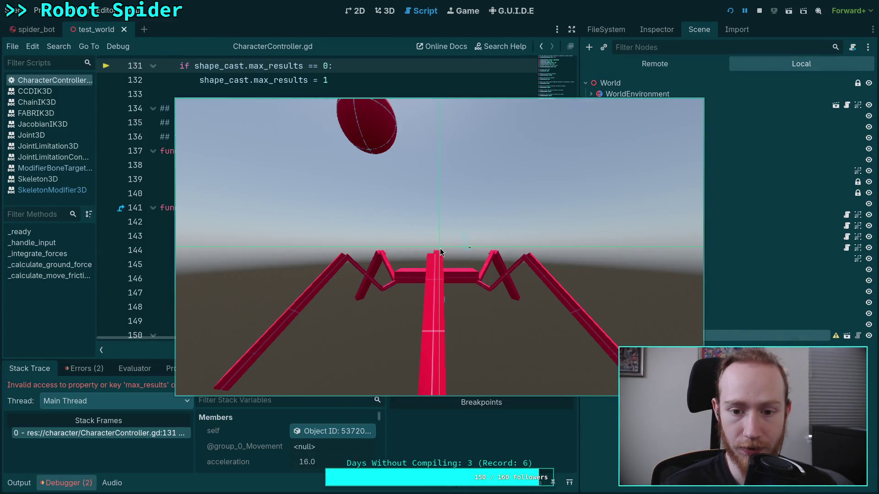
- Stop the game and review the two reported errors around line 132 of the script
{"action": "key", "text": "F8"}
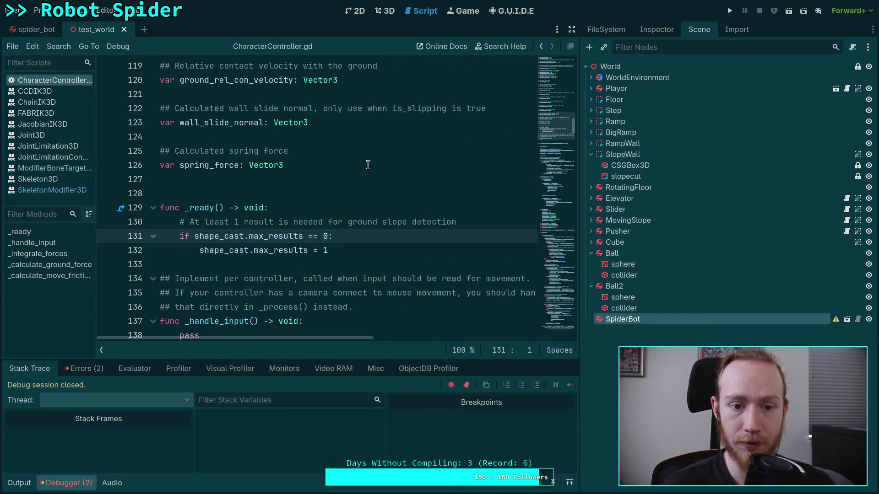
{"action": "left_click", "coordinate": [352, 250]}
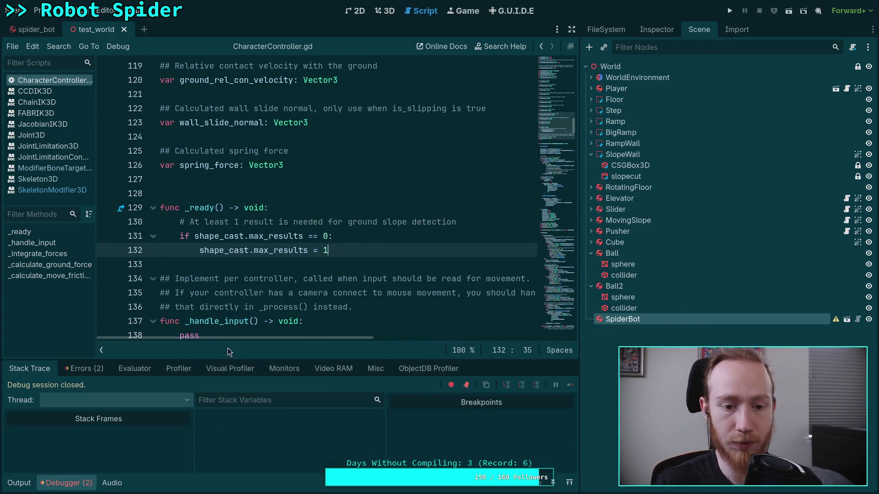
{"action": "left_click", "coordinate": [68, 483]}
{"action": "left_click", "coordinate": [69, 483]}
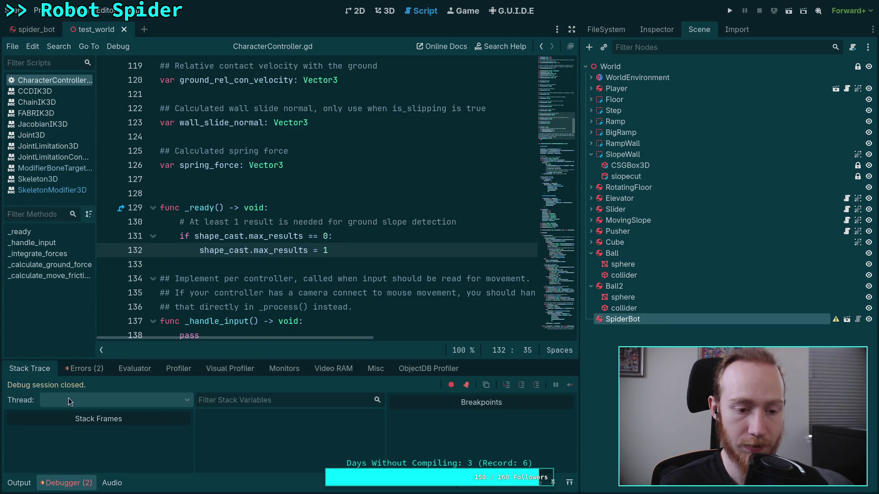
{"action": "left_click", "coordinate": [84, 368]}
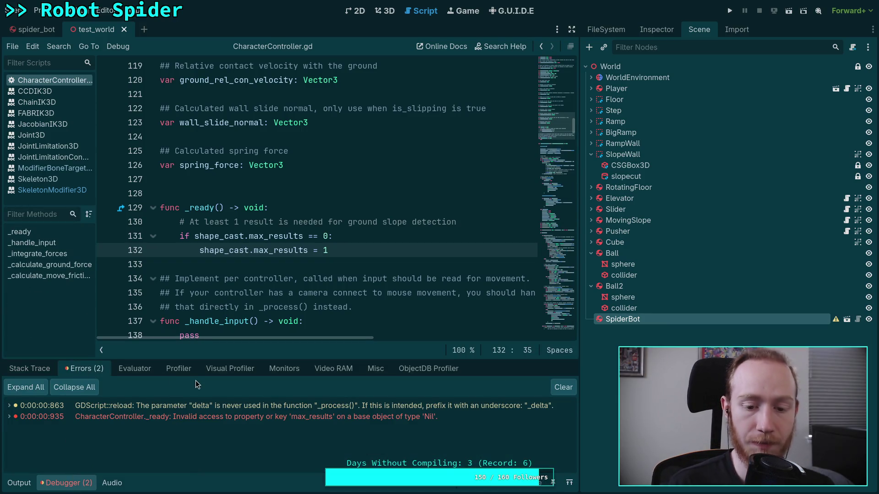
{"action": "left_click", "coordinate": [347, 237]}
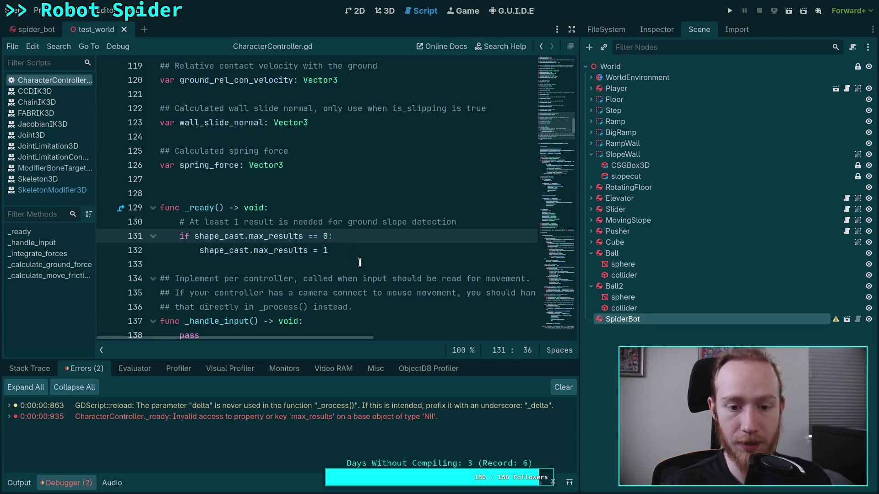
- Run the test_world scene again with F6, then stop it
{"action": "left_click", "coordinate": [36, 29]}
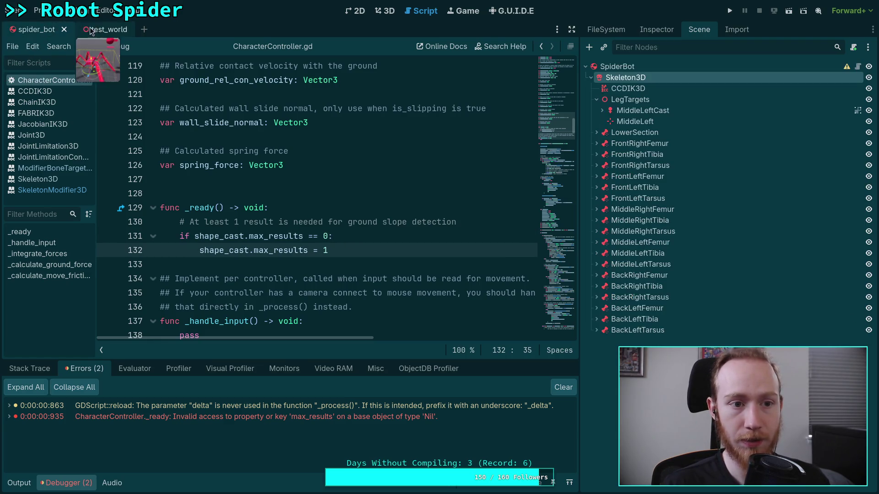
{"action": "left_click", "coordinate": [93, 29]}
{"action": "left_click", "coordinate": [384, 10]}
{"action": "key", "text": "F6"}
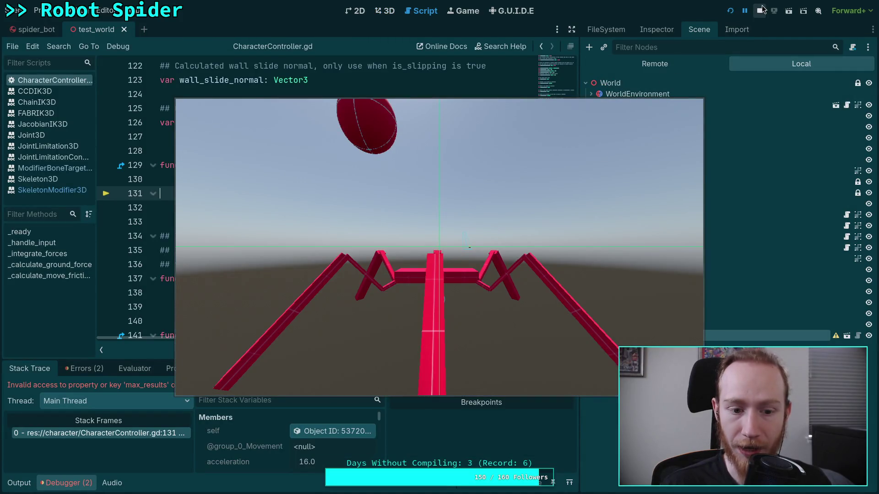
{"action": "left_click", "coordinate": [759, 10]}
{"action": "scroll", "coordinate": [269, 211], "scroll_direction": "up", "scroll_amount": 5}
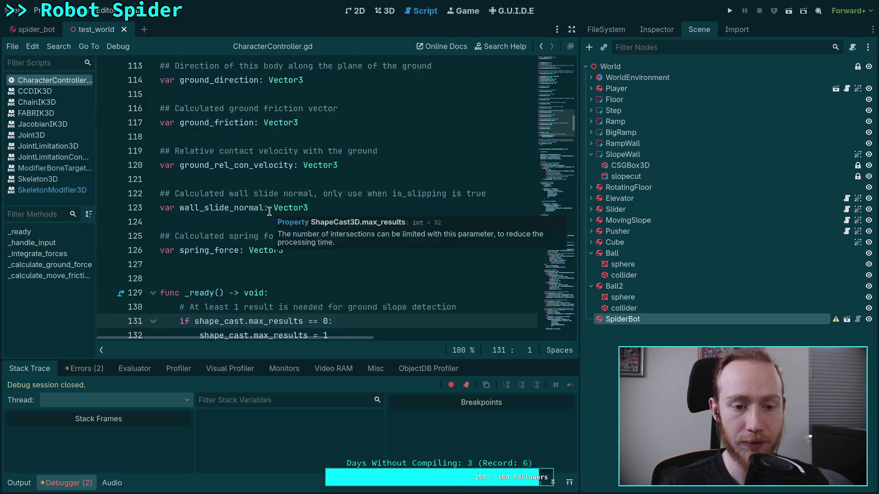
- Insert a blank line at the start of _ready in CharacterController.gd
{"action": "left_click", "coordinate": [31, 31]}
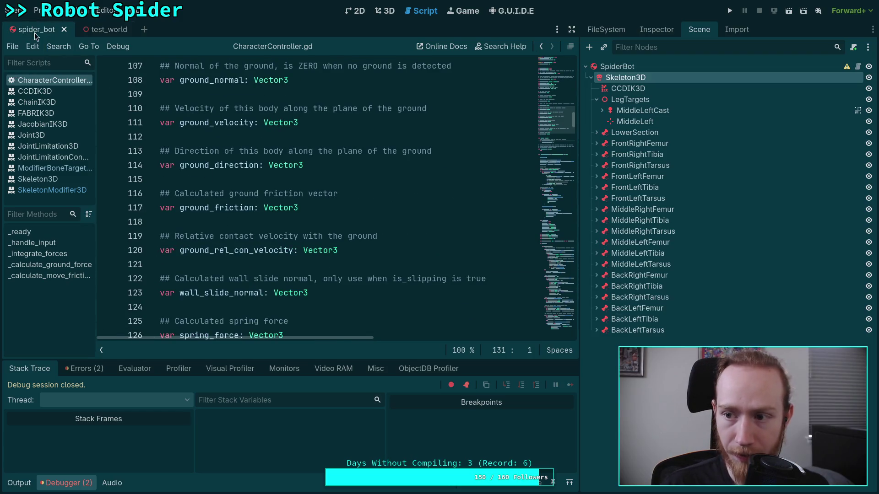
{"action": "scroll", "coordinate": [350, 167], "scroll_direction": "down", "scroll_amount": 5}
{"action": "left_click", "coordinate": [352, 164]}
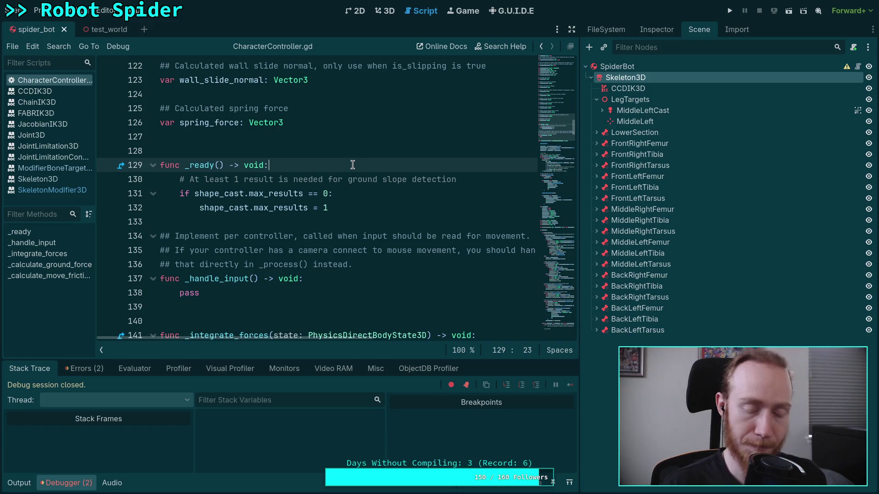
{"action": "key", "text": "Return"}
{"action": "scroll", "coordinate": [280, 315], "scroll_direction": "down", "scroll_amount": 4}
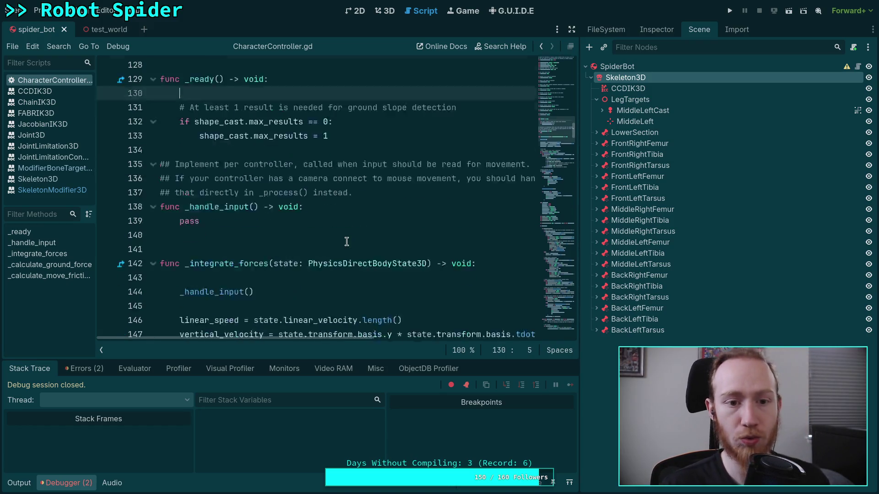
{"action": "left_click", "coordinate": [54, 484]}
{"action": "scroll", "coordinate": [292, 295], "scroll_direction": "down", "scroll_amount": 4}
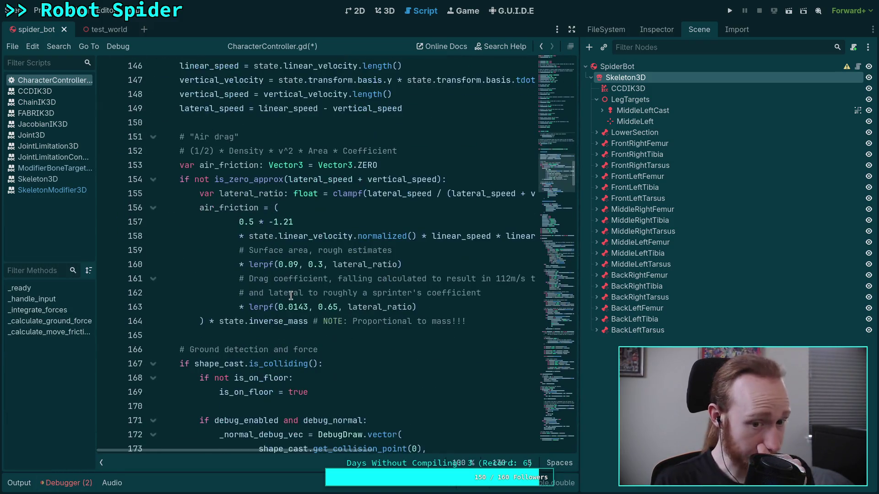
{"action": "scroll", "coordinate": [293, 286], "scroll_direction": "up", "scroll_amount": 6}
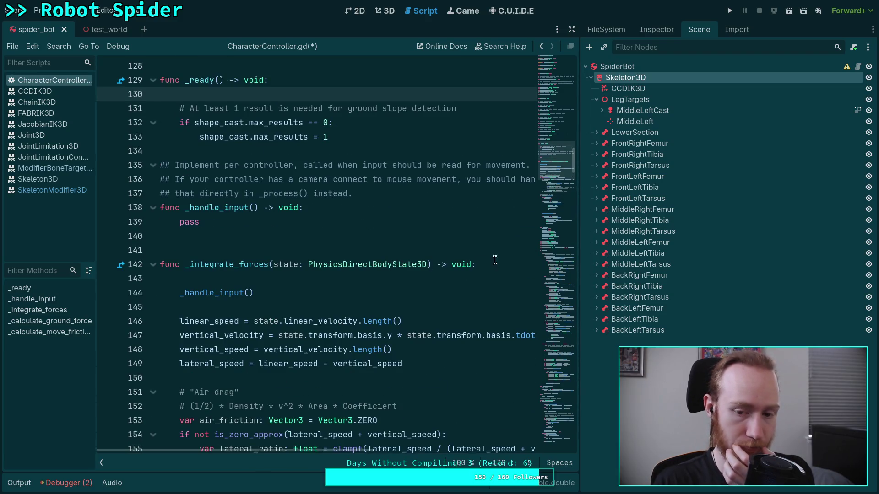
{"action": "left_click", "coordinate": [497, 263]}
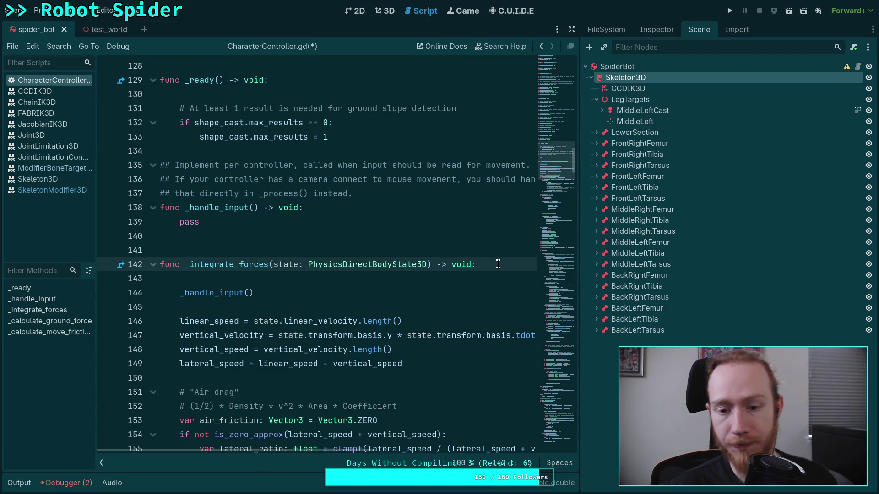
{"action": "scroll", "coordinate": [389, 287], "scroll_direction": "down", "scroll_amount": 5}
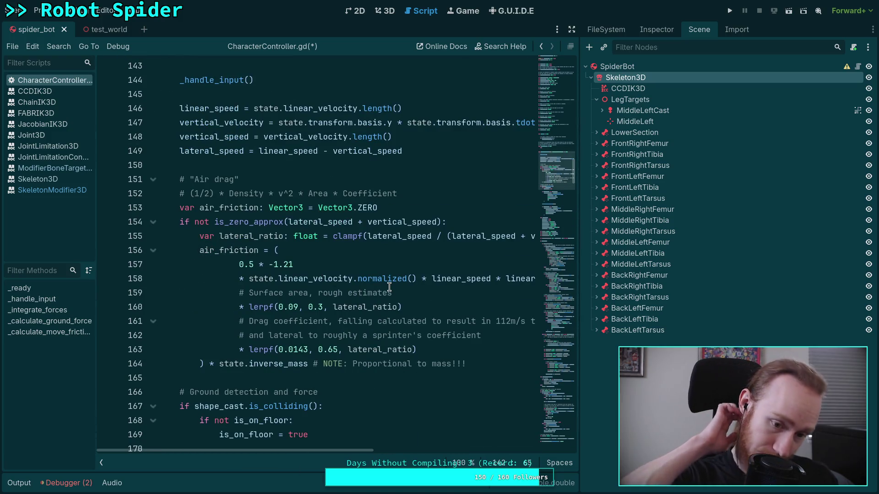
{"action": "scroll", "coordinate": [379, 289], "scroll_direction": "up", "scroll_amount": 10}
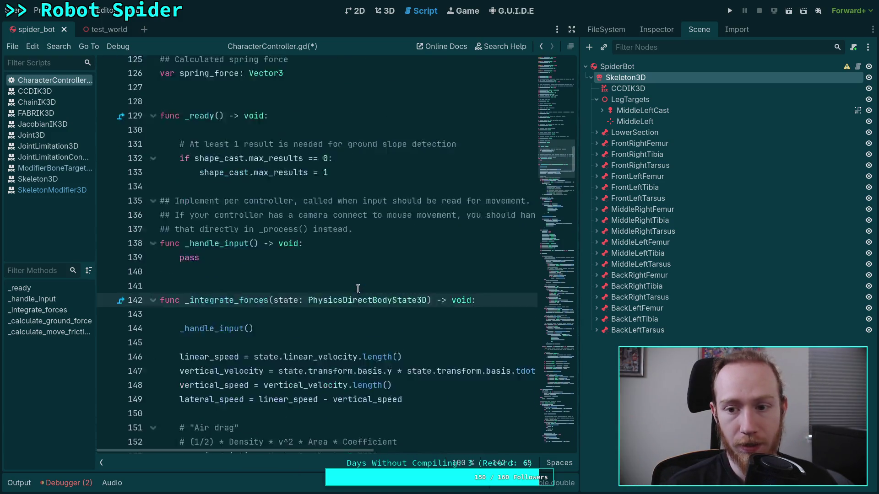
{"action": "scroll", "coordinate": [356, 274], "scroll_direction": "down", "scroll_amount": 7}
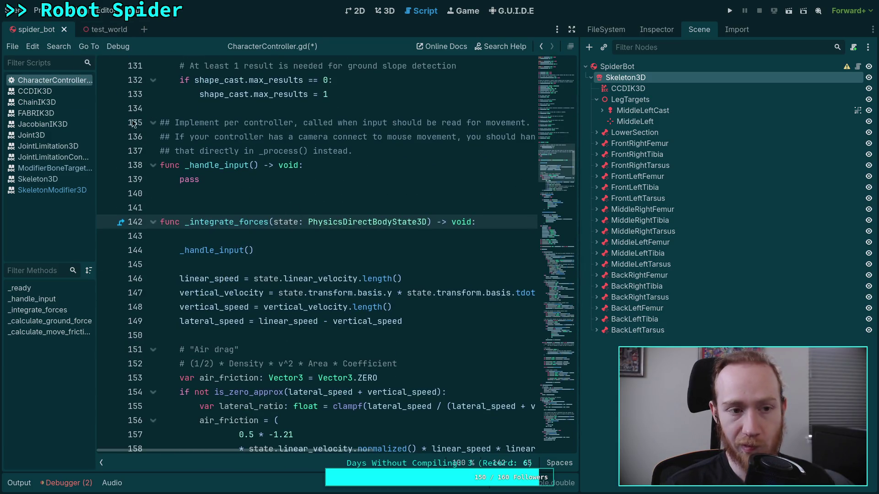
- Check SpiderBot's Process settings in test_world, save, and play the game again
{"action": "left_click", "coordinate": [98, 29]}
{"action": "left_click", "coordinate": [736, 30]}
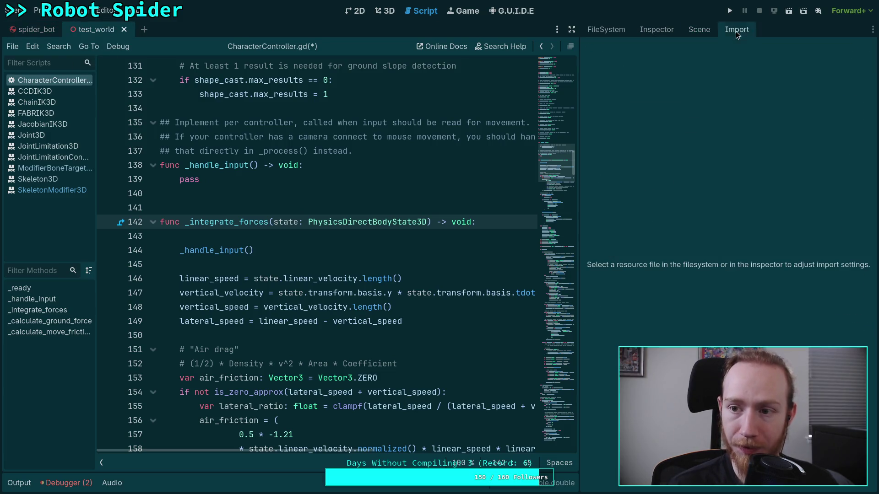
{"action": "left_click", "coordinate": [642, 30]}
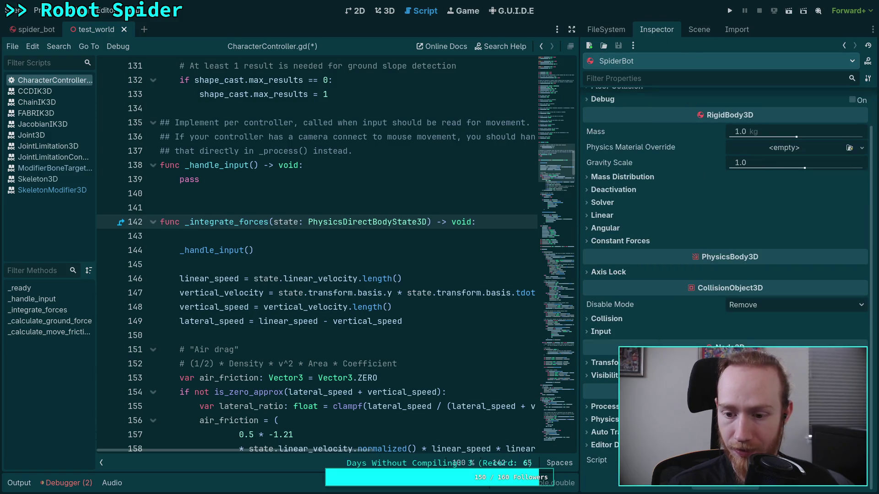
{"action": "left_click", "coordinate": [602, 406]}
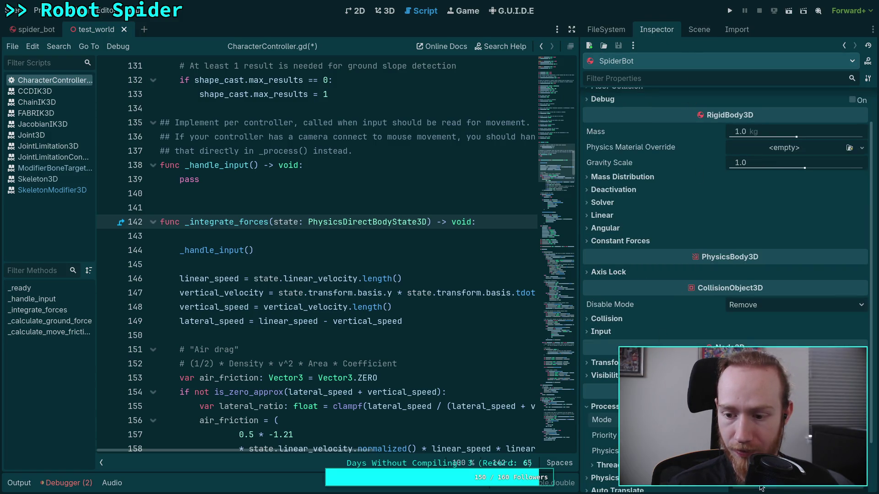
{"action": "key", "text": "ctrl+s"}
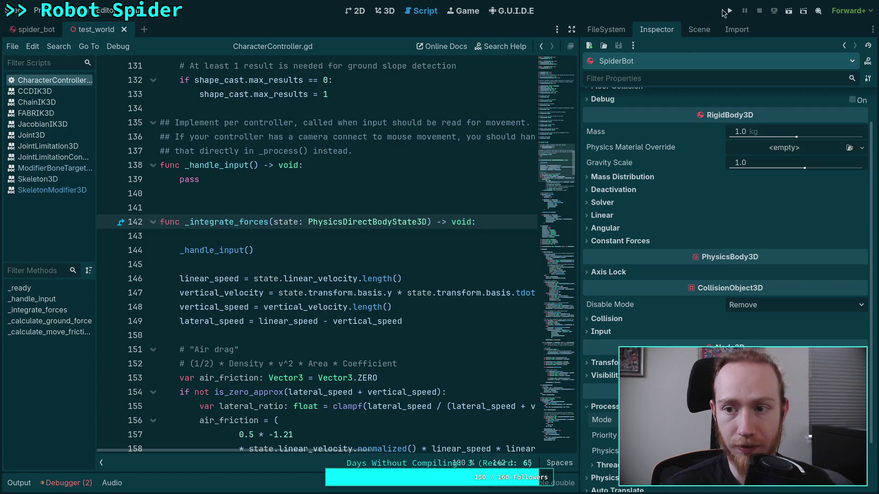
{"action": "left_click", "coordinate": [725, 11]}
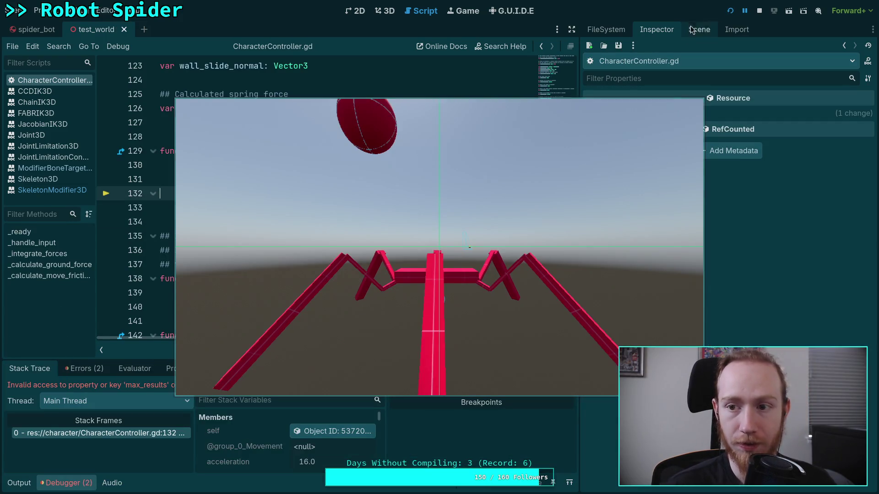
- Prefix the line 132 condition with 'shape_cast and' and save the script
{"action": "left_click", "coordinate": [759, 11]}
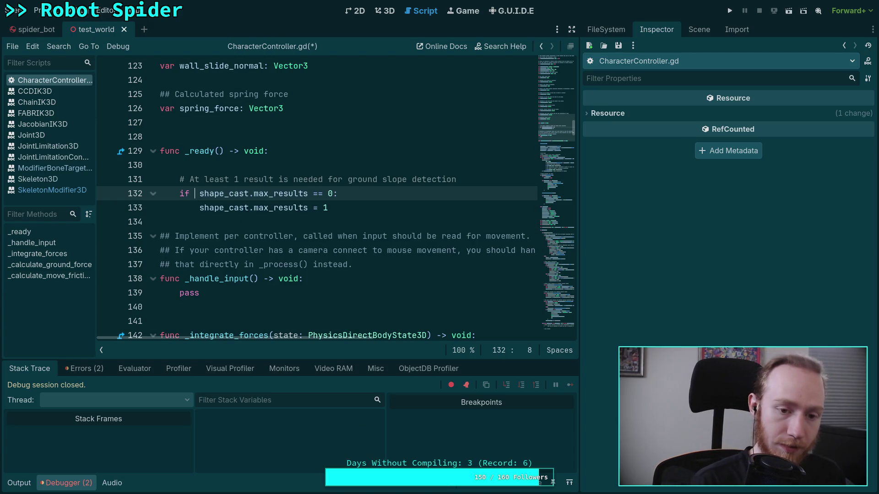
{"action": "type", "text": "shape_cast and"}
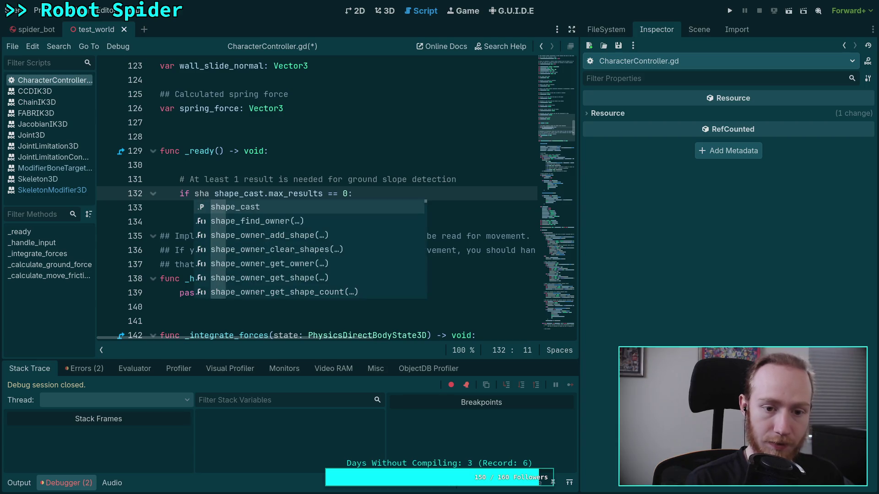
{"action": "key", "text": "ctrl+s"}
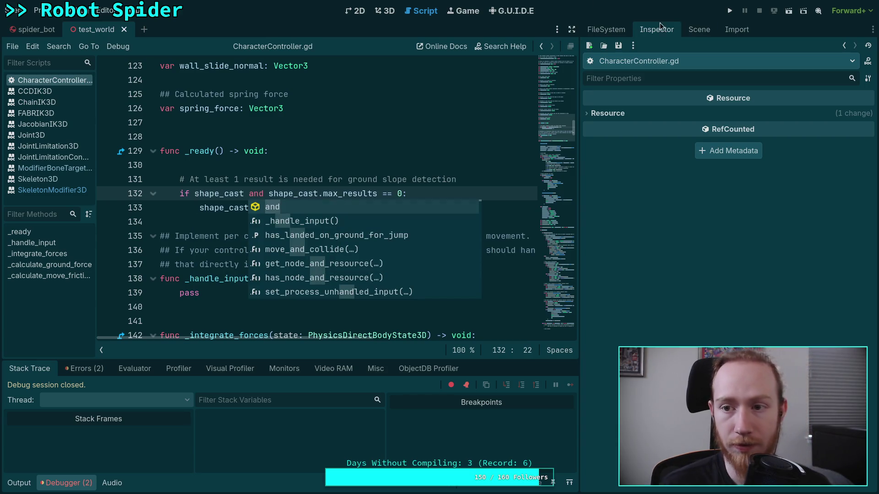
- Play the game to test the fix, leave fullscreen, and stop it
{"action": "left_click", "coordinate": [731, 10]}
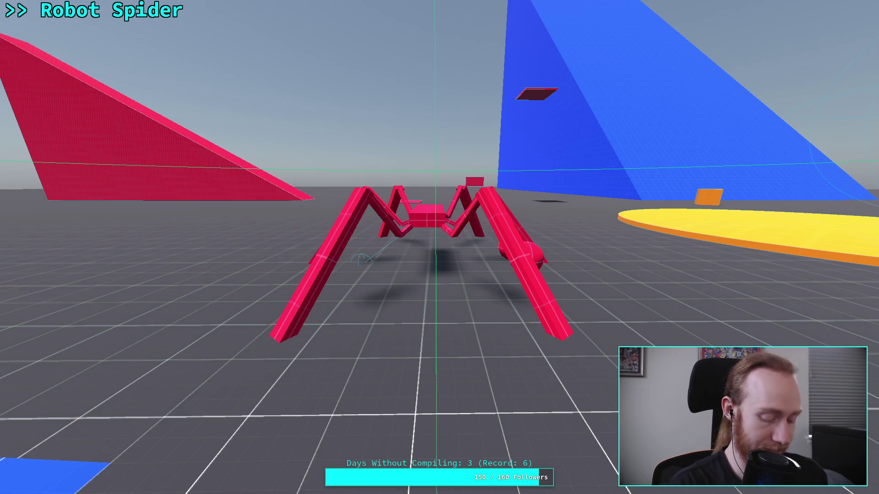
{"action": "key", "text": "F11"}
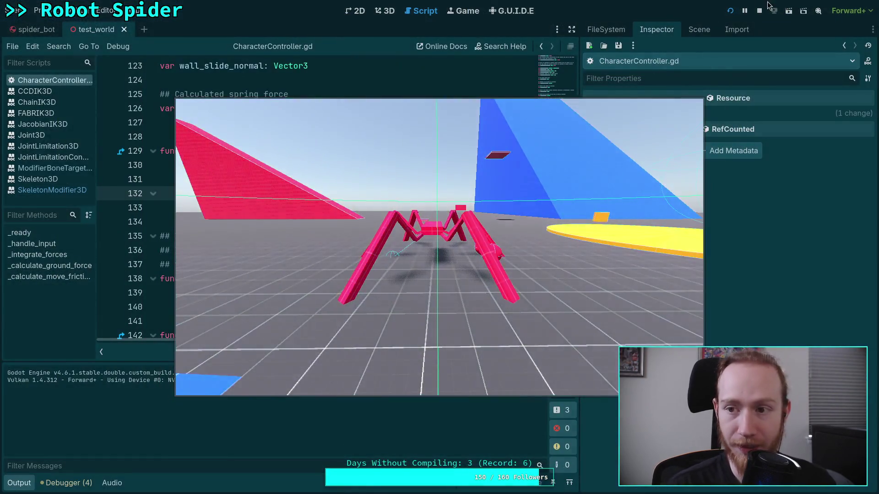
{"action": "left_click", "coordinate": [758, 11]}
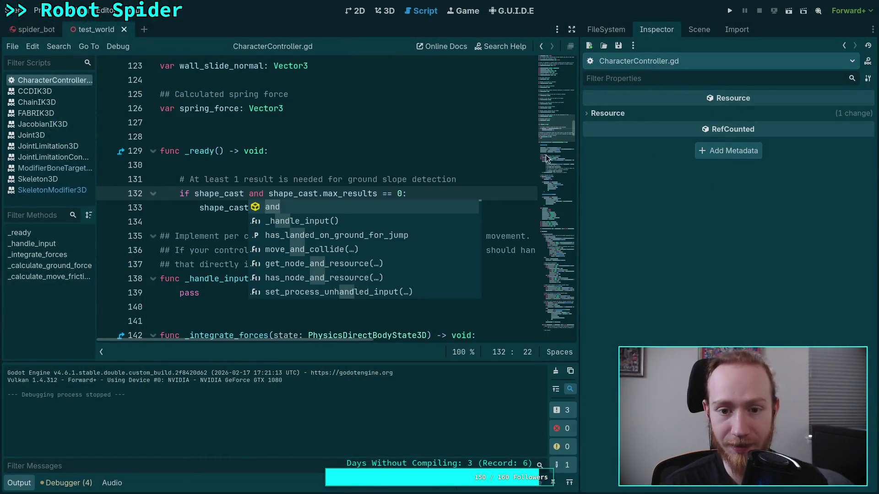
- Show the spider_bot scene in the 3D view, framed and viewed from above
{"action": "left_click", "coordinate": [403, 185]}
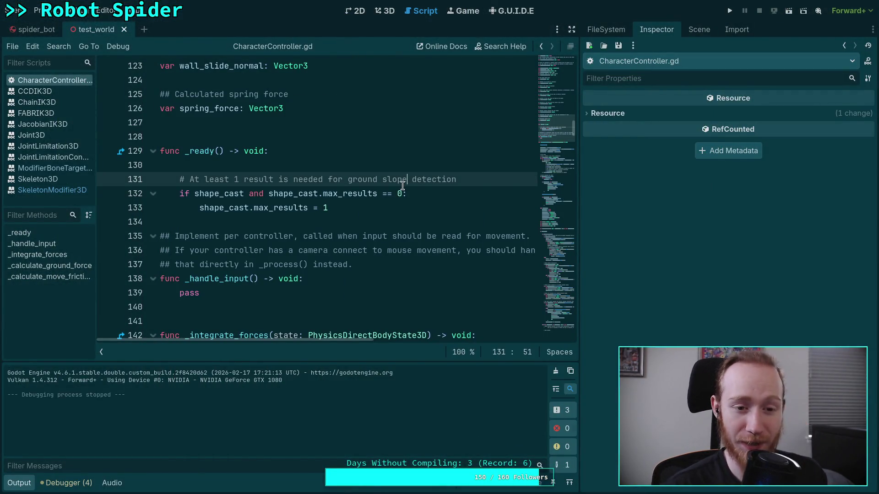
{"action": "left_click", "coordinate": [288, 173]}
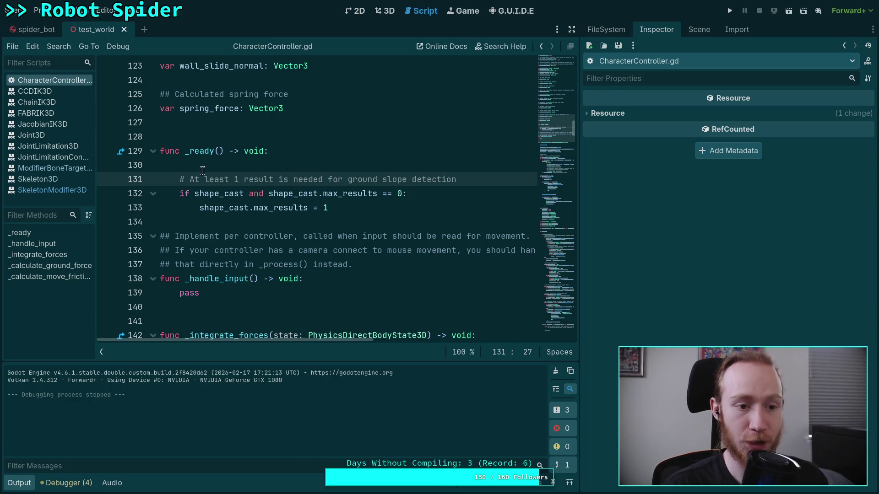
{"action": "left_click", "coordinate": [40, 32]}
{"action": "left_click", "coordinate": [392, 12]}
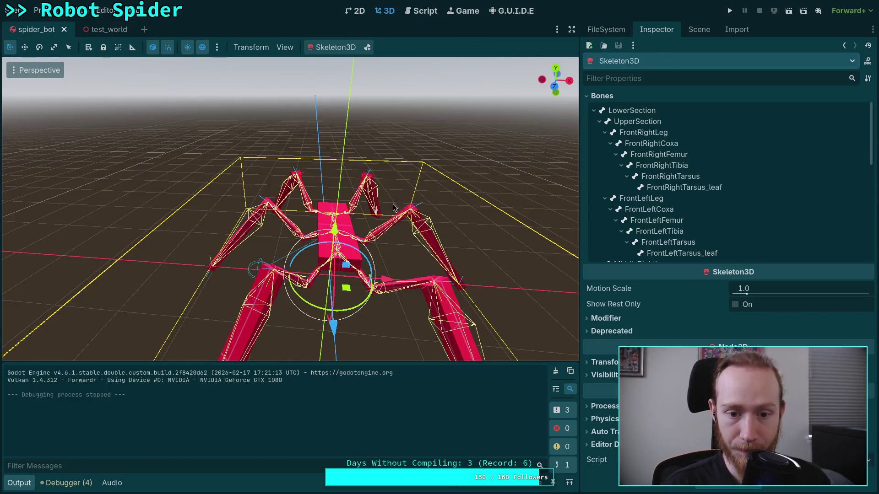
{"action": "key", "text": "f"}
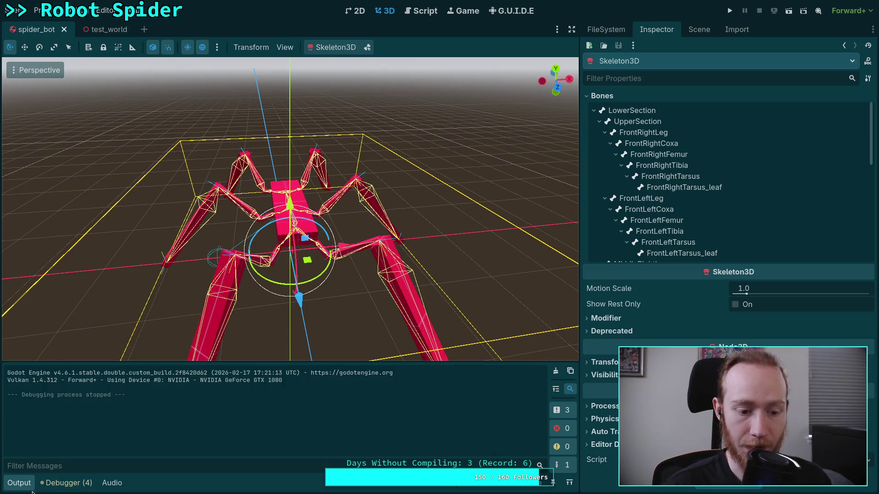
{"action": "left_click", "coordinate": [27, 485]}
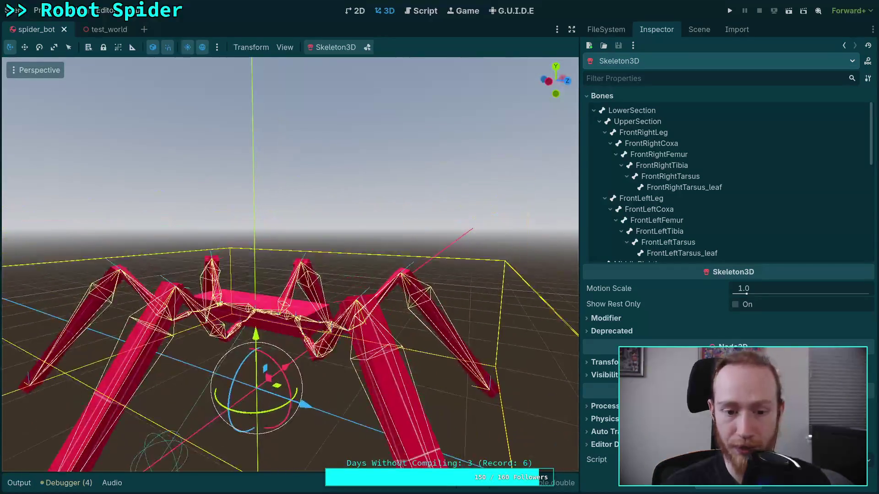
{"action": "left_click_drag", "start_coordinate": [297, 256], "coordinate": [320, 260]}
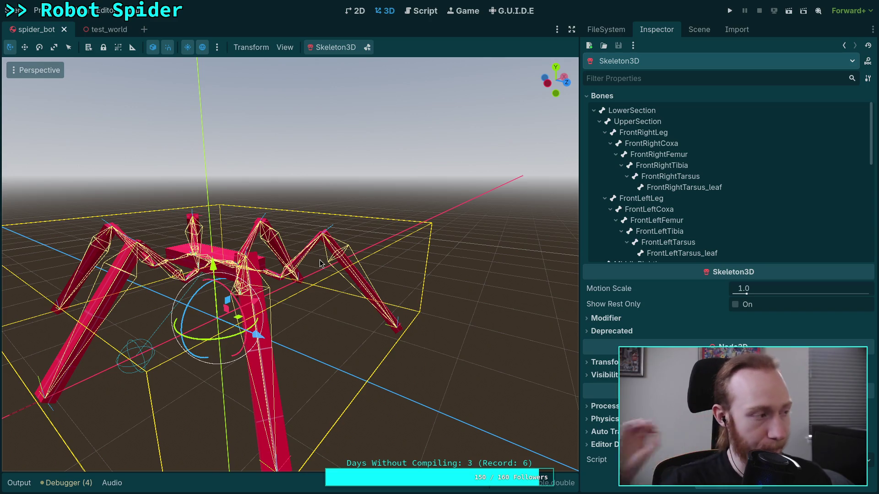
{"action": "mouse_move", "coordinate": [319, 260]}
{"action": "left_mouse_down"}
{"action": "mouse_move", "coordinate": [325, 286]}
{"action": "mouse_move", "coordinate": [301, 298]}
{"action": "left_mouse_up"}
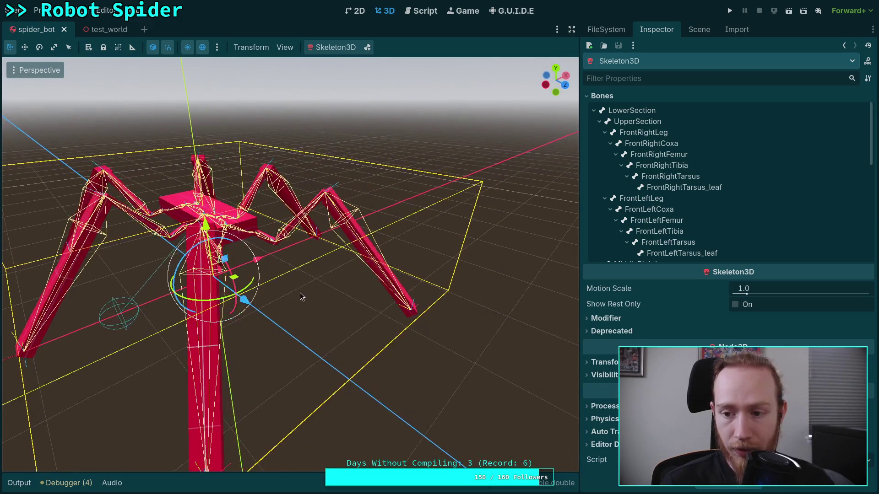
- Collapse the UpperSection, MiddleRightLeg, MiddleLeftLeg and BackLeftLeg branches in the Bones list
{"action": "left_click", "coordinate": [593, 110]}
{"action": "left_click", "coordinate": [593, 110]}
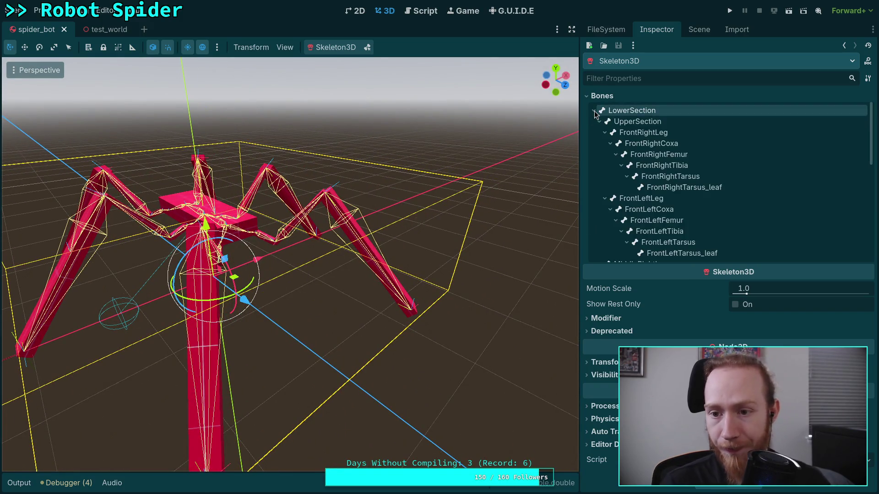
{"action": "left_click", "coordinate": [599, 121]}
{"action": "left_click", "coordinate": [599, 132]}
{"action": "left_click", "coordinate": [600, 144]}
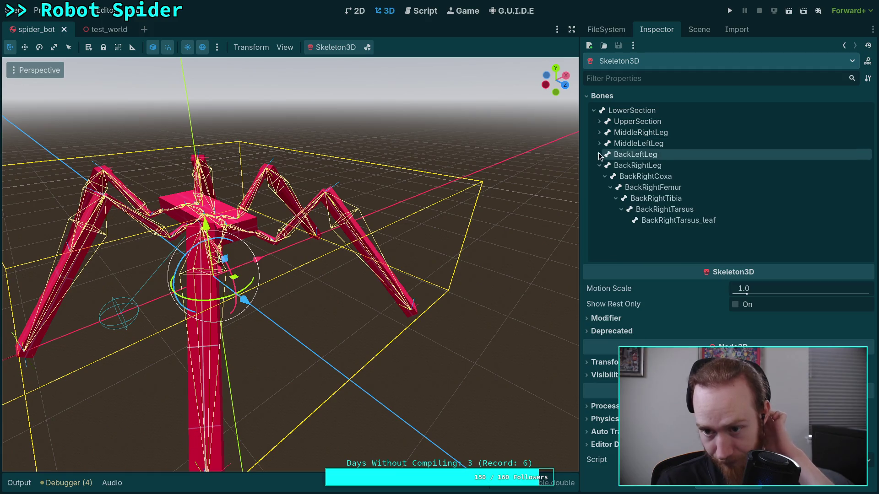
{"action": "left_click", "coordinate": [599, 154]}
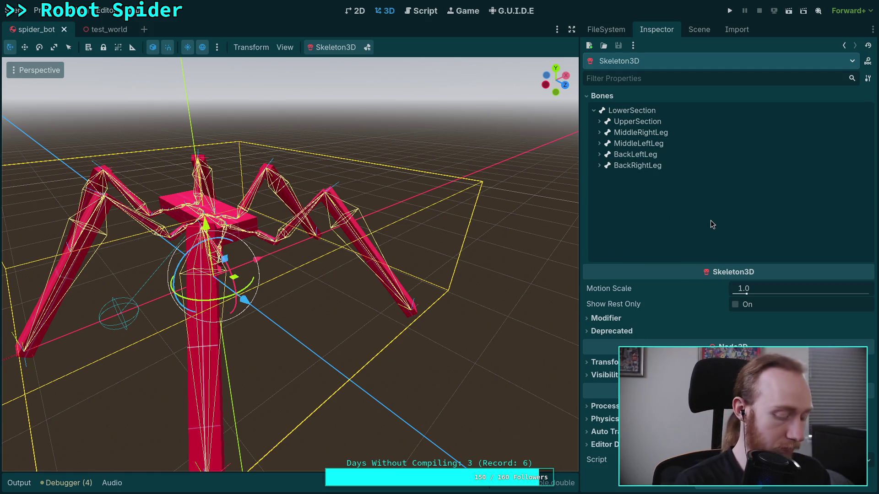
{"action": "key", "text": "super+Return"}
- Check git status, then stage godot-game/character/spider_bot/
{"action": "type", "text": "git status"}
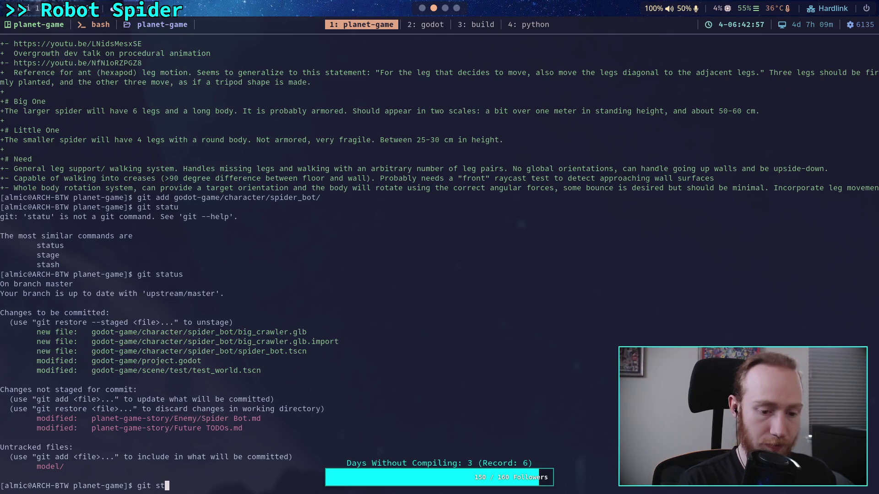
{"action": "key", "text": "Return"}
{"action": "type", "text": "git "}
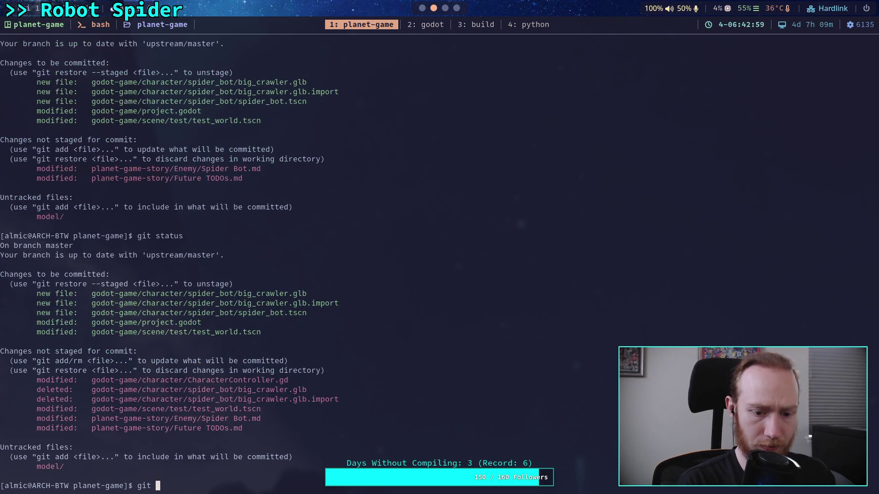
{"action": "type", "text": "add god"}
{"action": "key", "text": "Tab"}
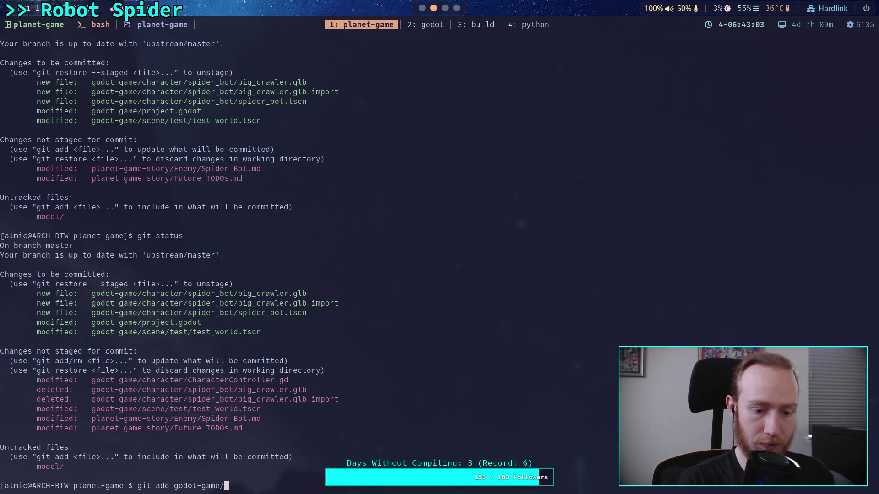
{"action": "type", "text": "ch"}
{"action": "key", "text": "Tab"}
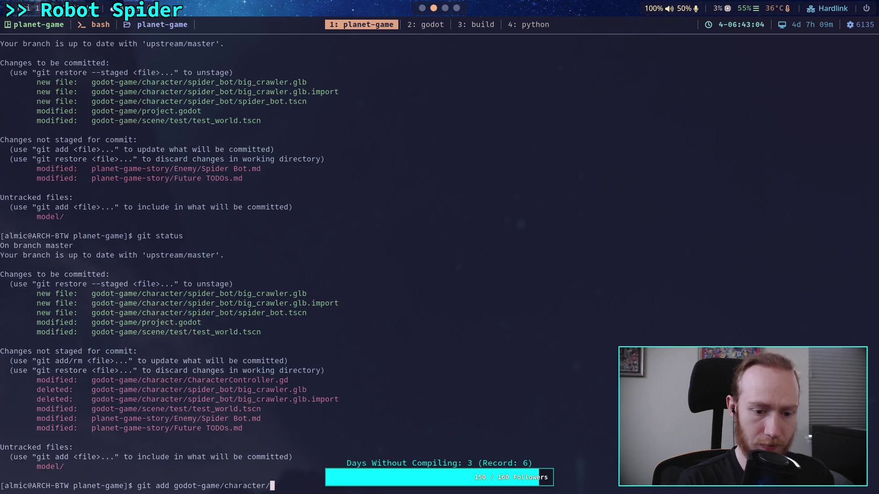
{"action": "type", "text": "spi"}
{"action": "key", "text": "Tab"}
{"action": "key", "text": "Return"}
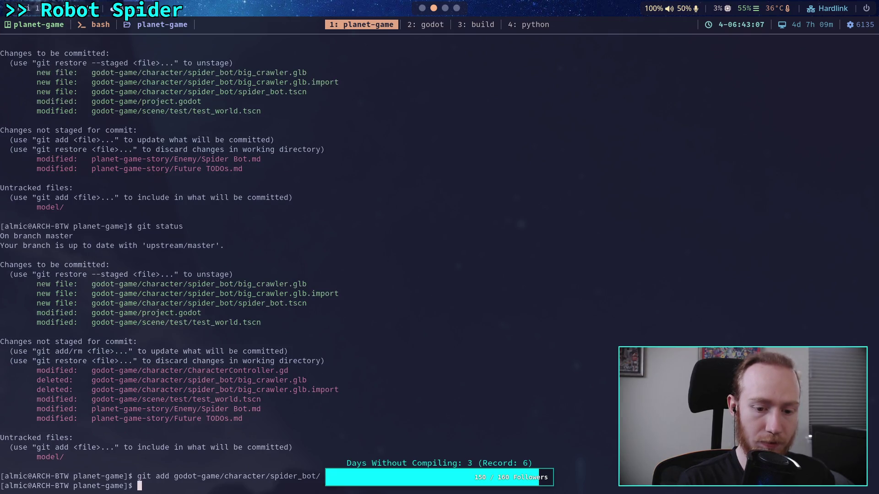
- Recheck git status, then open the project folder in Neovim with nvim
{"action": "type", "text": "git status"}
{"action": "key", "text": "Return"}
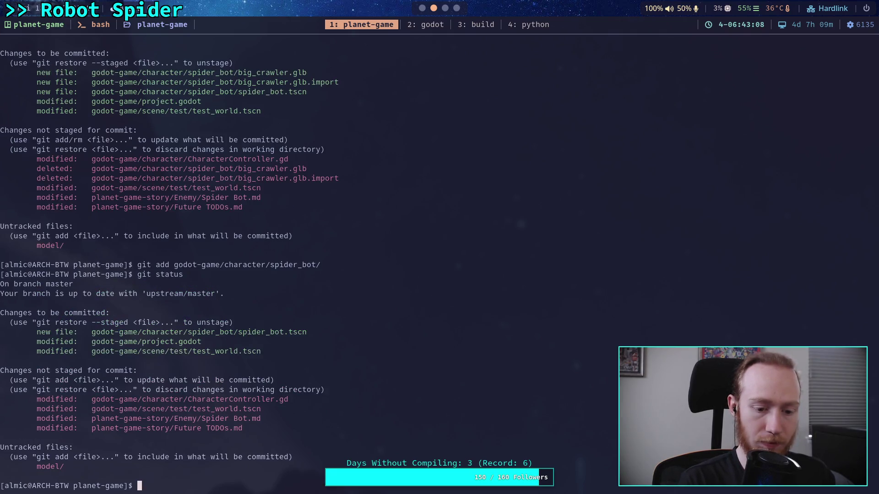
{"action": "type", "text": "git add mod"}
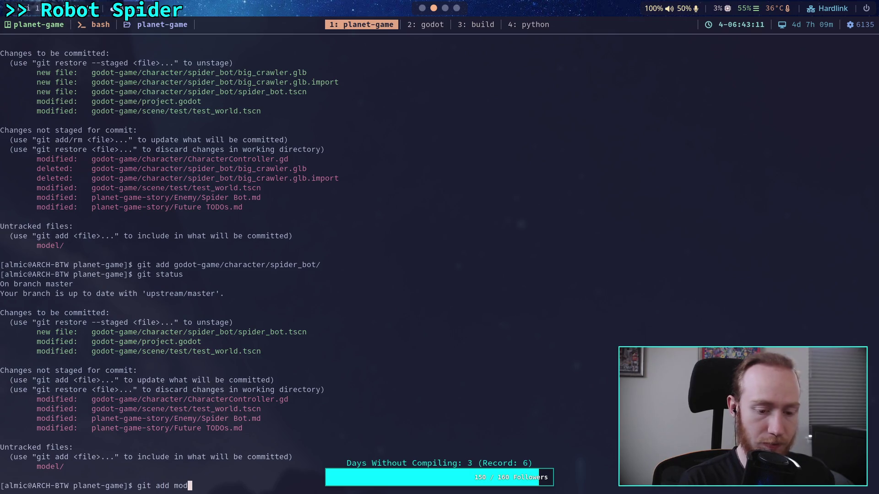
{"action": "key", "text": "BackSpace"}
{"action": "key", "text": "BackSpace"}
{"action": "key", "text": "BackSpace"}
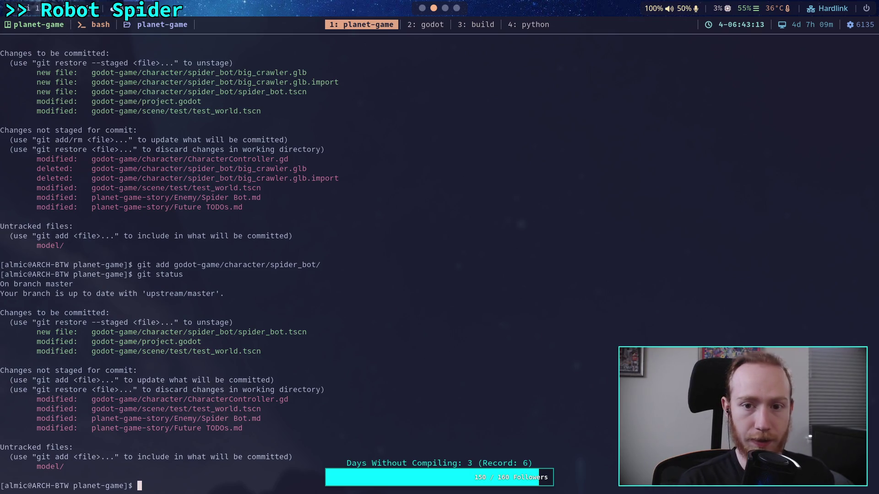
{"action": "type", "text": "v ."}
{"action": "key", "text": "Return"}
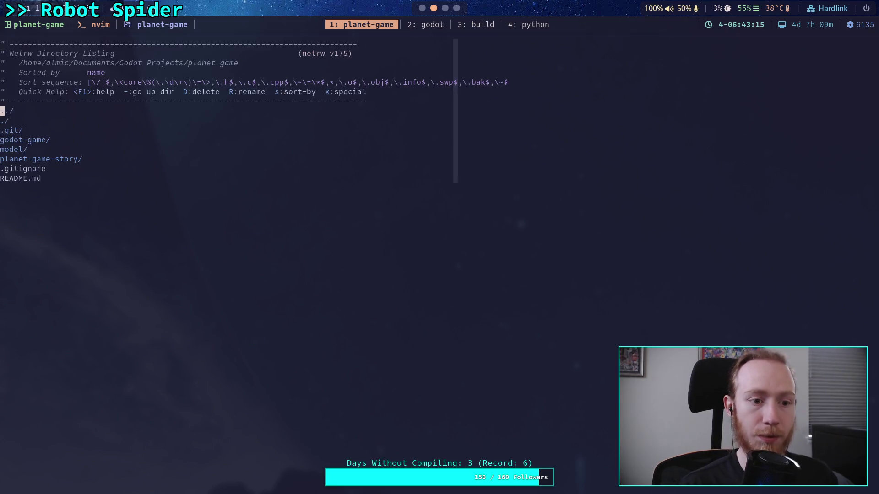
- Browse the neo-tree file list, expanding the model and big_crawler folders
{"action": "key", "text": "k"}
{"action": "key", "text": "k"}
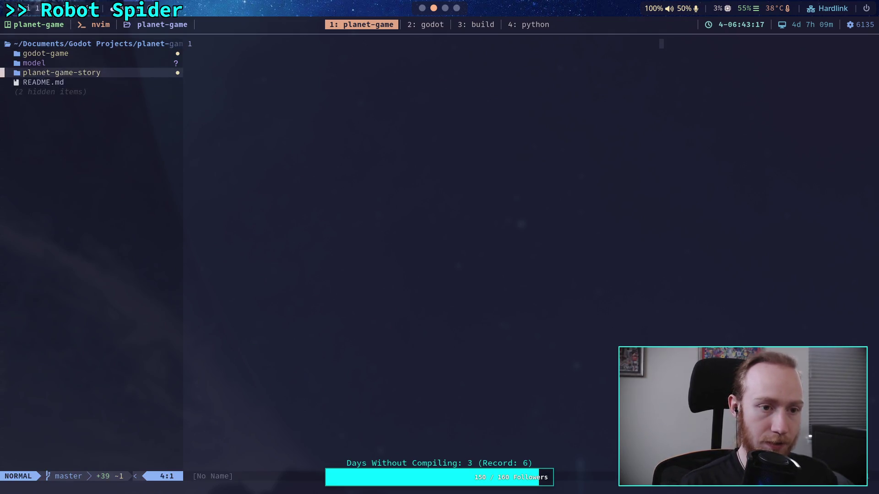
{"action": "key", "text": "k"}
{"action": "key", "text": "Return"}
{"action": "key", "text": "j"}
{"action": "key", "text": "Return"}
{"action": "key", "text": "k"}
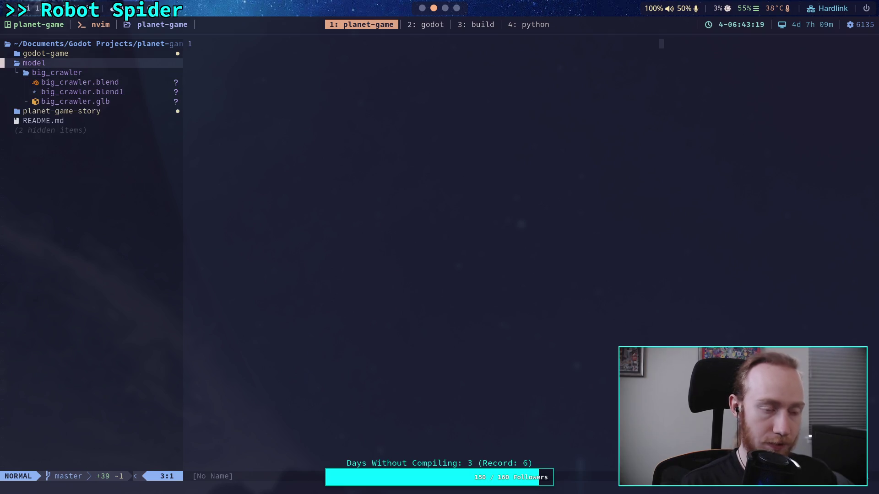
{"action": "key", "text": "j"}
{"action": "key", "text": "j"}
{"action": "key", "text": "G"}
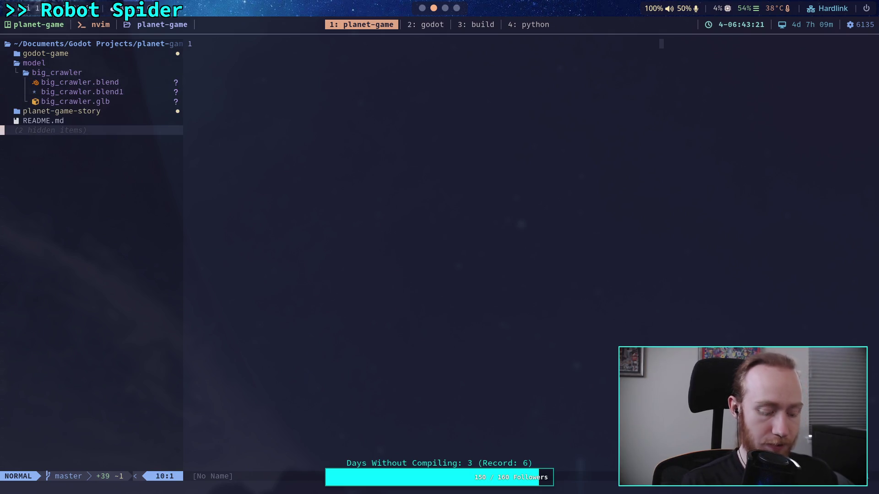
{"action": "key", "text": "ctrl+l"}
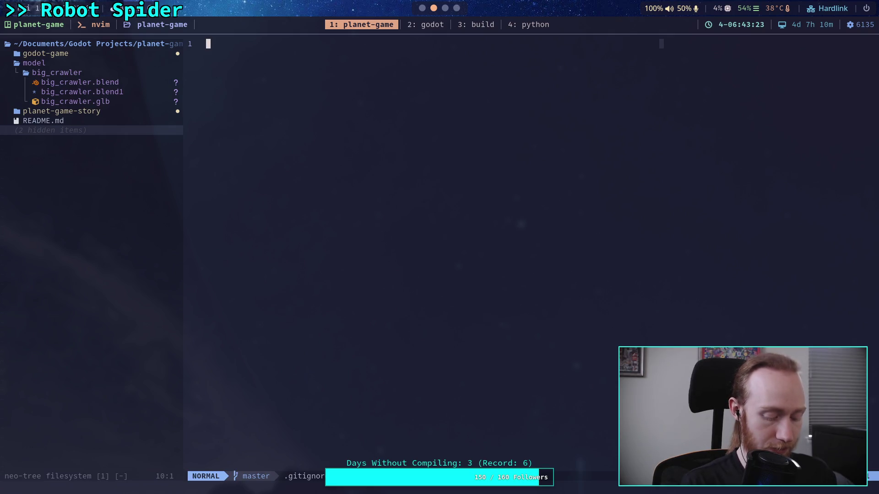
{"action": "key", "text": "ctrl+h"}
- Show hidden files, open .gitignore, add a *.blend1 line below *.kra~, and save
{"action": "key", "text": "H"}
{"action": "key", "text": "Return"}
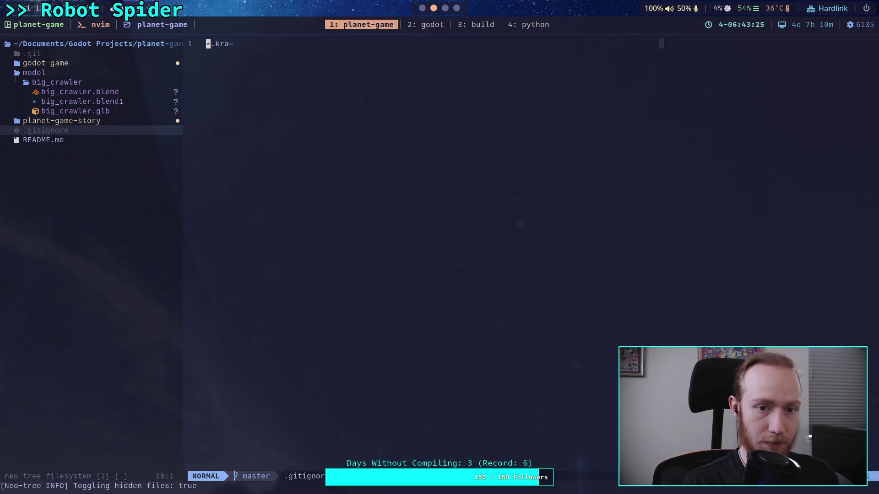
{"action": "key", "text": "o"}
{"action": "type", "text": "*.blend1"}
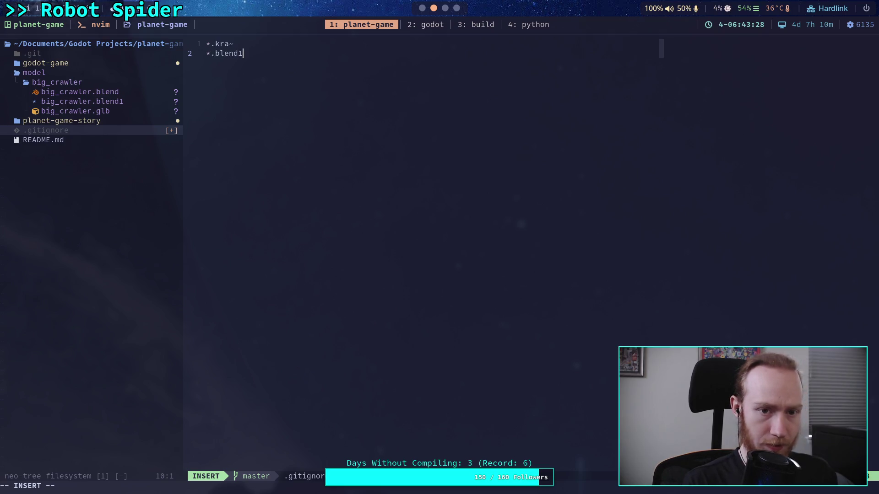
{"action": "key", "text": "Escape"}
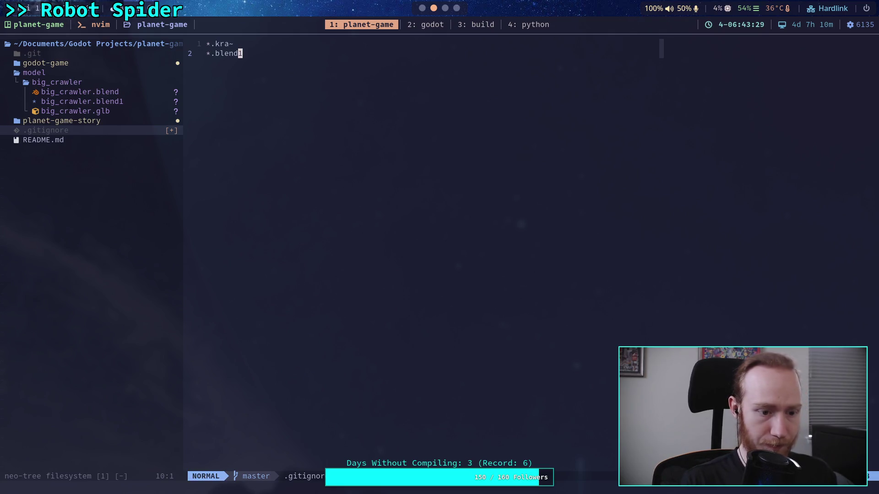
{"action": "type", "text": ":w"}
{"action": "key", "text": "Return"}
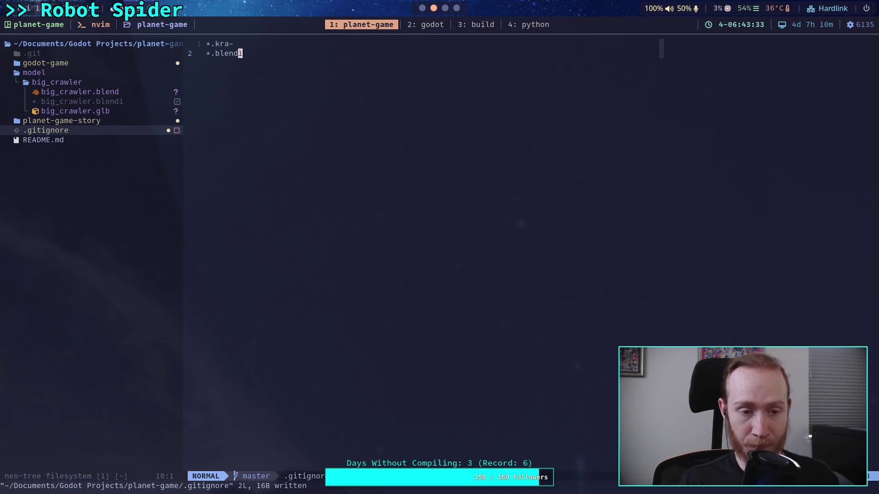
- Briefly widen and narrow the file tree, then quit Neovim to the shell
{"action": "left_click", "coordinate": [136, 112]}
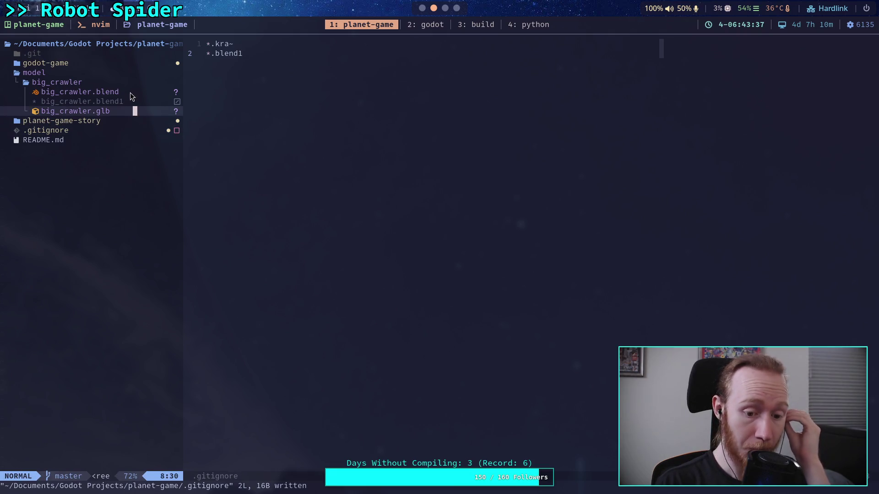
{"action": "left_click_drag", "start_coordinate": [186, 80], "coordinate": [382, 76]}
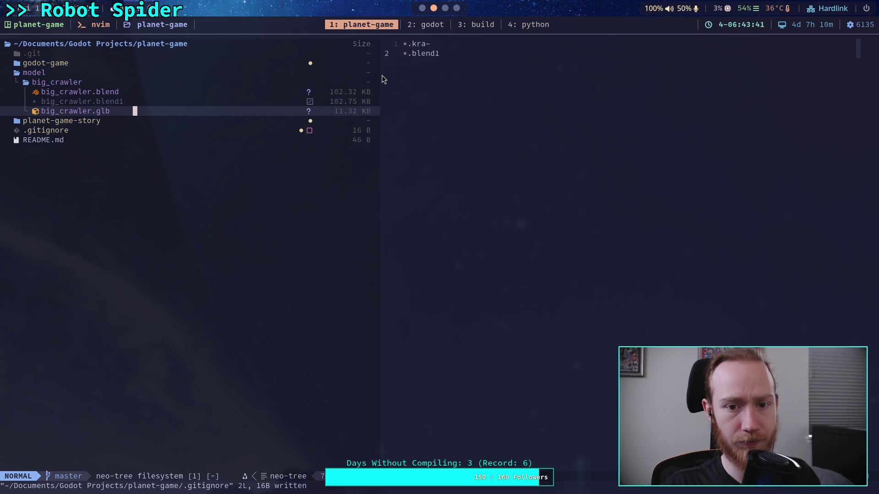
{"action": "mouse_move", "coordinate": [382, 76]}
{"action": "left_mouse_down"}
{"action": "mouse_move", "coordinate": [164, 93]}
{"action": "mouse_move", "coordinate": [149, 102]}
{"action": "left_mouse_up"}
{"action": "left_click", "coordinate": [287, 106]}
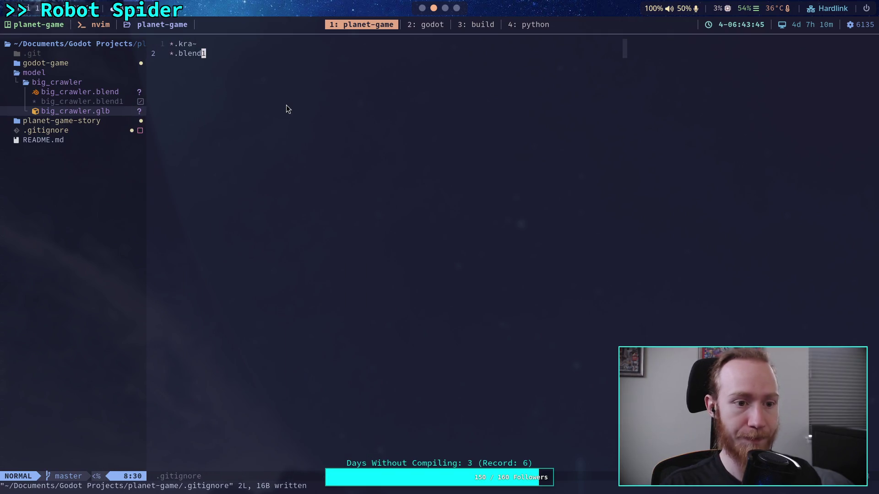
{"action": "type", "text": ":q"}
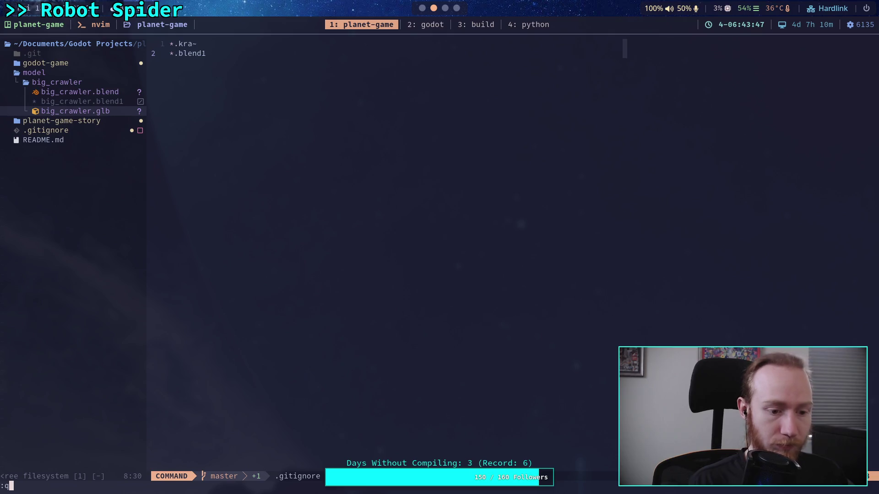
{"action": "key", "text": "Return"}
{"action": "key", "text": "Return"}
{"action": "type", "text": "git add model/"}
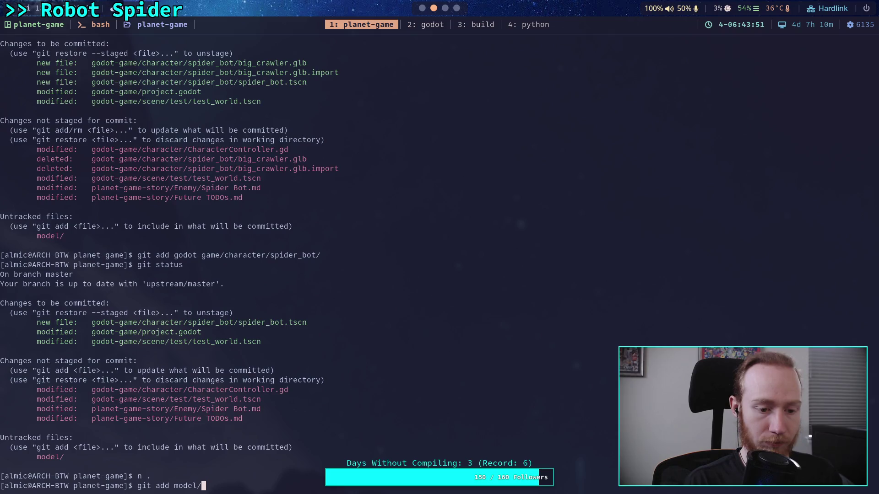
- Stage the model/ folder and .gitignore, then check git status
{"action": "key", "text": "Return"}
{"action": "type", "text": "git add "}
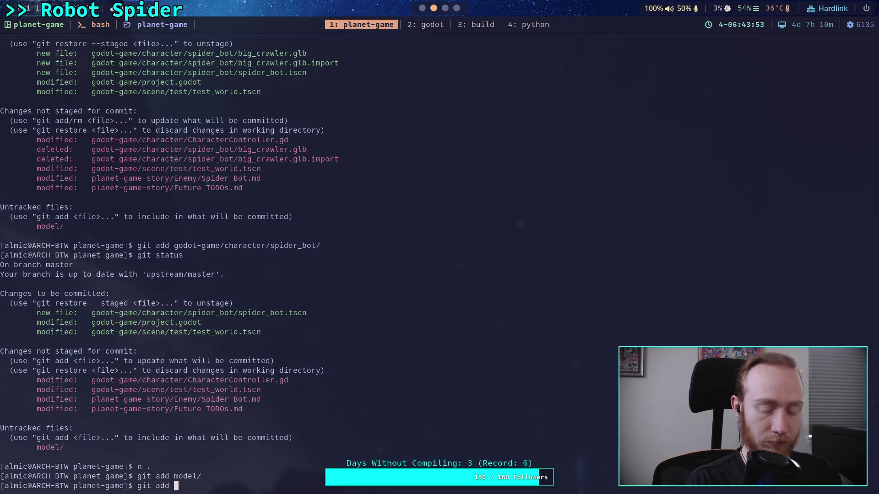
{"action": "type", "text": ".git"}
{"action": "key", "text": "Return"}
{"action": "key", "text": "Up"}
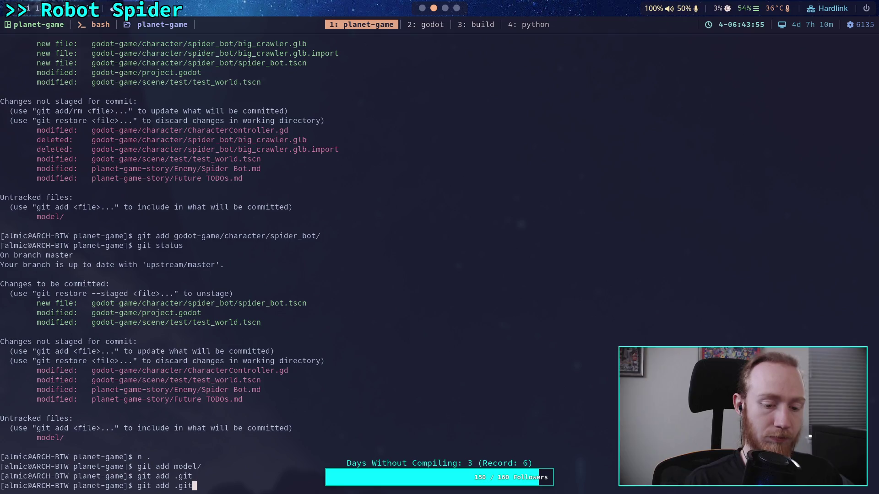
{"action": "key", "text": "Tab"}
{"action": "key", "text": "Return"}
{"action": "type", "text": "git status"}
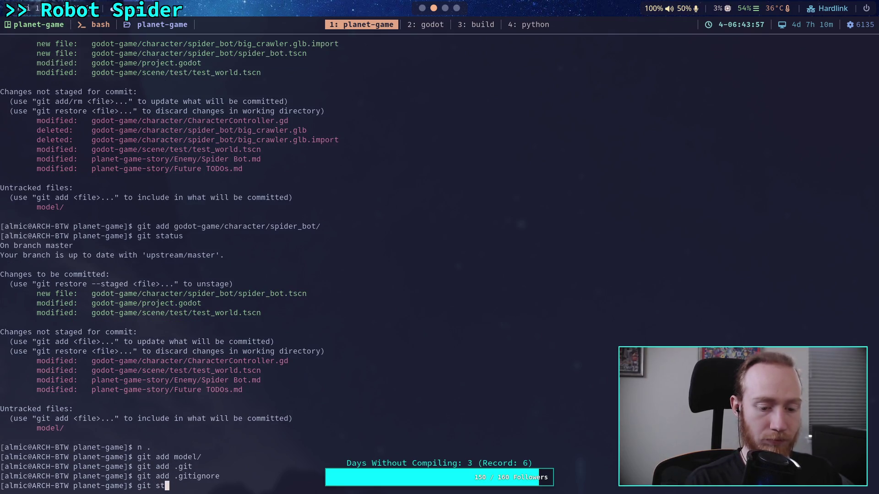
{"action": "key", "text": "Return"}
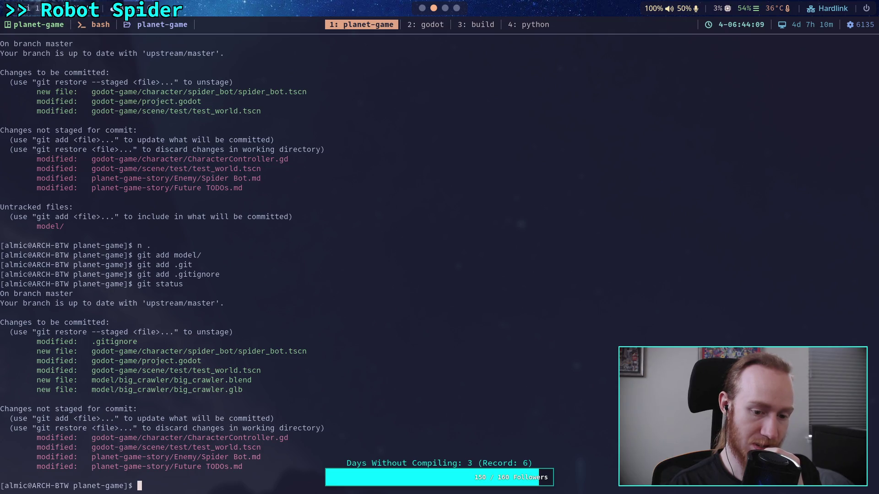
- Page through the staged diff showing .gitignore gaining *.blend1, then return to Godot
{"action": "type", "text": "g"}
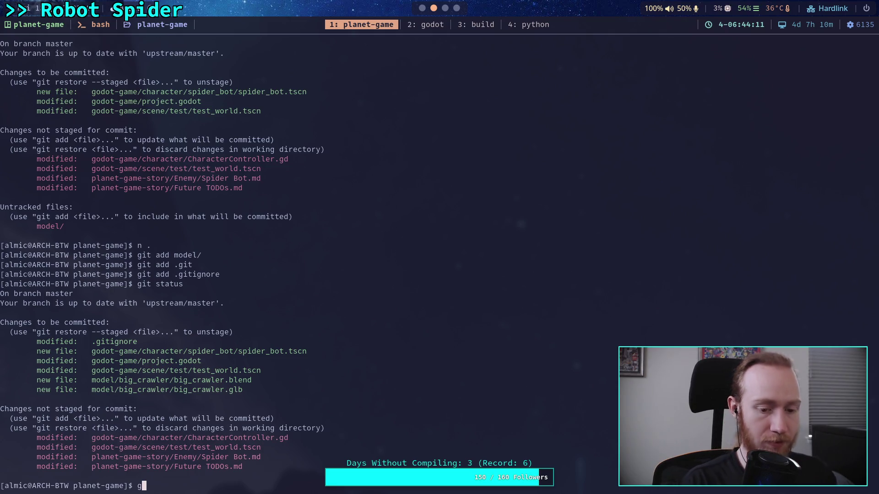
{"action": "type", "text": "it diff -"}
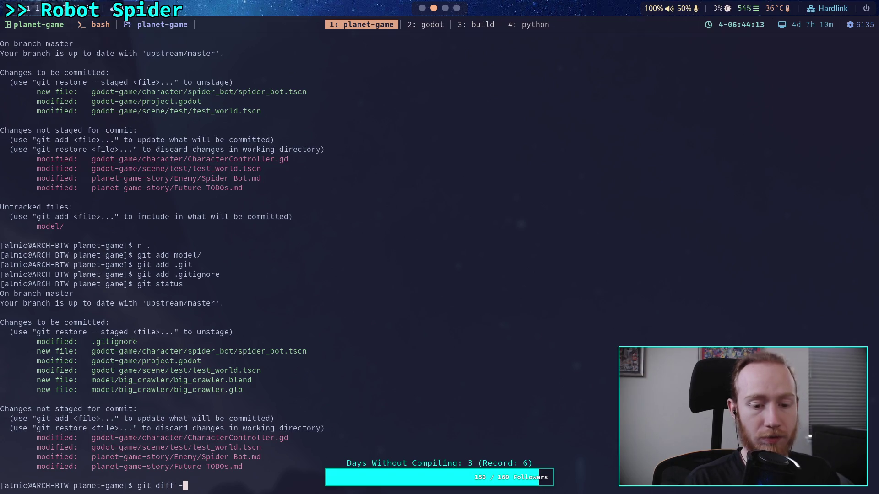
{"action": "type", "text": "staged"}
{"action": "key", "text": "Return"}
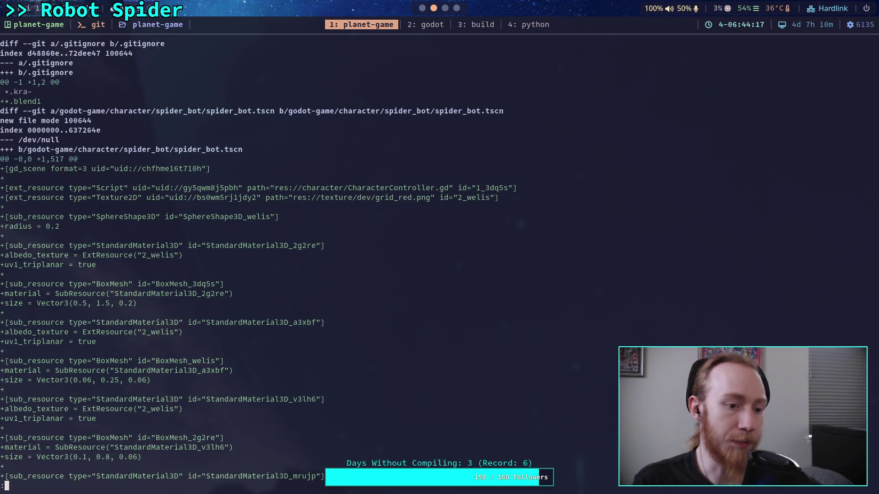
{"action": "key", "text": "space"}
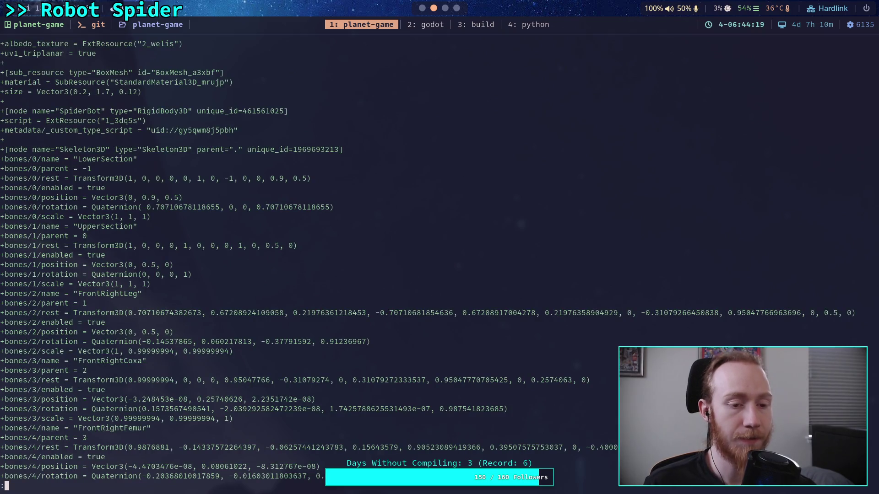
{"action": "scroll", "coordinate": [172, 260], "scroll_direction": "up", "scroll_amount": 15}
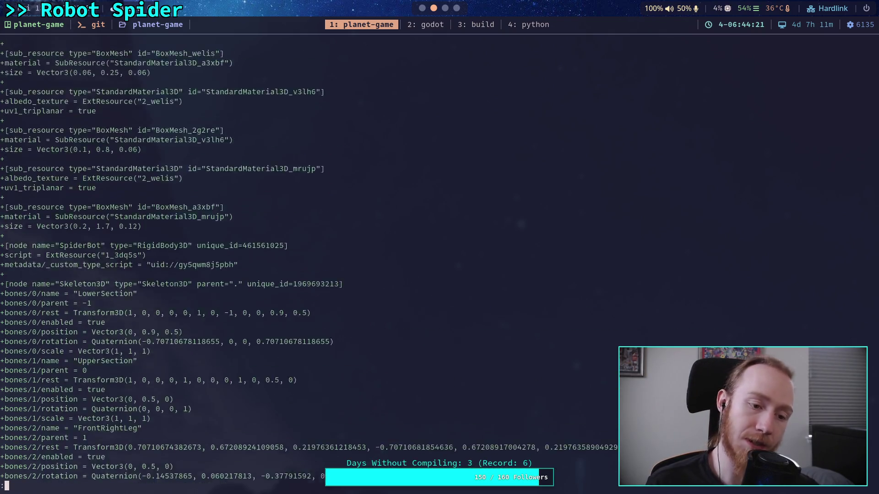
{"action": "scroll", "coordinate": [259, 260], "scroll_direction": "up", "scroll_amount": 1}
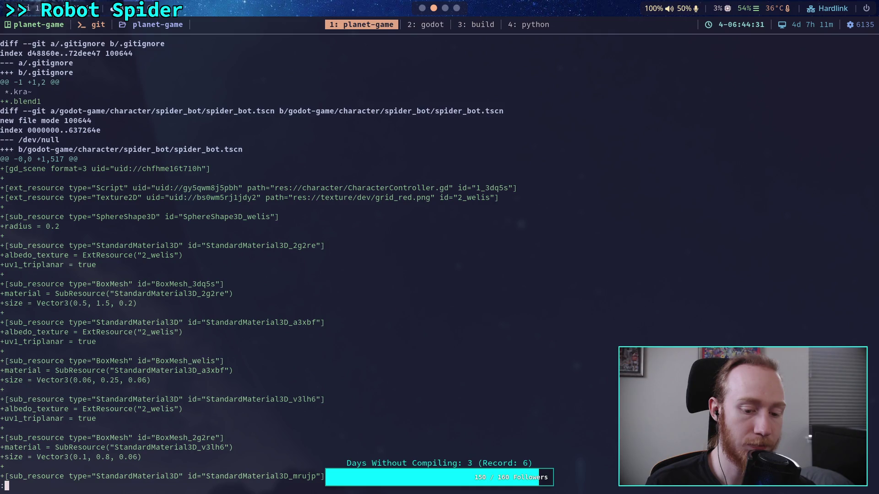
{"action": "key", "text": "q"}
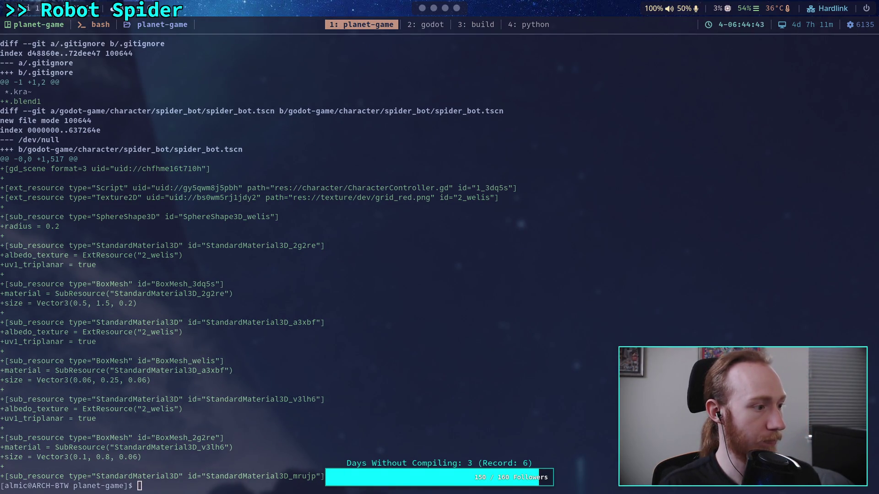
{"action": "key", "text": "super+2"}
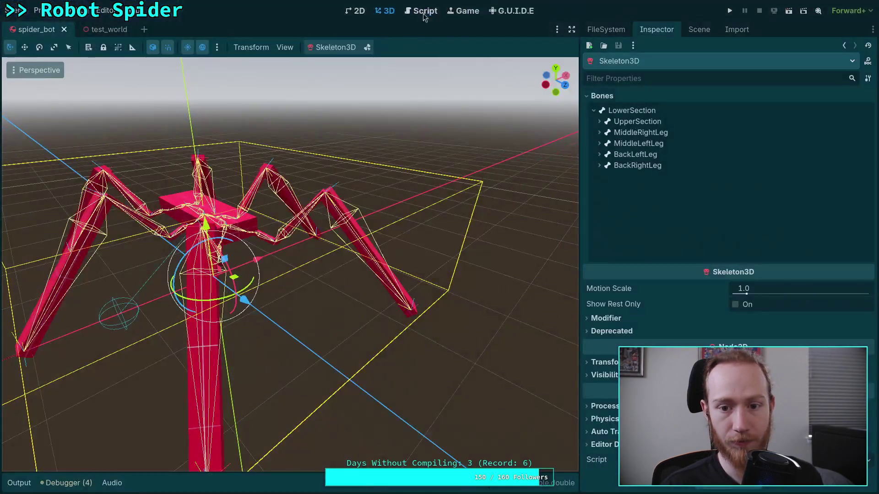
- Reimport big_crawler.glb from its import settings window
{"action": "left_click", "coordinate": [695, 32]}
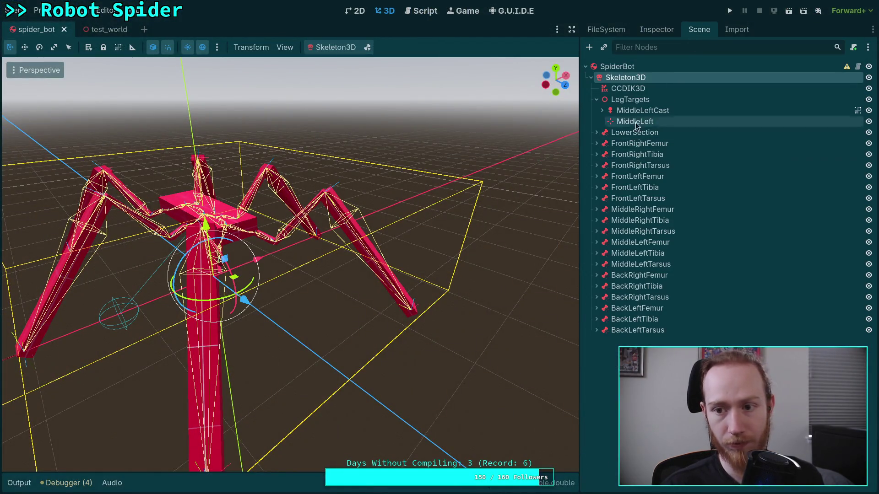
{"action": "left_click", "coordinate": [611, 32]}
{"action": "double_click", "coordinate": [635, 181]}
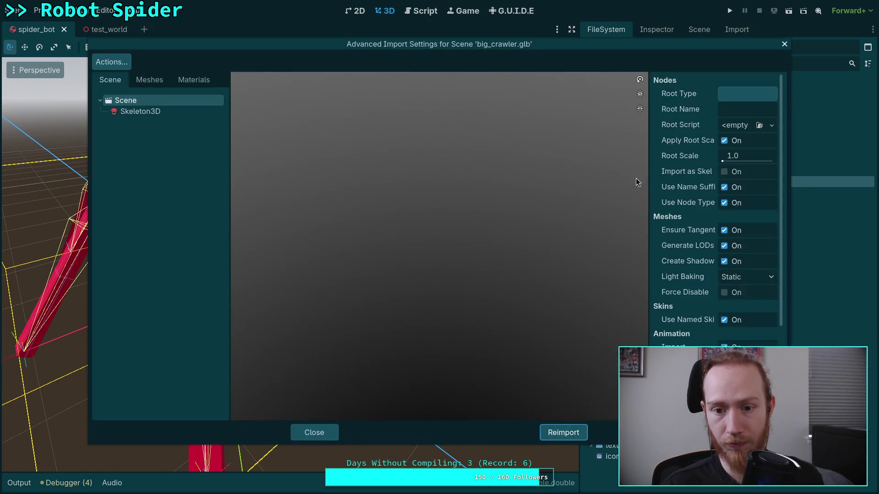
{"action": "left_click", "coordinate": [151, 112]}
{"action": "left_click", "coordinate": [191, 100]}
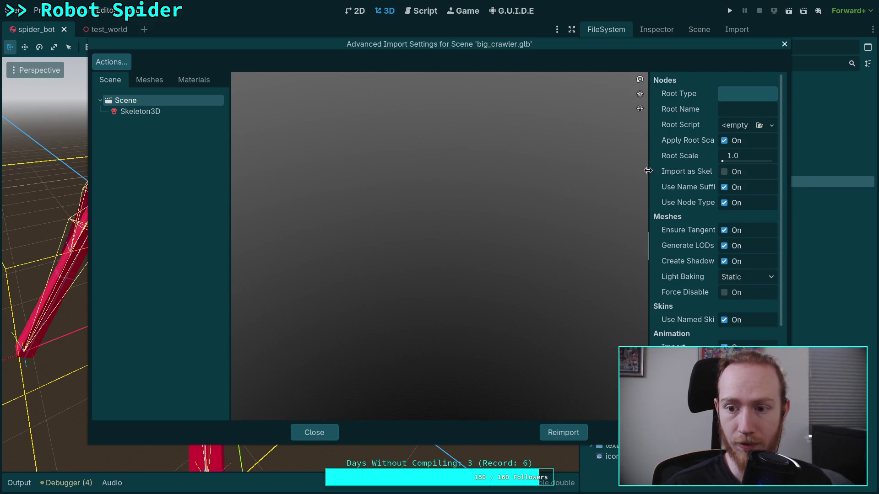
{"action": "left_click_drag", "start_coordinate": [649, 173], "coordinate": [493, 181]}
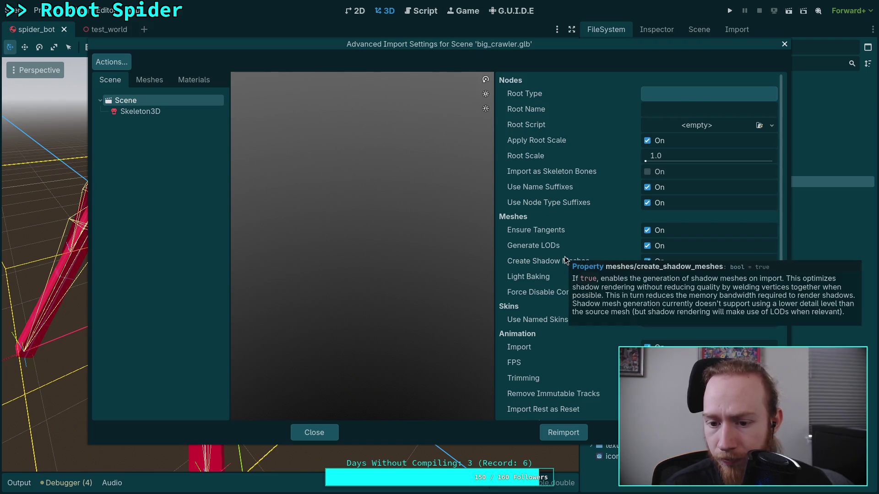
{"action": "scroll", "coordinate": [556, 287], "scroll_direction": "down", "scroll_amount": 3}
{"action": "scroll", "coordinate": [553, 287], "scroll_direction": "down", "scroll_amount": 2}
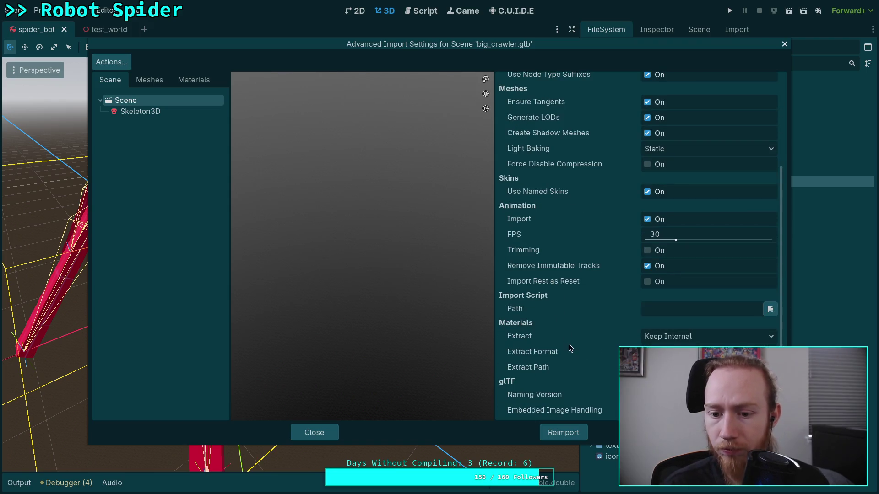
{"action": "left_click", "coordinate": [563, 434]}
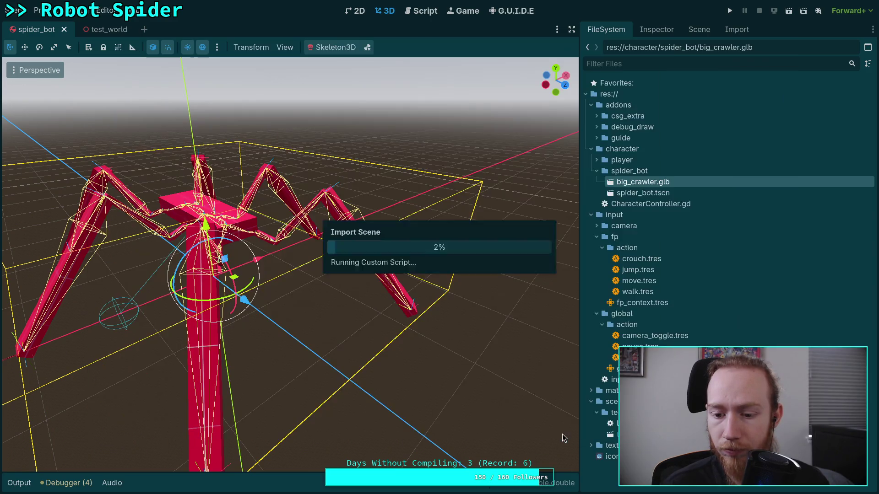
- Instantiate big_crawler as a child scene of the SpiderBot node
{"action": "left_click", "coordinate": [665, 196]}
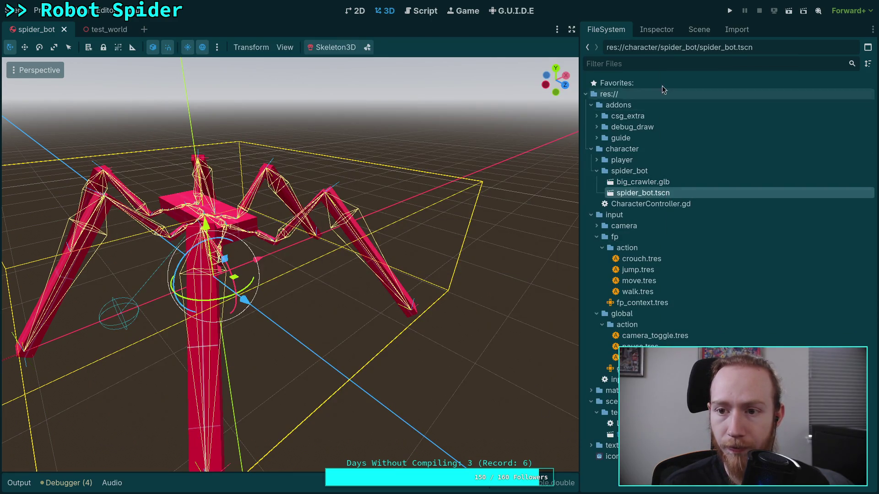
{"action": "left_click", "coordinate": [663, 36]}
{"action": "left_click", "coordinate": [698, 31]}
{"action": "left_click", "coordinate": [616, 65]}
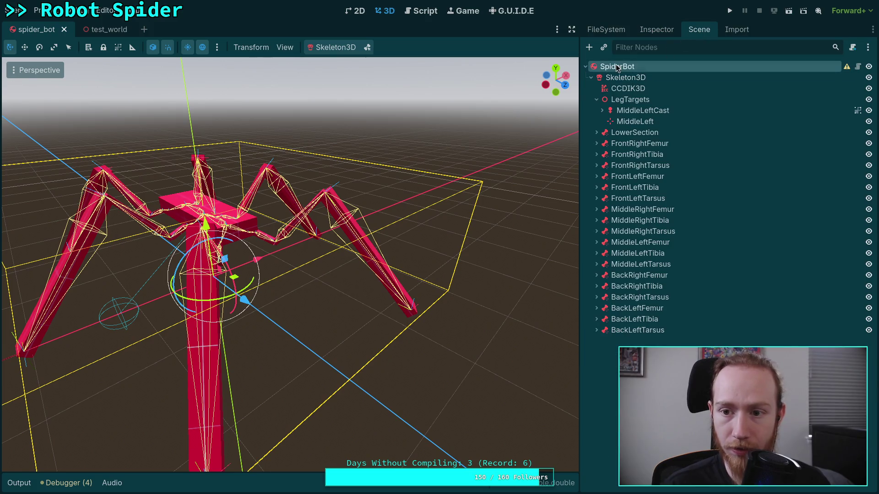
{"action": "right_click", "coordinate": [616, 64]}
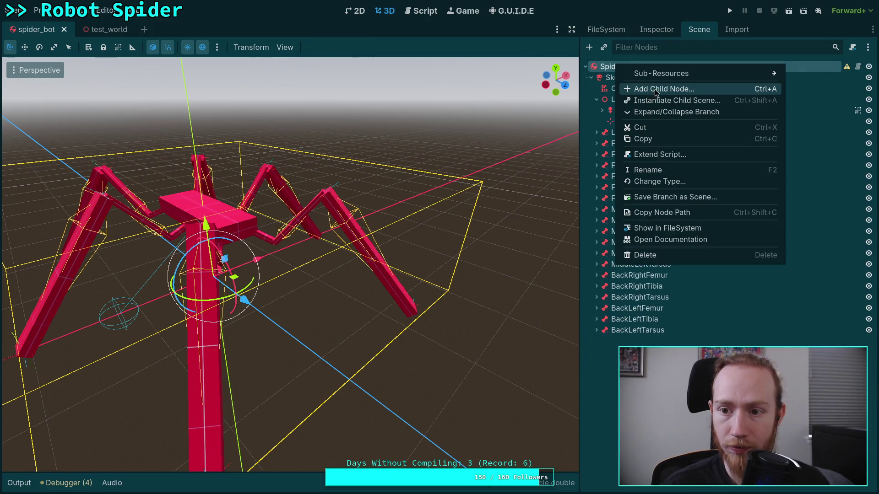
{"action": "left_click", "coordinate": [655, 100]}
{"action": "left_click", "coordinate": [344, 158]}
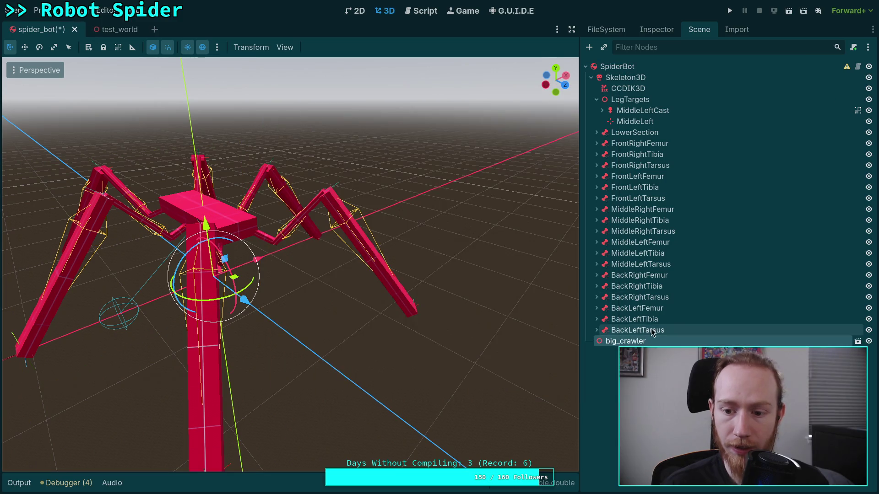
- Move CCDIK3D through BackLeftTarsus under big_crawler's Skeleton3D
{"action": "right_click", "coordinate": [618, 342]}
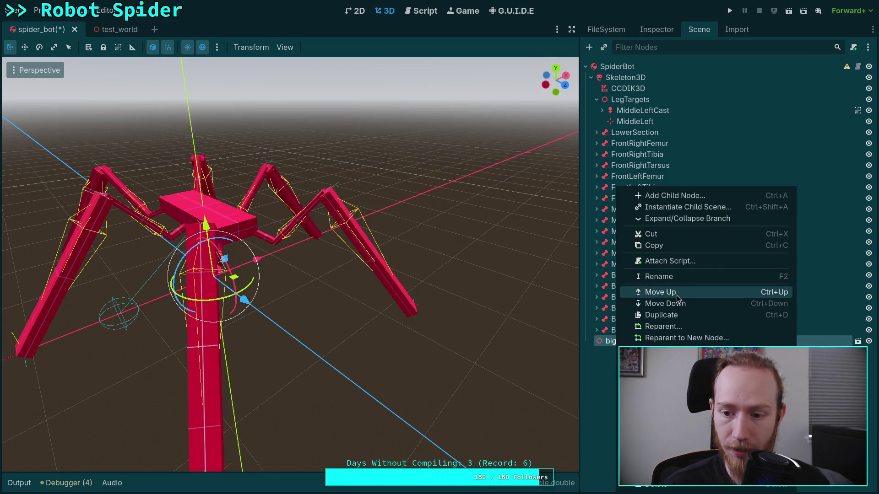
{"action": "left_click", "coordinate": [687, 219]}
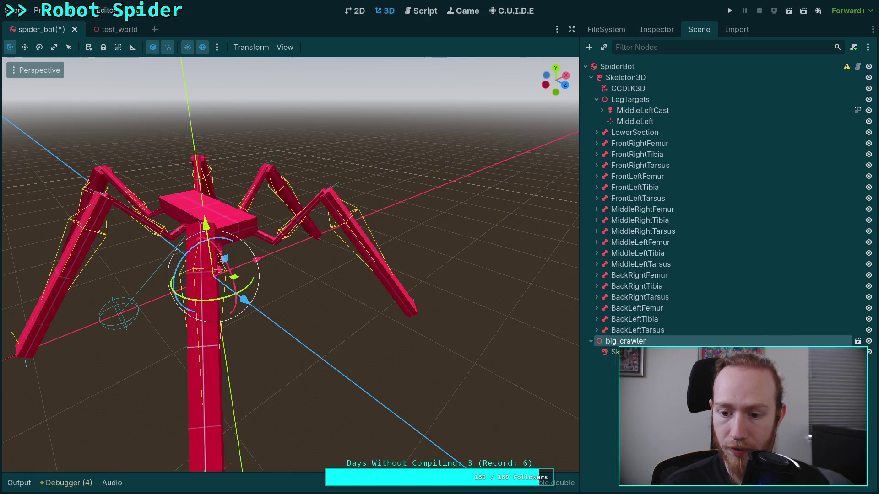
{"action": "left_click", "coordinate": [617, 92]}
{"action": "left_click", "coordinate": [597, 100]}
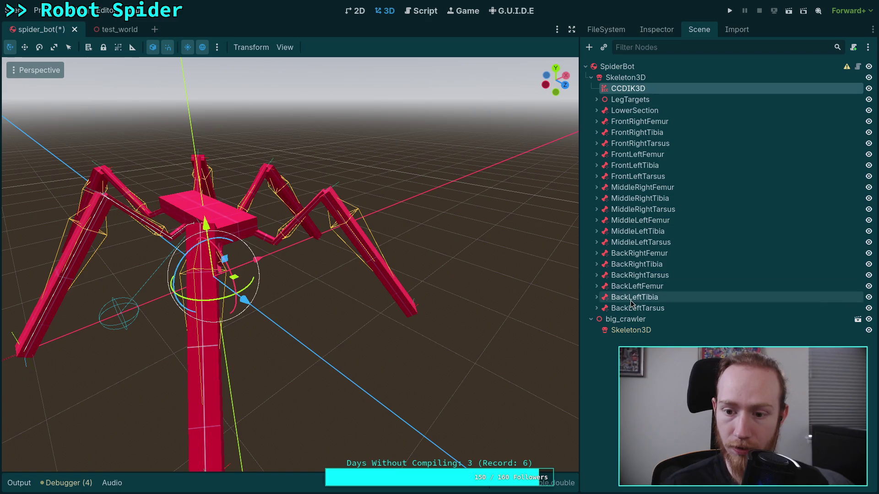
{"action": "left_click", "coordinate": [634, 308], "text": "shift"}
{"action": "left_click_drag", "start_coordinate": [618, 89], "coordinate": [629, 330]}
- Delete SpiderBot's old Skeleton3D, then check CCDIK3D and the MiddleLeft leg target
{"action": "left_click", "coordinate": [635, 78]}
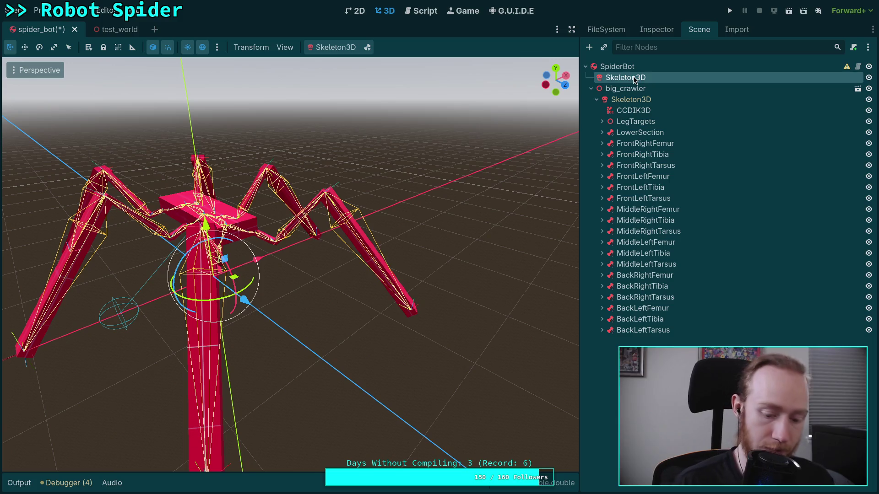
{"action": "key", "text": "Delete"}
{"action": "key", "text": "Return"}
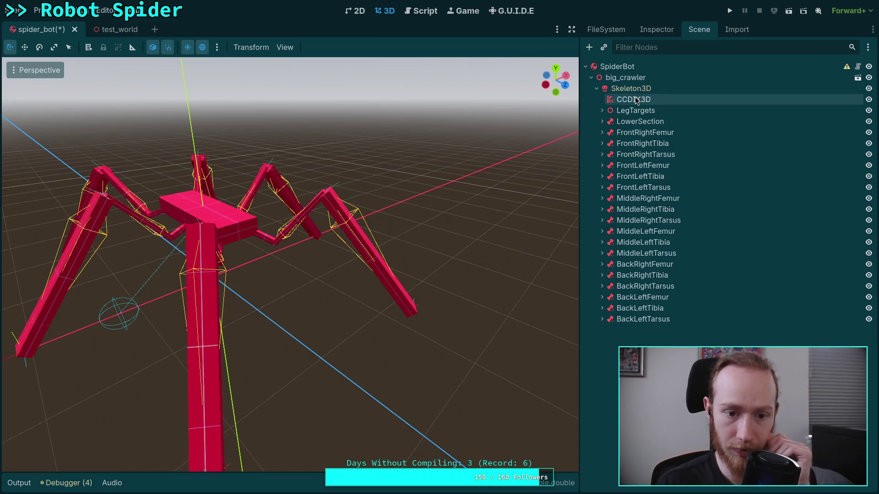
{"action": "left_click", "coordinate": [646, 100]}
{"action": "left_click", "coordinate": [655, 30]}
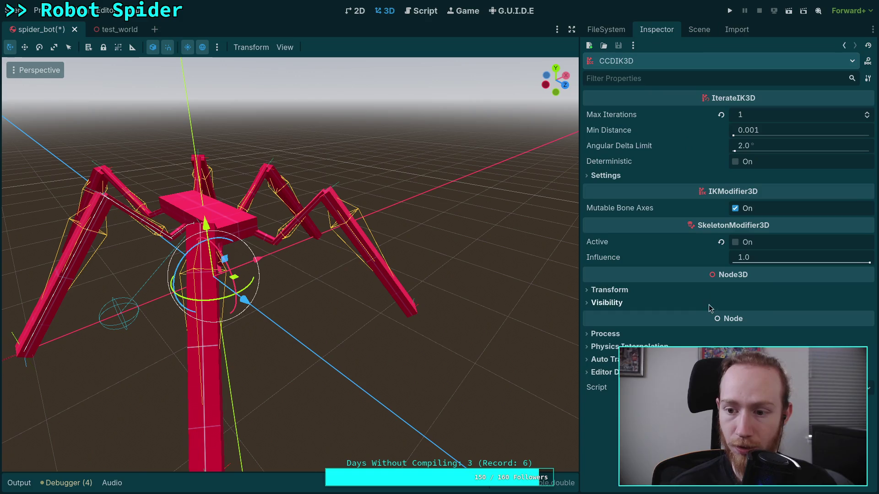
{"action": "left_click", "coordinate": [696, 31]}
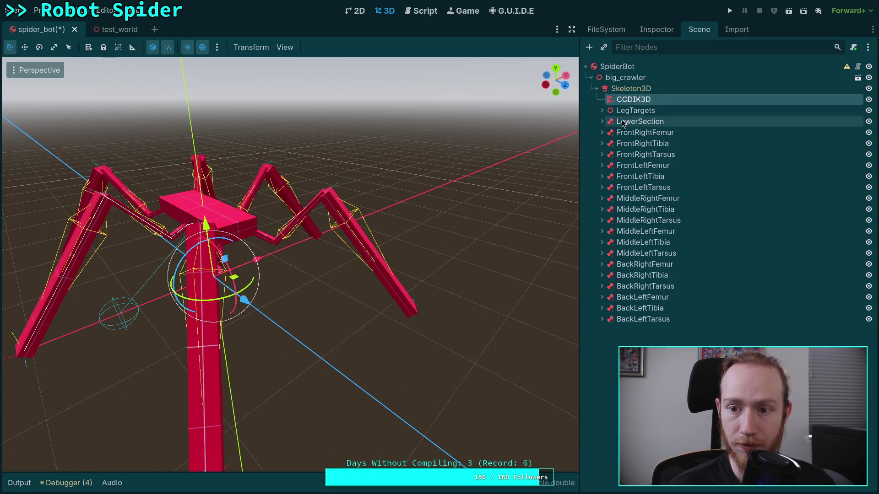
{"action": "left_click", "coordinate": [631, 122]}
{"action": "left_click", "coordinate": [602, 111]}
{"action": "left_click", "coordinate": [627, 134]}
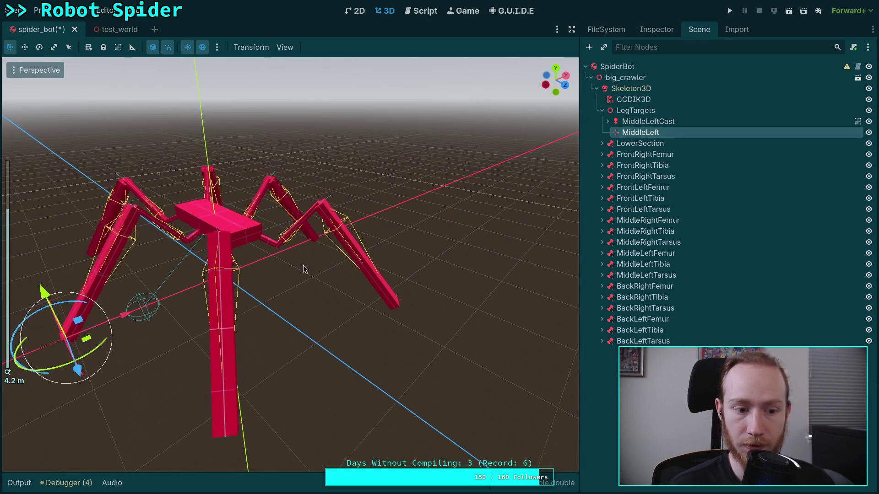
- Slide the MiddleLeft target along Z in a top-down view, then undo the moves
{"action": "mouse_move", "coordinate": [75, 366]}
{"action": "left_mouse_down"}
{"action": "mouse_move", "coordinate": [92, 403]}
{"action": "mouse_move", "coordinate": [101, 400]}
{"action": "mouse_move", "coordinate": [89, 408]}
{"action": "left_mouse_up"}
{"action": "left_click", "coordinate": [555, 75]}
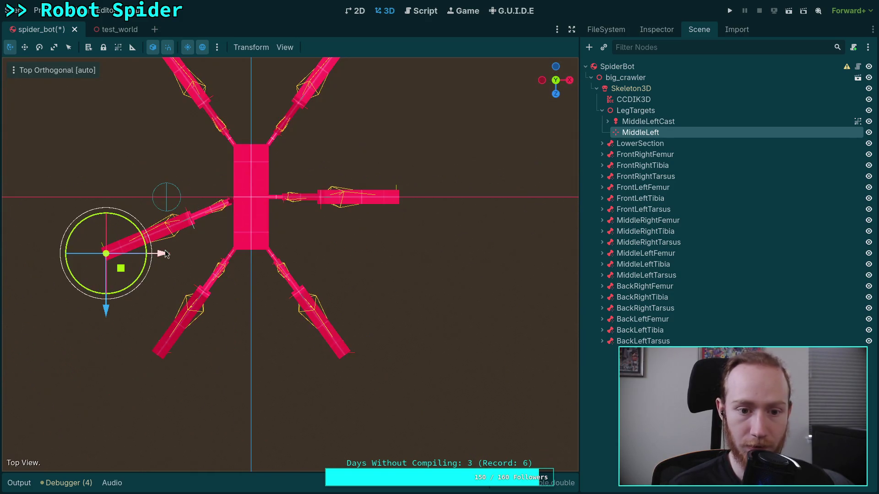
{"action": "mouse_move", "coordinate": [106, 306]}
{"action": "left_mouse_down"}
{"action": "mouse_move", "coordinate": [105, 198]}
{"action": "mouse_move", "coordinate": [106, 273]}
{"action": "mouse_move", "coordinate": [144, 236]}
{"action": "mouse_move", "coordinate": [131, 279]}
{"action": "mouse_move", "coordinate": [132, 208]}
{"action": "left_mouse_up"}
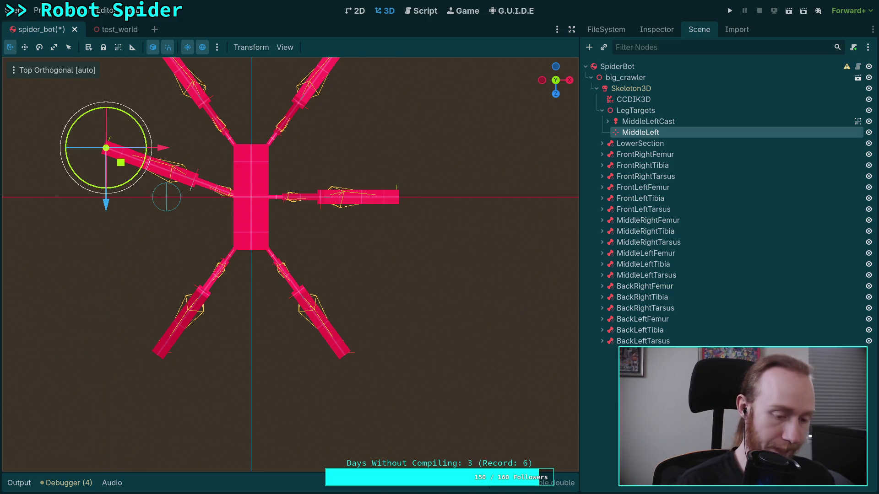
{"action": "key", "text": "ctrl+z"}
{"action": "key", "text": "ctrl+z"}
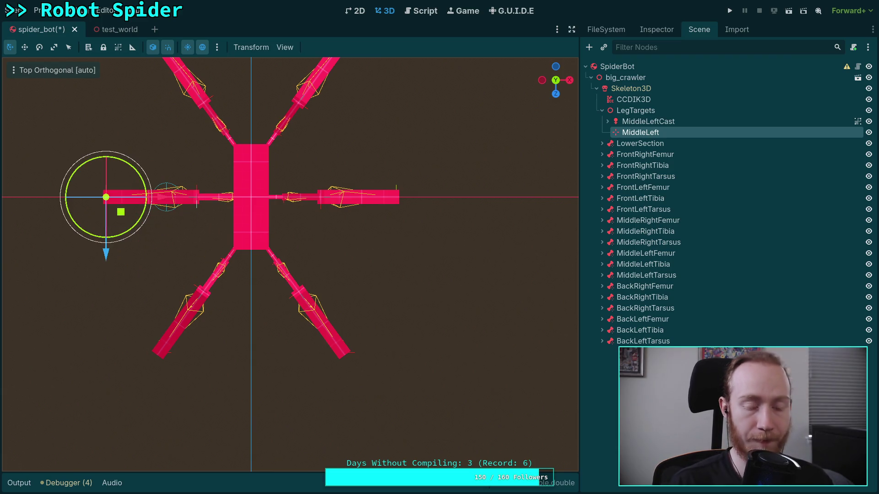
- From an angled view, push the MiddleLeft target about 0.9 m along Z and select the femur's box mesh
{"action": "left_click_drag", "start_coordinate": [115, 278], "coordinate": [230, 132]}
{"action": "mouse_move", "coordinate": [165, 147]}
{"action": "left_mouse_down"}
{"action": "mouse_move", "coordinate": [160, 141]}
{"action": "mouse_move", "coordinate": [224, 182]}
{"action": "mouse_move", "coordinate": [183, 191]}
{"action": "mouse_move", "coordinate": [236, 201]}
{"action": "mouse_move", "coordinate": [251, 188]}
{"action": "mouse_move", "coordinate": [273, 189]}
{"action": "mouse_move", "coordinate": [231, 174]}
{"action": "mouse_move", "coordinate": [202, 193]}
{"action": "mouse_move", "coordinate": [119, 293]}
{"action": "left_mouse_up"}
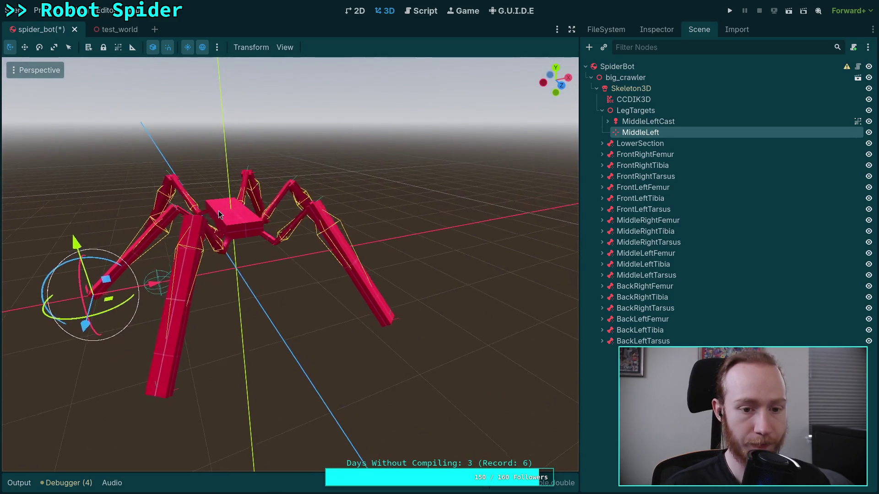
{"action": "mouse_move", "coordinate": [88, 333]}
{"action": "left_mouse_down"}
{"action": "mouse_move", "coordinate": [90, 360]}
{"action": "mouse_move", "coordinate": [112, 308]}
{"action": "mouse_move", "coordinate": [59, 435]}
{"action": "mouse_move", "coordinate": [87, 375]}
{"action": "mouse_move", "coordinate": [92, 338]}
{"action": "left_mouse_up"}
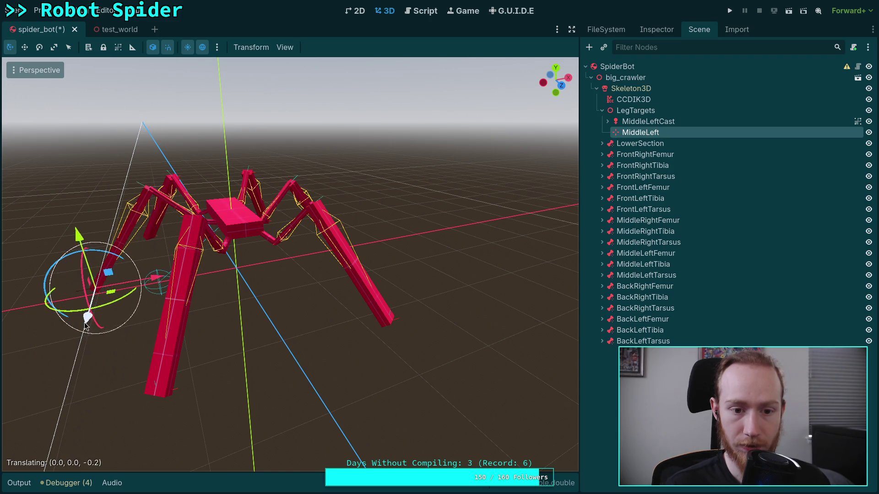
{"action": "scroll", "coordinate": [205, 326], "scroll_direction": "up", "scroll_amount": 2}
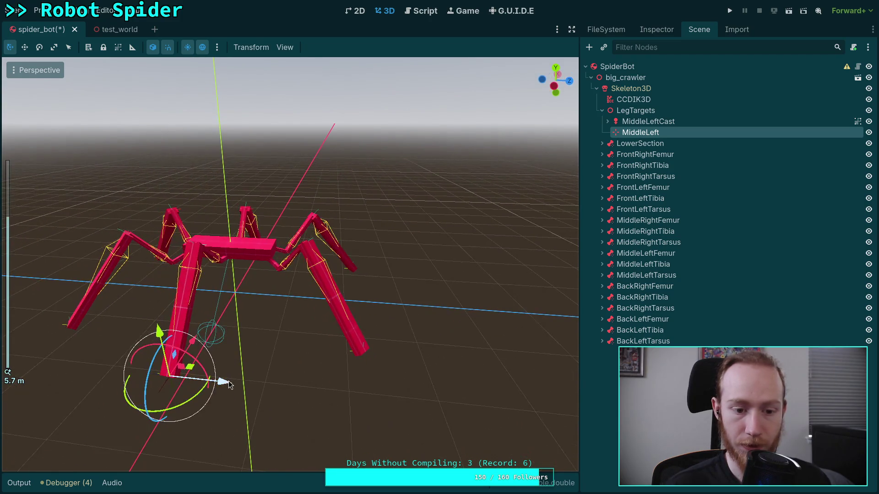
{"action": "mouse_move", "coordinate": [235, 379]}
{"action": "left_mouse_down"}
{"action": "mouse_move", "coordinate": [174, 381]}
{"action": "mouse_move", "coordinate": [316, 390]}
{"action": "mouse_move", "coordinate": [224, 389]}
{"action": "mouse_move", "coordinate": [280, 390]}
{"action": "mouse_move", "coordinate": [206, 373]}
{"action": "mouse_move", "coordinate": [204, 343]}
{"action": "left_mouse_up"}
{"action": "mouse_move", "coordinate": [218, 306]}
{"action": "left_mouse_down"}
{"action": "mouse_move", "coordinate": [332, 273]}
{"action": "mouse_move", "coordinate": [299, 306]}
{"action": "mouse_move", "coordinate": [370, 286]}
{"action": "mouse_move", "coordinate": [343, 299]}
{"action": "left_mouse_up"}
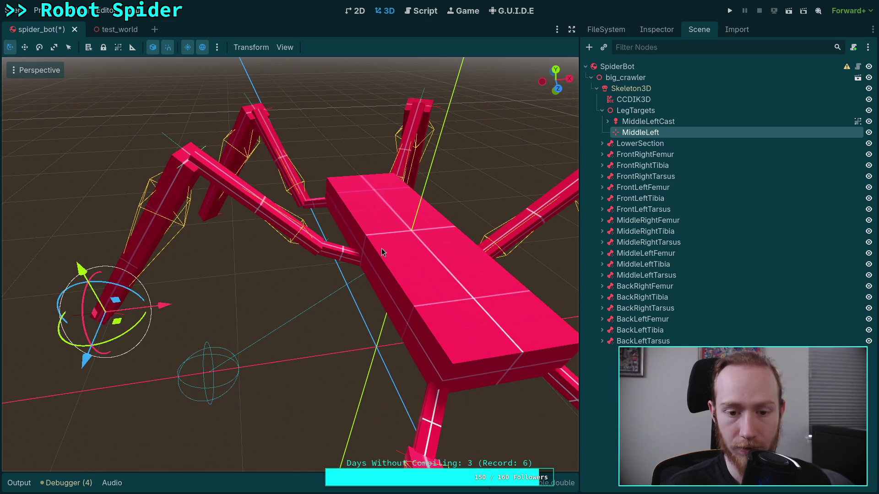
{"action": "left_click", "coordinate": [347, 259]}
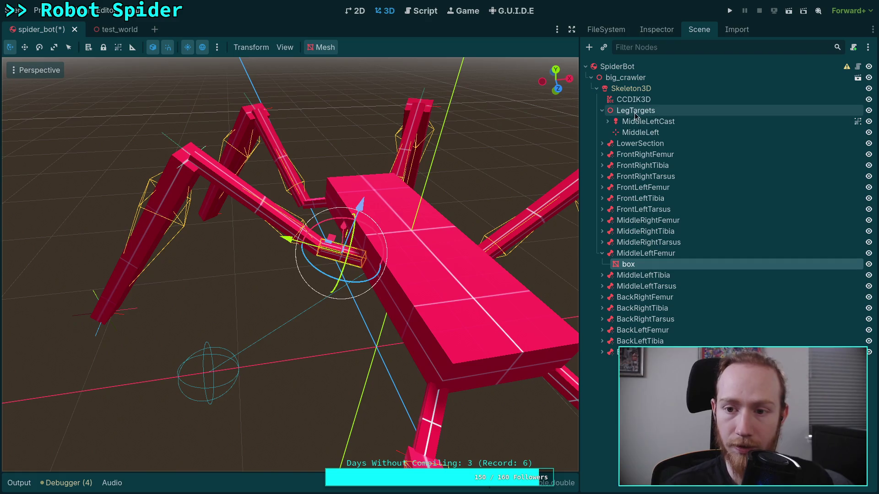
- Under CCDIK3D's Settings > Joints, set MiddleLeftFemur's Limitation to a new JointLimitationCone3D (90° angle)
{"action": "left_click", "coordinate": [631, 88]}
{"action": "left_click", "coordinate": [633, 99]}
{"action": "left_click", "coordinate": [656, 29]}
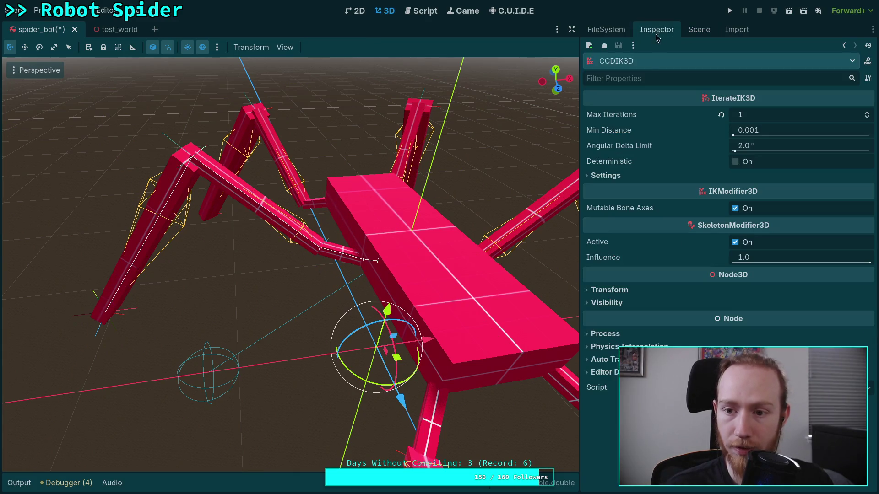
{"action": "left_click_drag", "start_coordinate": [385, 250], "coordinate": [360, 245]}
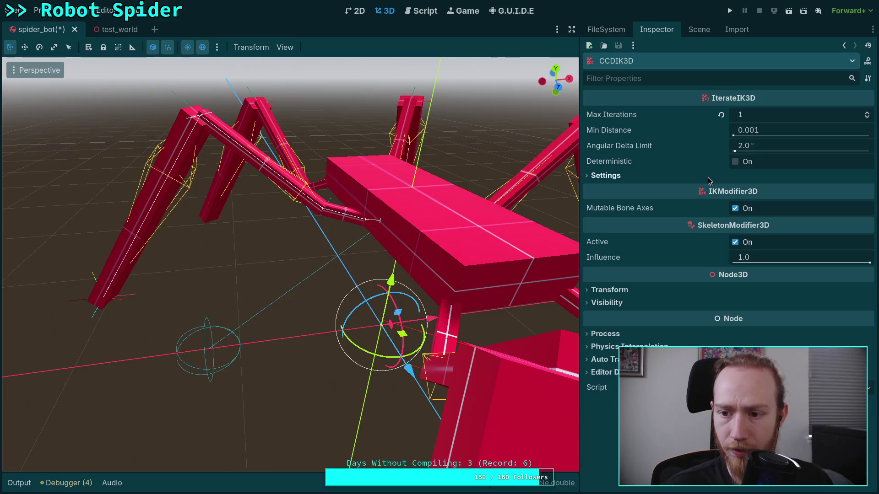
{"action": "left_click", "coordinate": [600, 176]}
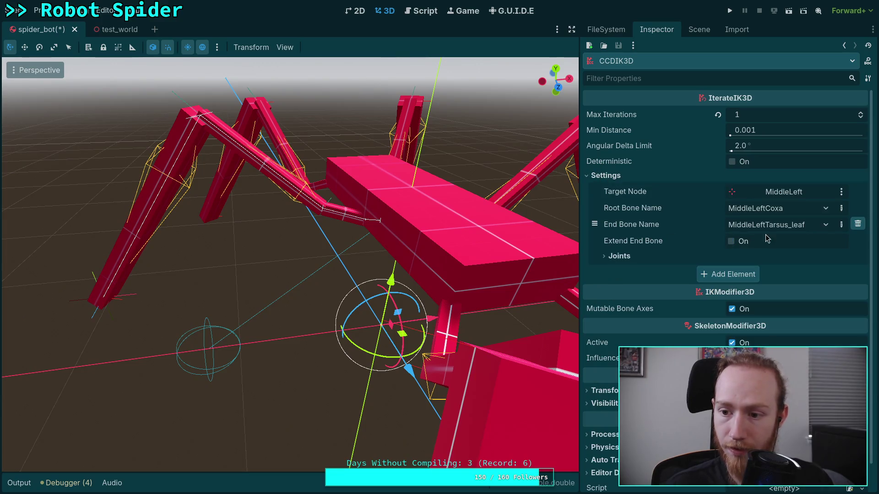
{"action": "left_click", "coordinate": [639, 260]}
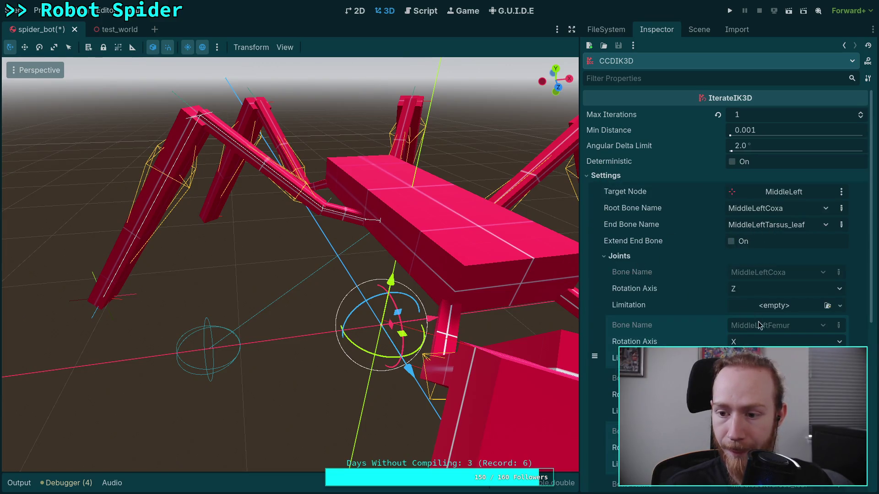
{"action": "scroll", "coordinate": [755, 321], "scroll_direction": "down", "scroll_amount": 3}
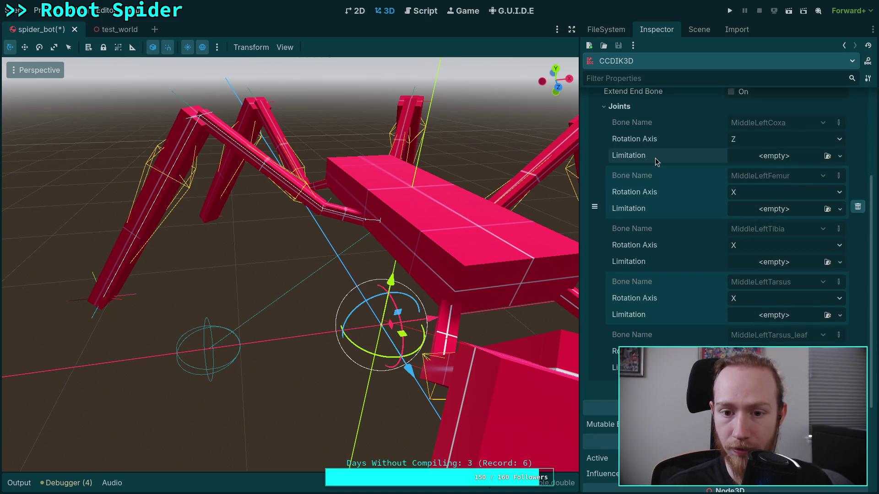
{"action": "left_click", "coordinate": [755, 210]}
{"action": "left_click", "coordinate": [785, 233]}
{"action": "scroll", "coordinate": [505, 229], "scroll_direction": "up", "scroll_amount": 3}
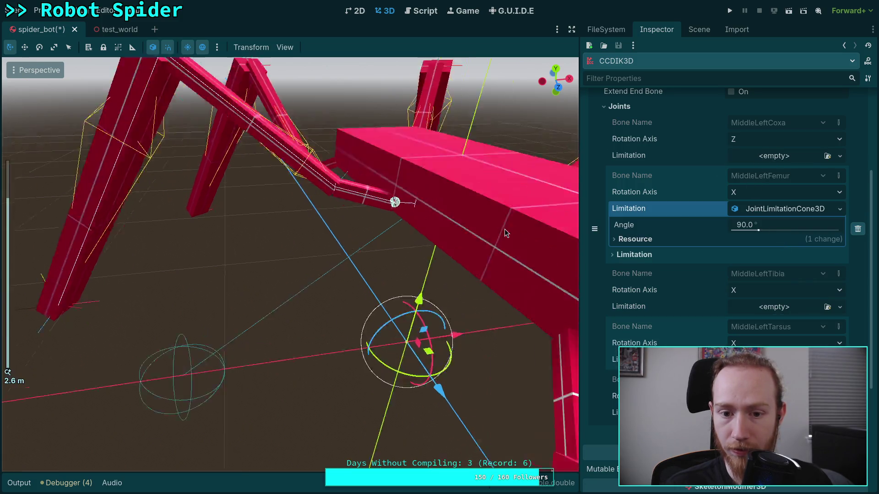
- Narrow the MiddleLeftFemur cone limitation's Angle to 15°
{"action": "scroll", "coordinate": [504, 229], "scroll_direction": "up", "scroll_amount": 3}
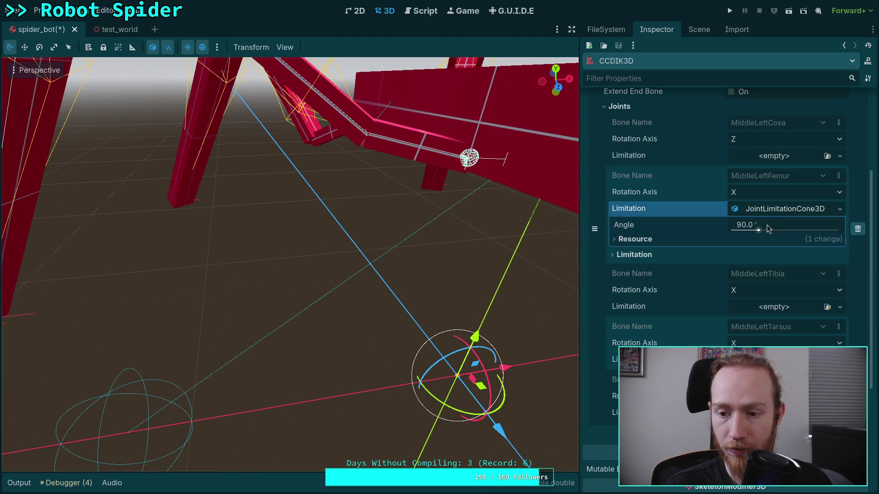
{"action": "left_click_drag", "start_coordinate": [765, 226], "coordinate": [721, 226]}
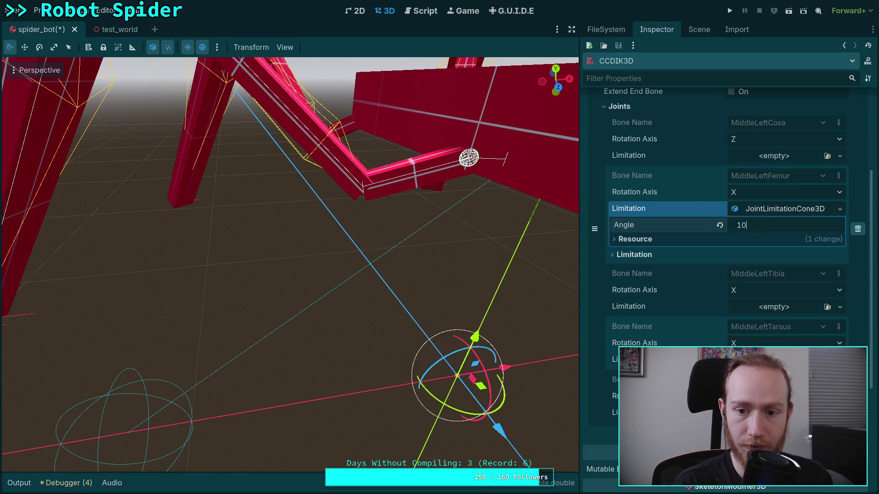
{"action": "scroll", "coordinate": [282, 224], "scroll_direction": "down", "scroll_amount": 8}
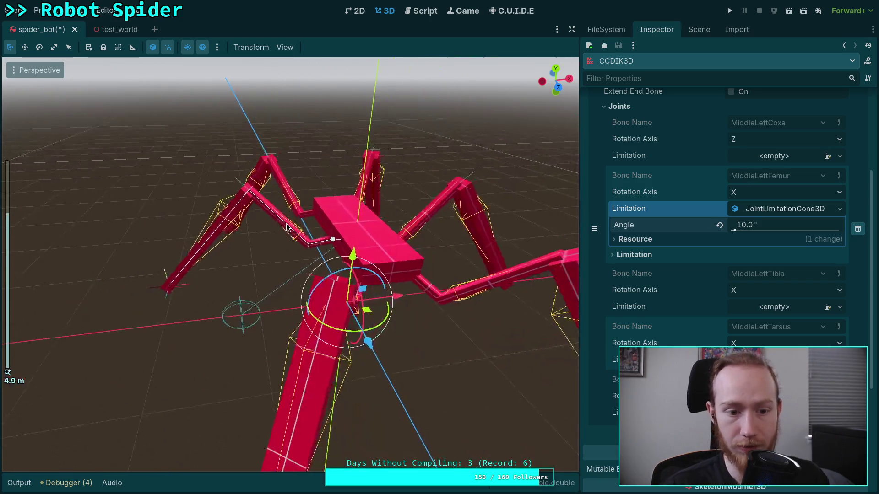
{"action": "scroll", "coordinate": [295, 224], "scroll_direction": "up", "scroll_amount": 3}
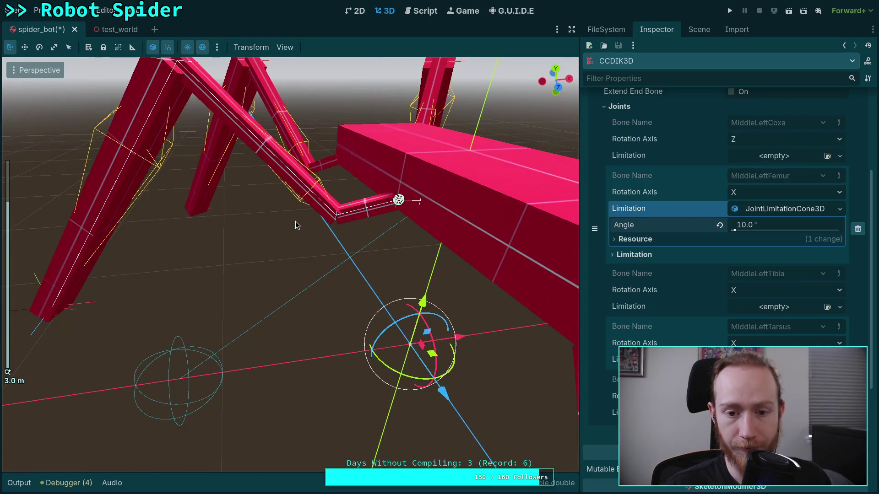
{"action": "left_click", "coordinate": [773, 231]}
{"action": "type", "text": "15"}
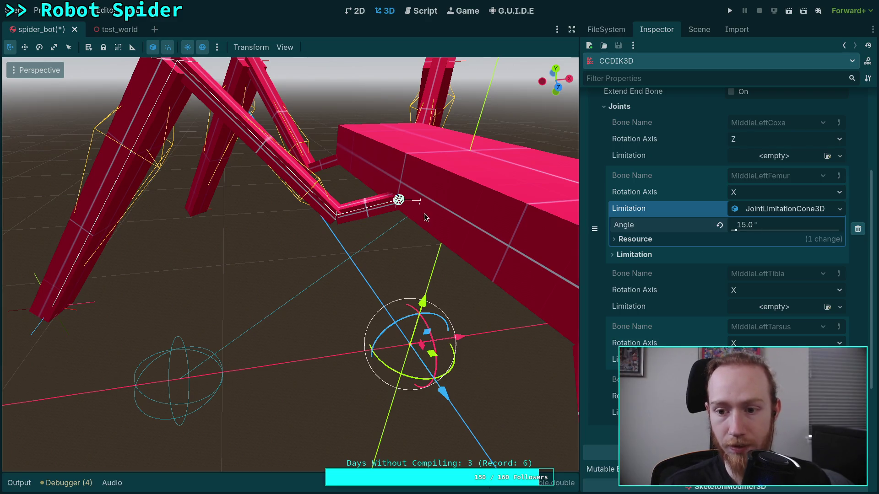
{"action": "scroll", "coordinate": [349, 264], "scroll_direction": "down", "scroll_amount": 3}
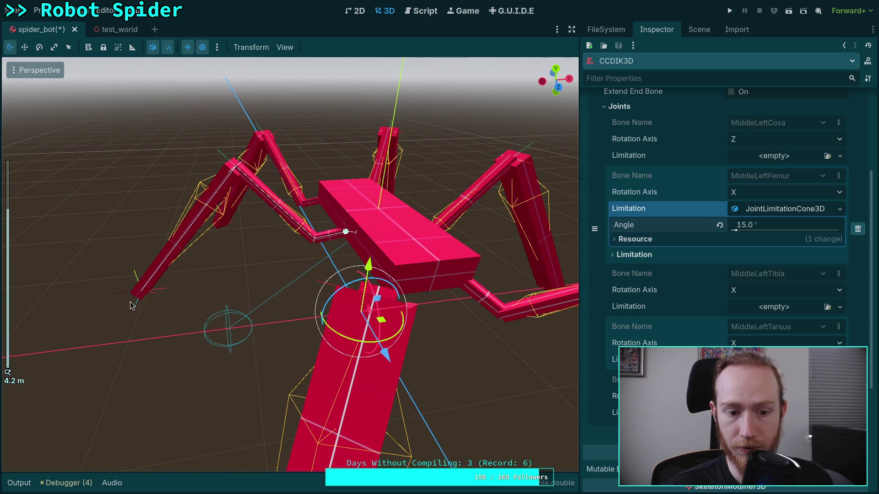
- Drag the MiddleLeft target across the floor to test the cone-limited leg, then undo the move
{"action": "left_click", "coordinate": [133, 305]}
{"action": "mouse_move", "coordinate": [156, 303]}
{"action": "left_mouse_down"}
{"action": "mouse_move", "coordinate": [217, 327]}
{"action": "mouse_move", "coordinate": [294, 324]}
{"action": "mouse_move", "coordinate": [170, 331]}
{"action": "mouse_move", "coordinate": [246, 384]}
{"action": "mouse_move", "coordinate": [266, 369]}
{"action": "mouse_move", "coordinate": [137, 365]}
{"action": "mouse_move", "coordinate": [190, 332]}
{"action": "mouse_move", "coordinate": [222, 326]}
{"action": "mouse_move", "coordinate": [537, 315]}
{"action": "mouse_move", "coordinate": [180, 324]}
{"action": "mouse_move", "coordinate": [257, 310]}
{"action": "mouse_move", "coordinate": [254, 268]}
{"action": "mouse_move", "coordinate": [206, 347]}
{"action": "mouse_move", "coordinate": [281, 314]}
{"action": "mouse_move", "coordinate": [157, 333]}
{"action": "mouse_move", "coordinate": [141, 349]}
{"action": "mouse_move", "coordinate": [69, 340]}
{"action": "mouse_move", "coordinate": [252, 321]}
{"action": "mouse_move", "coordinate": [140, 316]}
{"action": "mouse_move", "coordinate": [147, 322]}
{"action": "left_mouse_up"}
{"action": "key", "text": "ctrl+z"}
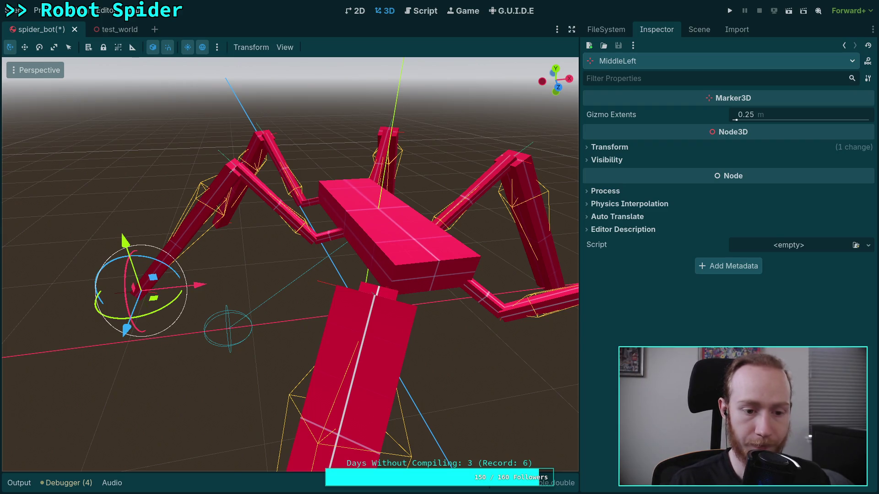
- Move the MiddleLeft target along Z and about 1.1 m along X, then reselect CCDIK3D in the Inspector
{"action": "mouse_move", "coordinate": [111, 343]}
{"action": "left_mouse_down"}
{"action": "mouse_move", "coordinate": [125, 380]}
{"action": "mouse_move", "coordinate": [268, 341]}
{"action": "left_mouse_up"}
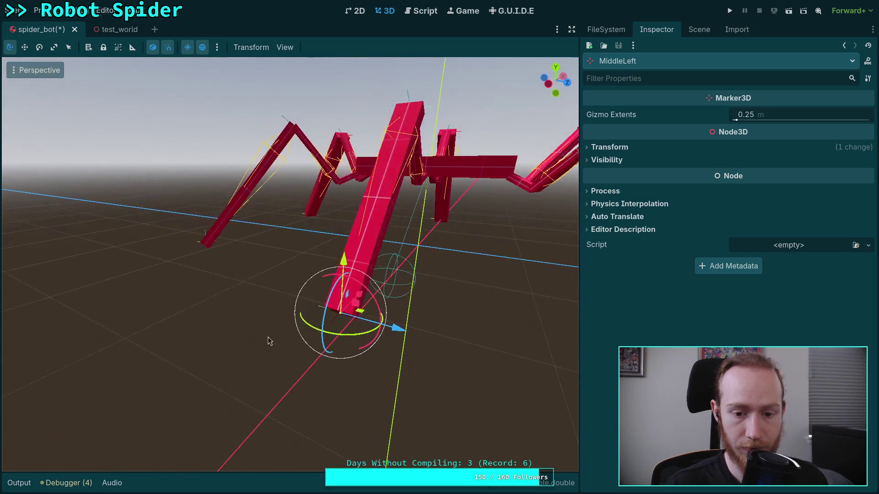
{"action": "mouse_move", "coordinate": [405, 337]}
{"action": "left_mouse_down"}
{"action": "mouse_move", "coordinate": [434, 337]}
{"action": "mouse_move", "coordinate": [320, 340]}
{"action": "mouse_move", "coordinate": [201, 311]}
{"action": "mouse_move", "coordinate": [389, 297]}
{"action": "mouse_move", "coordinate": [178, 316]}
{"action": "mouse_move", "coordinate": [306, 304]}
{"action": "left_mouse_up"}
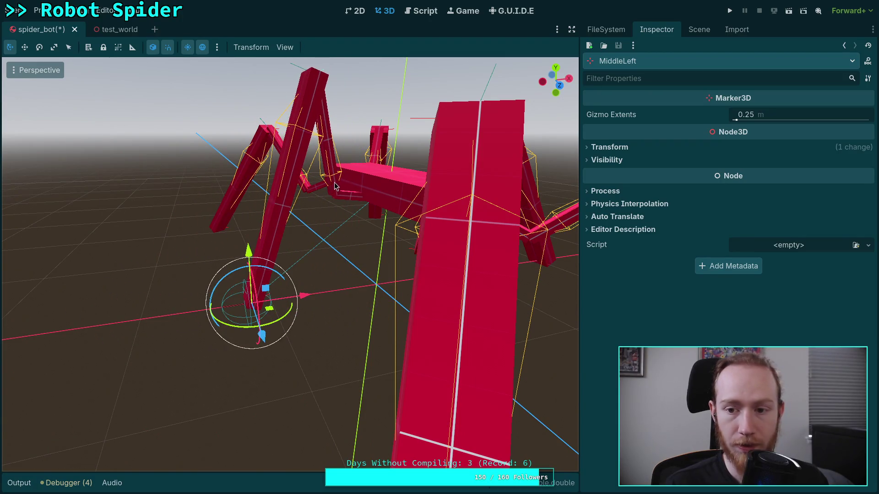
{"action": "left_click", "coordinate": [699, 29]}
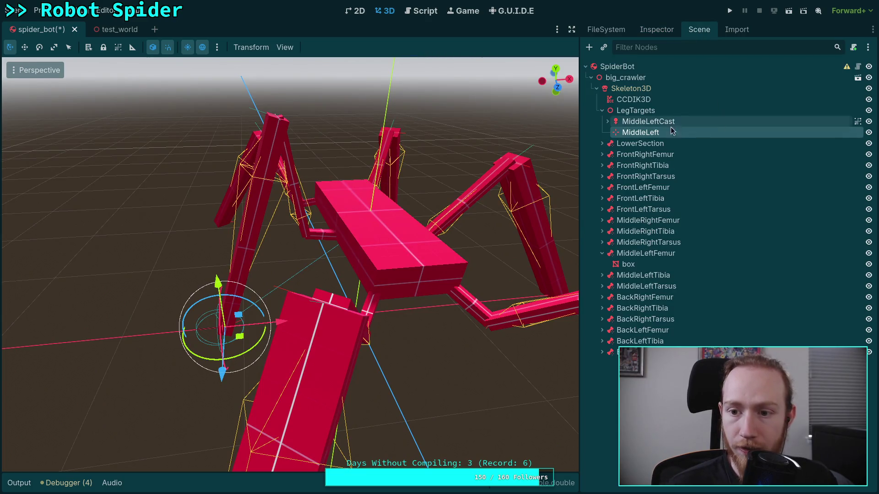
{"action": "left_click", "coordinate": [633, 99]}
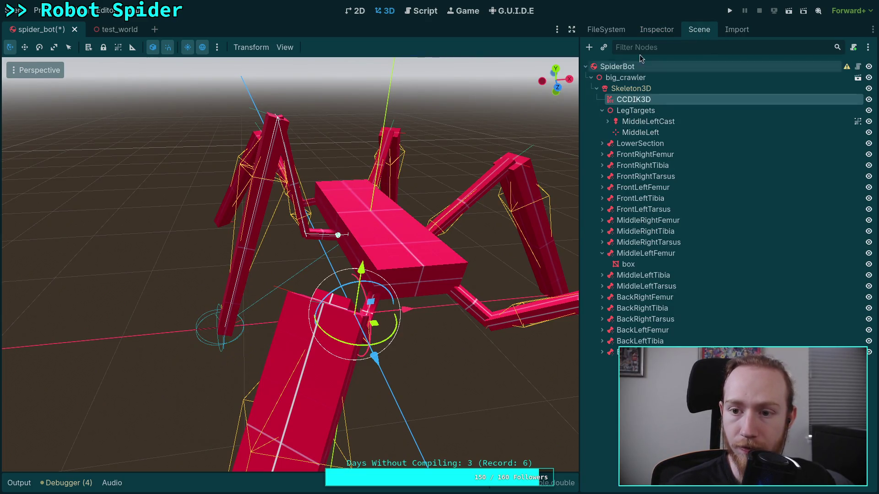
{"action": "left_click", "coordinate": [654, 31]}
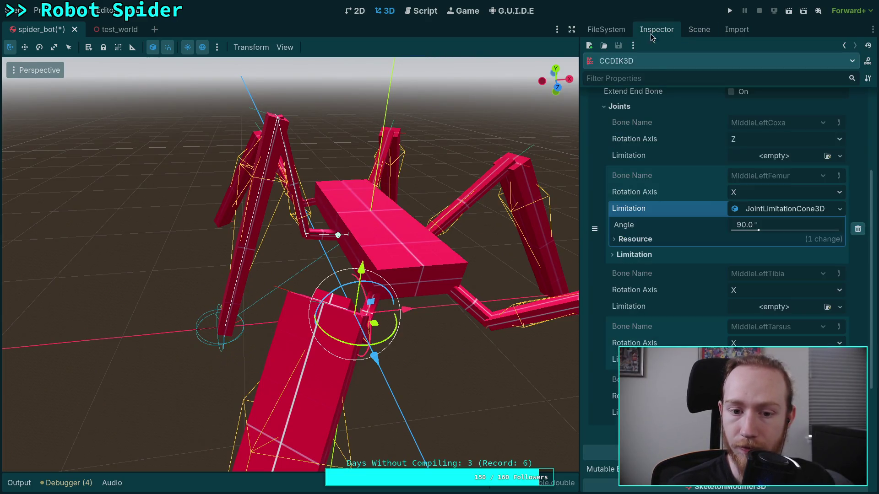
- Set MiddleLeftTibia's Limitation to a new JointLimitationCone3D and enter 30 as its Angle
{"action": "left_click", "coordinate": [777, 307]}
{"action": "left_click", "coordinate": [778, 339]}
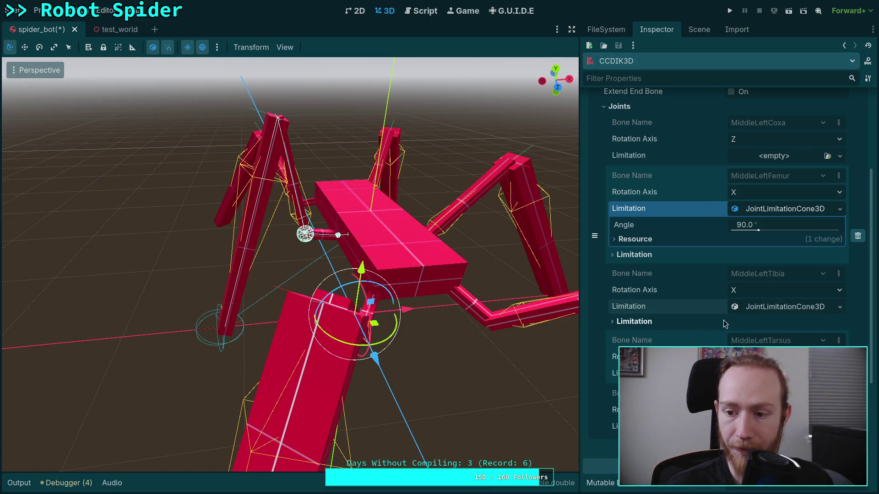
{"action": "left_click", "coordinate": [777, 309]}
{"action": "scroll", "coordinate": [474, 281], "scroll_direction": "up", "scroll_amount": 5}
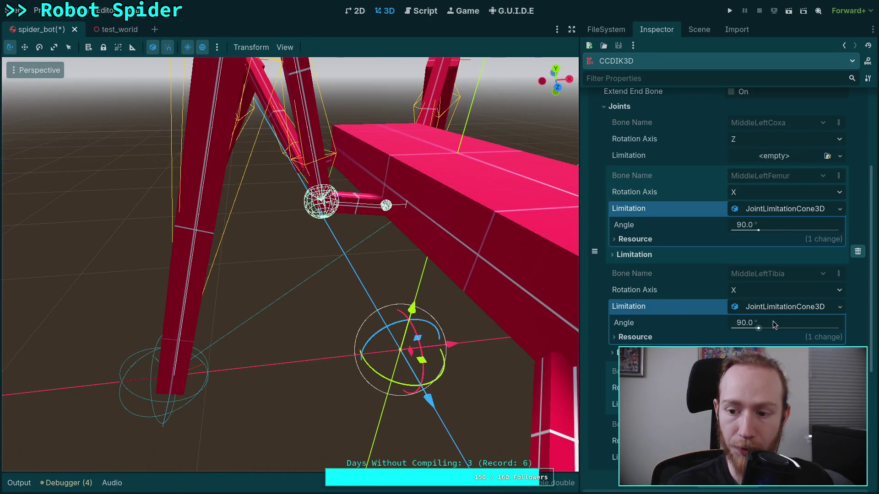
{"action": "left_click_drag", "start_coordinate": [793, 326], "coordinate": [783, 326]}
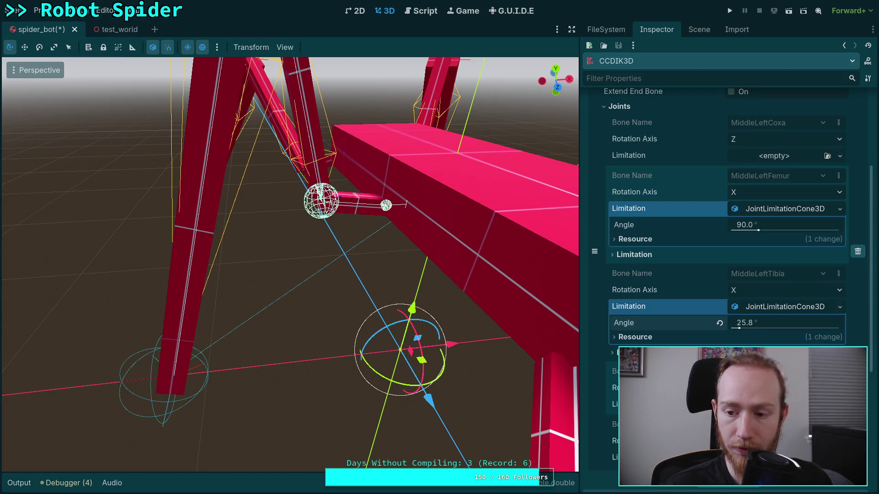
{"action": "left_click", "coordinate": [765, 324]}
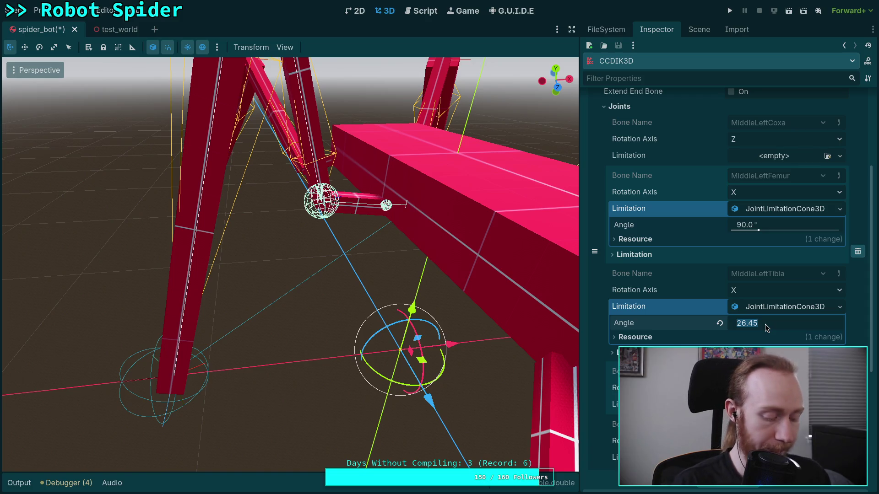
{"action": "type", "text": "30"}
{"action": "key", "text": "Return"}
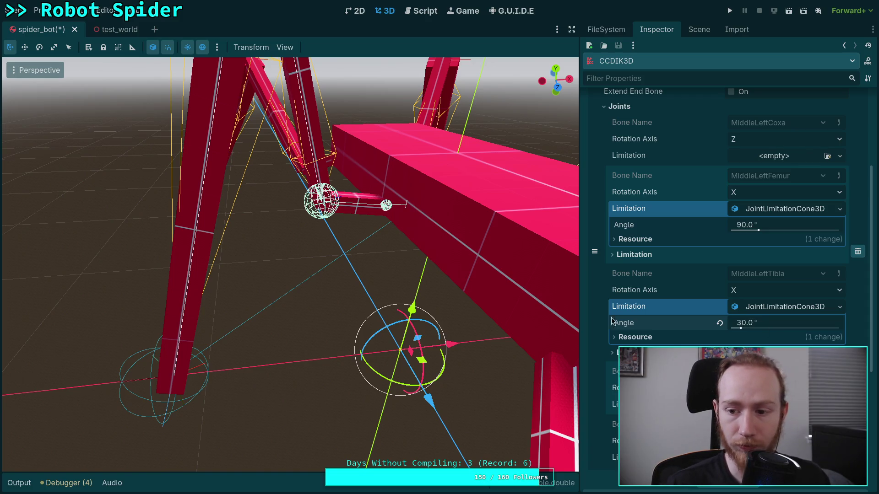
{"action": "scroll", "coordinate": [395, 246], "scroll_direction": "down", "scroll_amount": 5}
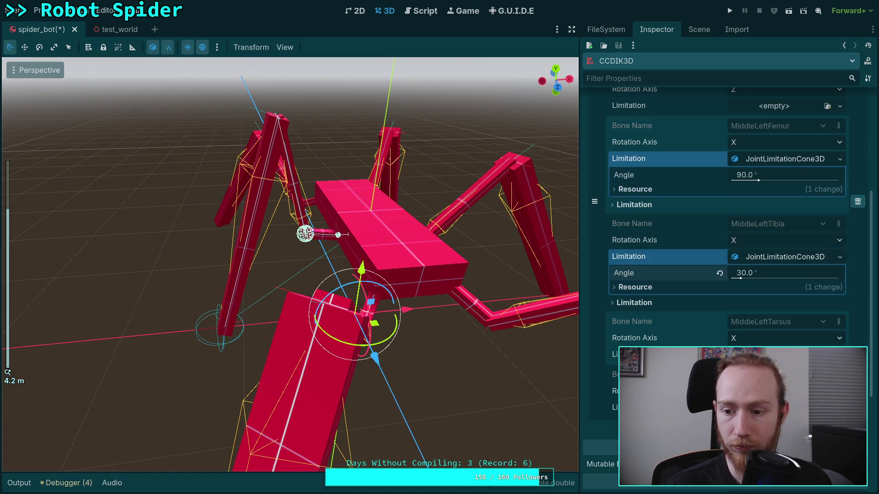
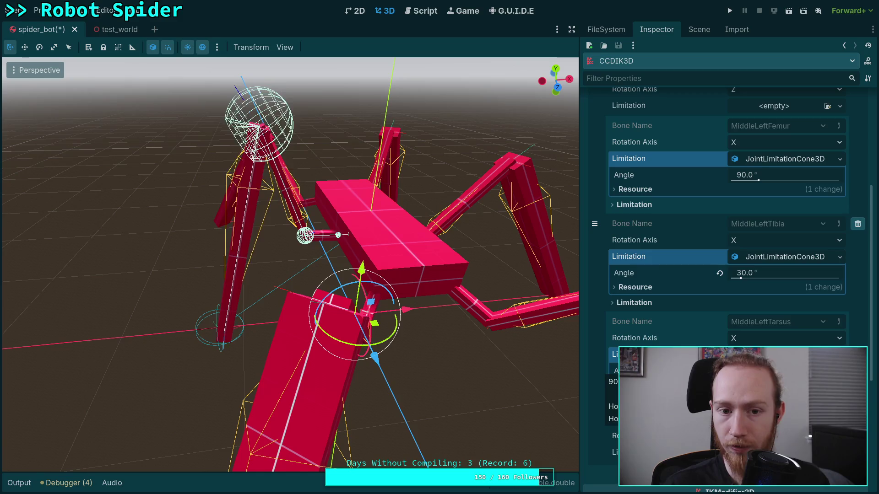
- Raise the MiddleLeftTibia joint's cone limitation angle to 45°
{"action": "left_click", "coordinate": [744, 273]}
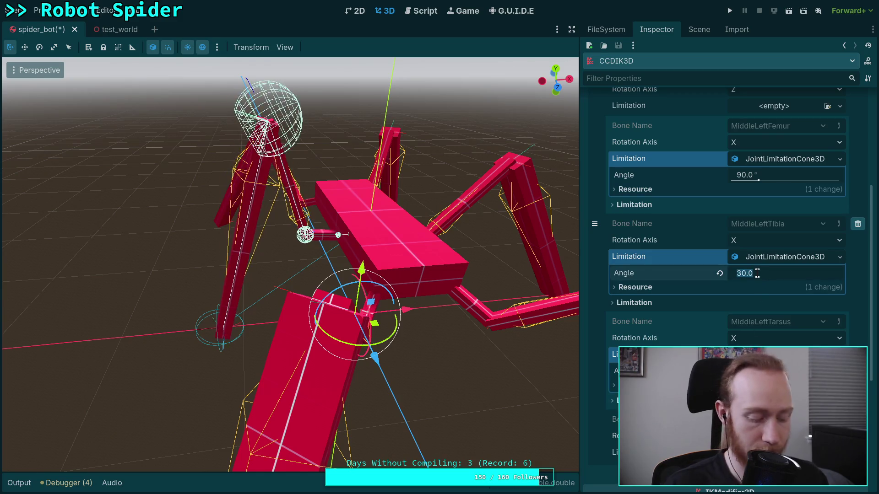
{"action": "type", "text": "45"}
{"action": "key", "text": "Return"}
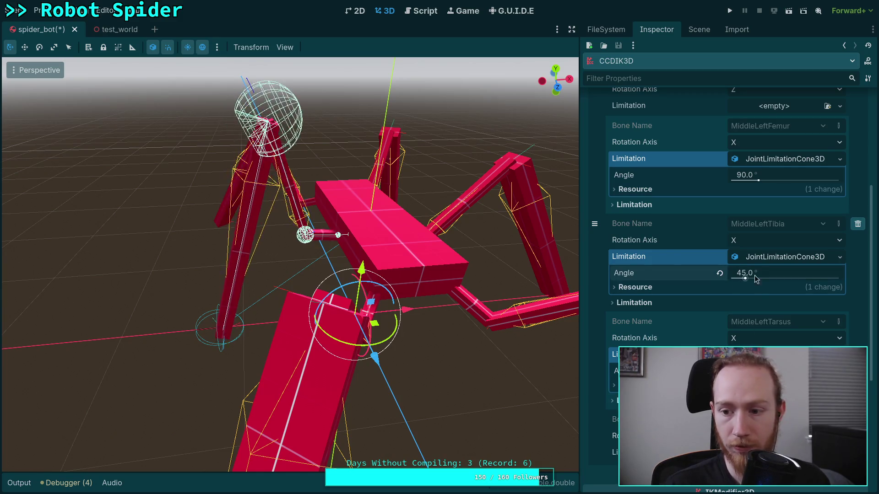
- Select the MiddleLeft leg target marker in the viewport
{"action": "scroll", "coordinate": [666, 255], "scroll_direction": "up", "scroll_amount": 2}
{"action": "scroll", "coordinate": [666, 255], "scroll_direction": "up", "scroll_amount": 2}
{"action": "scroll", "coordinate": [714, 286], "scroll_direction": "down", "scroll_amount": 4}
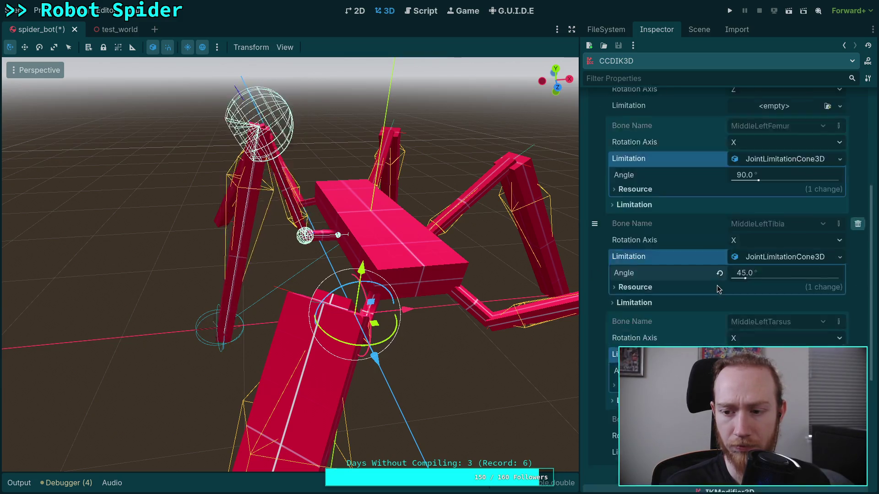
{"action": "scroll", "coordinate": [714, 287], "scroll_direction": "up", "scroll_amount": 2}
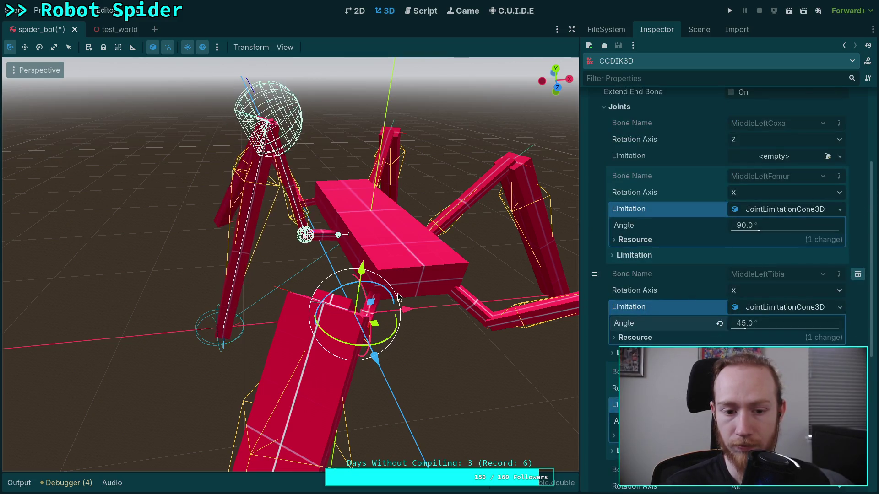
{"action": "left_click", "coordinate": [236, 334]}
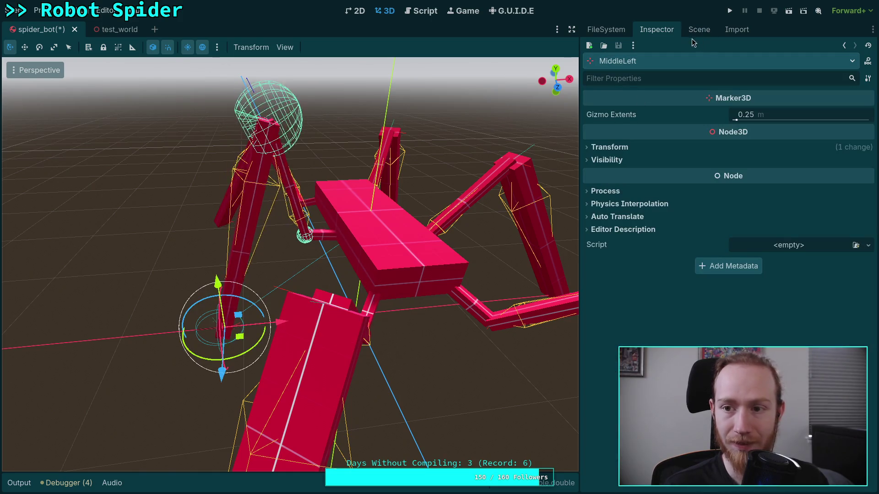
- Drag the MiddleLeft target along X to test the leg, then show CCDIK3D's properties
{"action": "left_click", "coordinate": [699, 29]}
{"action": "left_click", "coordinate": [639, 124]}
{"action": "left_click", "coordinate": [639, 132]}
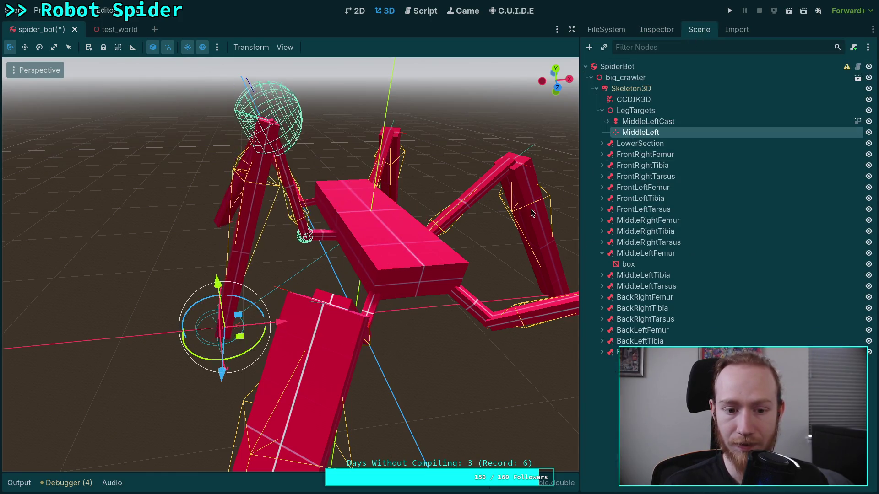
{"action": "mouse_move", "coordinate": [290, 323]}
{"action": "left_mouse_down"}
{"action": "mouse_move", "coordinate": [265, 324]}
{"action": "mouse_move", "coordinate": [380, 316]}
{"action": "mouse_move", "coordinate": [269, 308]}
{"action": "mouse_move", "coordinate": [203, 315]}
{"action": "mouse_move", "coordinate": [292, 315]}
{"action": "mouse_move", "coordinate": [255, 314]}
{"action": "left_mouse_up"}
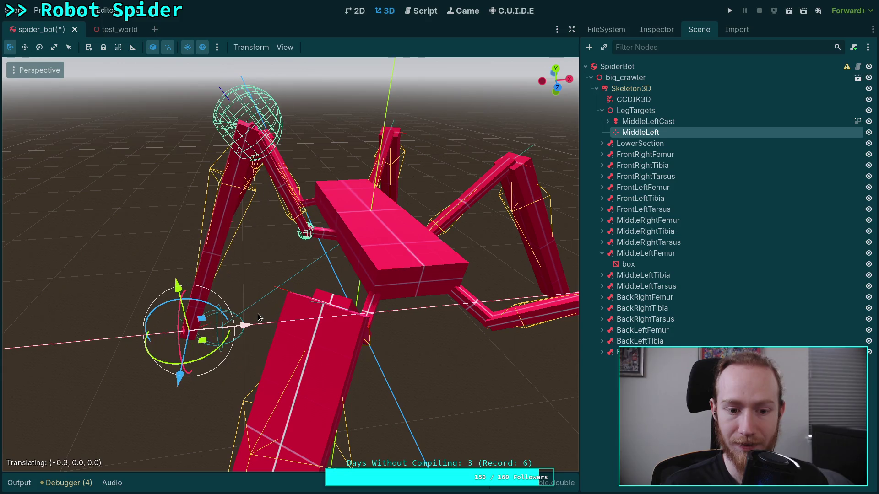
{"action": "left_click", "coordinate": [633, 99]}
{"action": "left_click", "coordinate": [657, 29]}
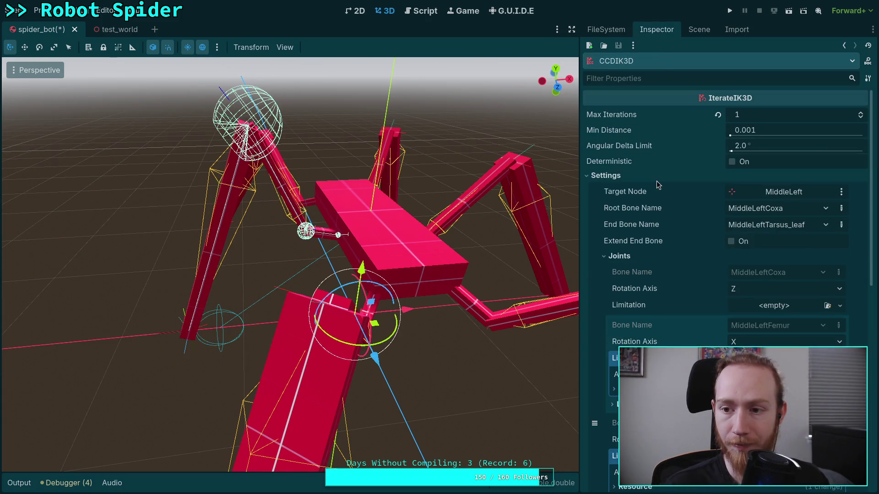
- Enable Deterministic on CCDIK3D and set its Angular Delta Limit to 45°
{"action": "left_click", "coordinate": [861, 115]}
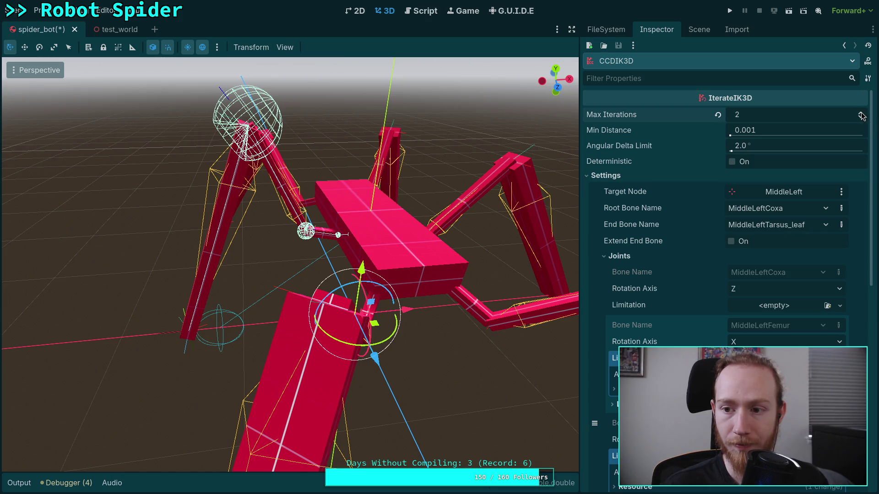
{"action": "left_click", "coordinate": [731, 162]}
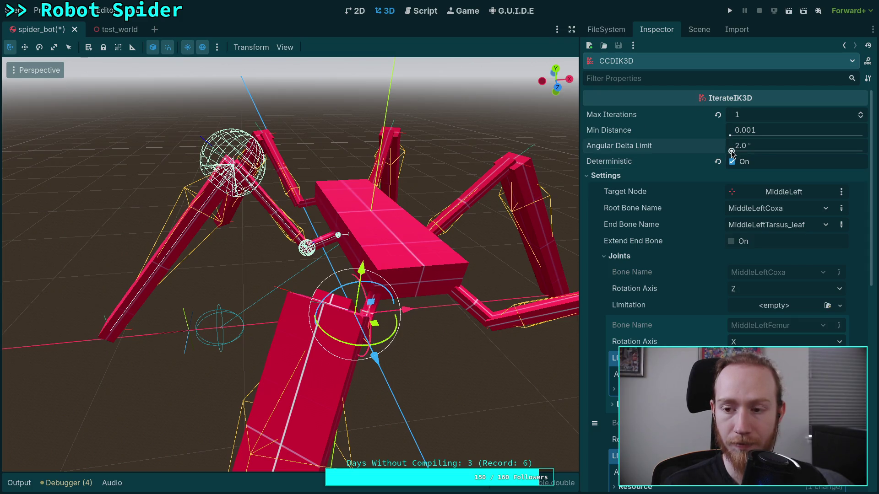
{"action": "left_click_drag", "start_coordinate": [731, 151], "coordinate": [776, 151]}
{"action": "left_click", "coordinate": [760, 145]}
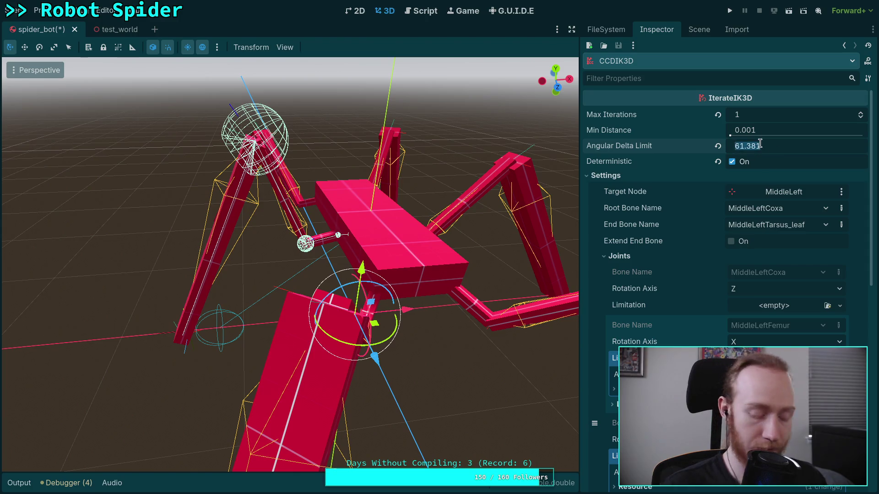
{"action": "type", "text": "45"}
{"action": "key", "text": "Return"}
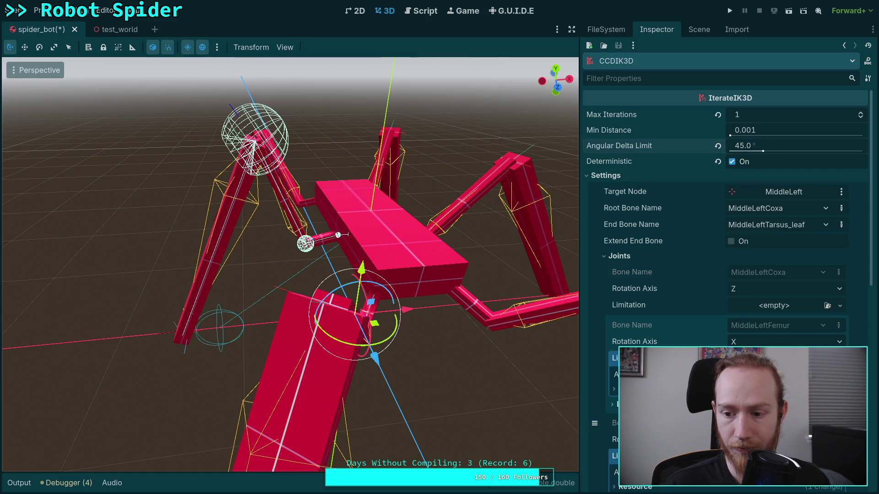
{"action": "scroll", "coordinate": [677, 316], "scroll_direction": "down", "scroll_amount": 6}
{"action": "scroll", "coordinate": [674, 315], "scroll_direction": "up", "scroll_amount": 5}
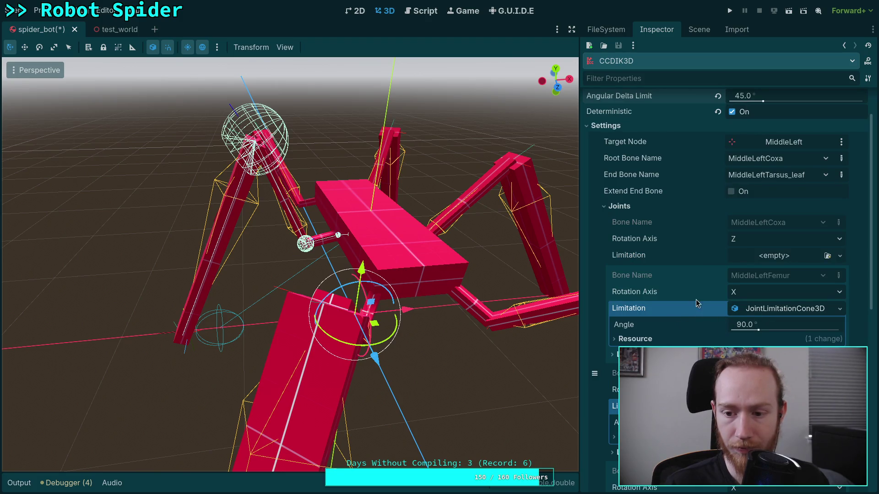
{"action": "scroll", "coordinate": [345, 250], "scroll_direction": "up", "scroll_amount": 5}
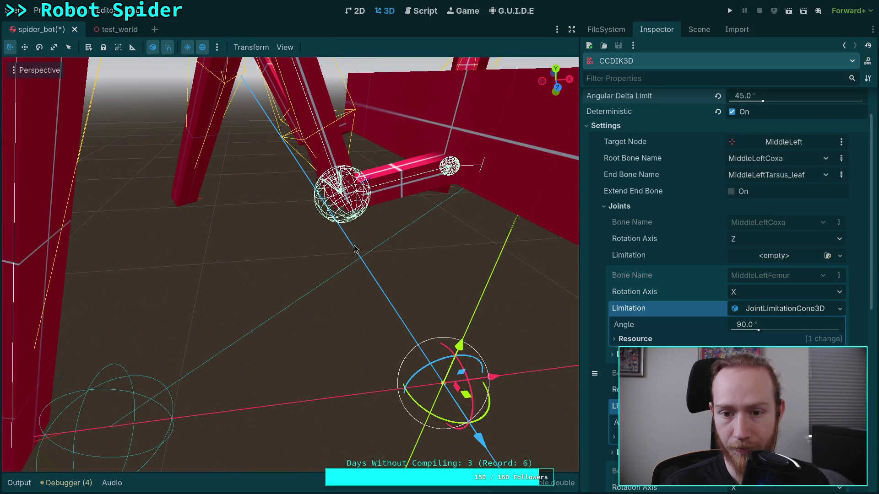
- Lower the MiddleLeftFemur cone limitation angle to 45°
{"action": "left_click_drag", "start_coordinate": [763, 327], "coordinate": [758, 327]}
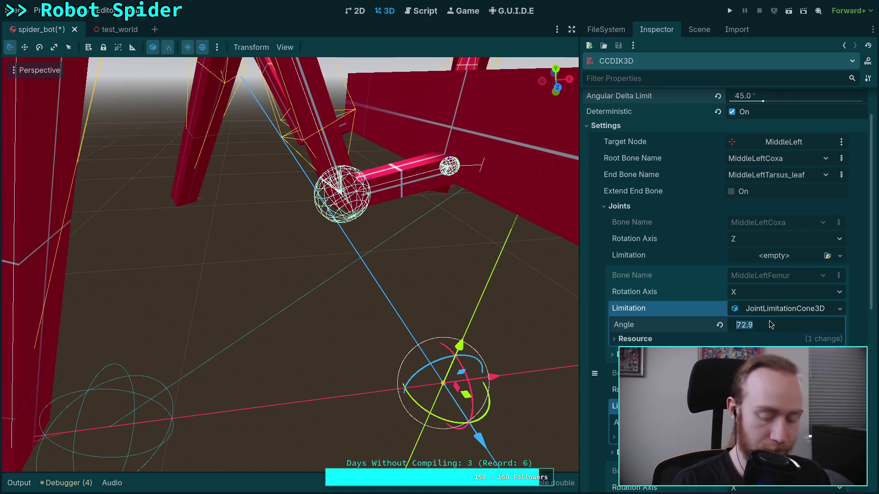
{"action": "type", "text": "30.0"}
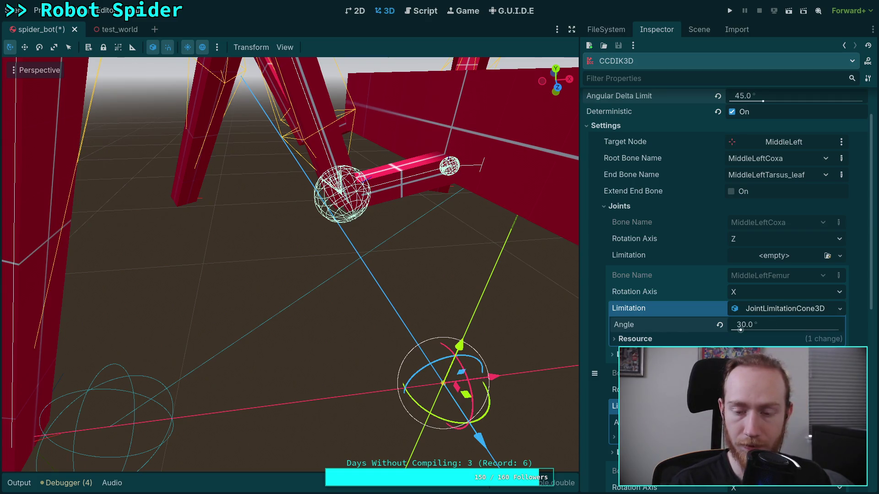
{"action": "left_click", "coordinate": [745, 325]}
{"action": "type", "text": "45"}
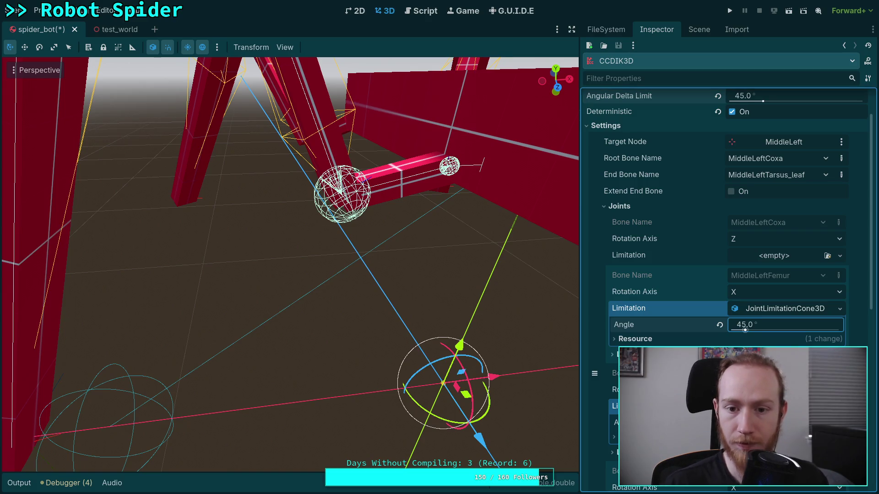
- Drag the MiddleLeft target along X and Z to test the leg
{"action": "scroll", "coordinate": [460, 287], "scroll_direction": "down", "scroll_amount": 5}
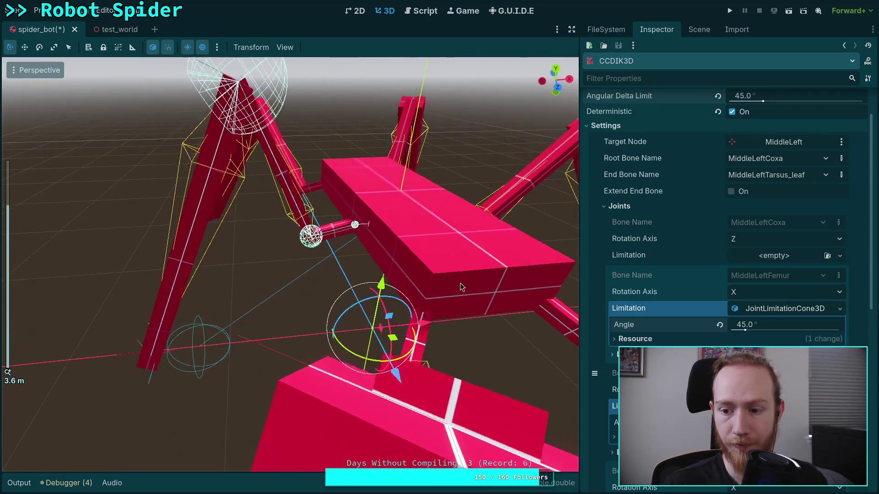
{"action": "scroll", "coordinate": [732, 229], "scroll_direction": "down", "scroll_amount": 3}
{"action": "scroll", "coordinate": [732, 229], "scroll_direction": "down", "scroll_amount": 1}
{"action": "scroll", "coordinate": [213, 323], "scroll_direction": "down", "scroll_amount": 2}
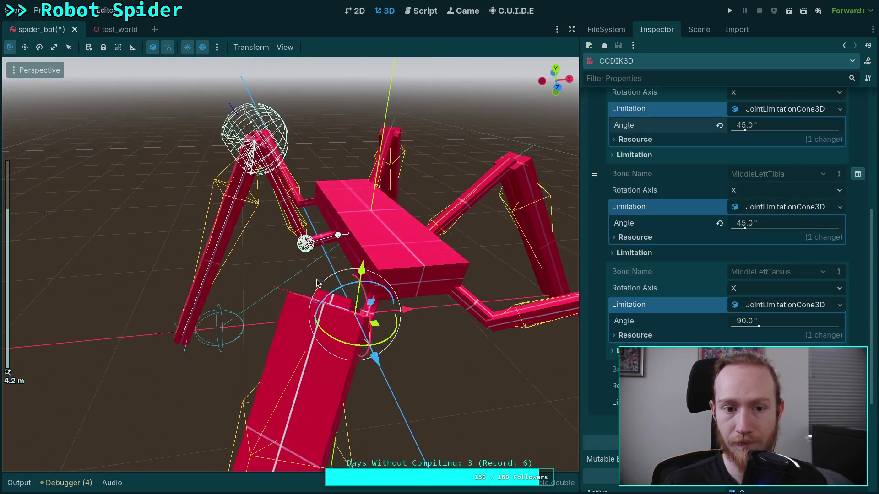
{"action": "mouse_move", "coordinate": [218, 342]}
{"action": "left_mouse_down"}
{"action": "mouse_move", "coordinate": [356, 325]}
{"action": "mouse_move", "coordinate": [114, 323]}
{"action": "mouse_move", "coordinate": [167, 335]}
{"action": "left_mouse_up"}
{"action": "mouse_move", "coordinate": [130, 378]}
{"action": "left_mouse_down"}
{"action": "mouse_move", "coordinate": [114, 403]}
{"action": "mouse_move", "coordinate": [132, 298]}
{"action": "mouse_move", "coordinate": [112, 432]}
{"action": "mouse_move", "coordinate": [118, 399]}
{"action": "mouse_move", "coordinate": [109, 386]}
{"action": "left_mouse_up"}
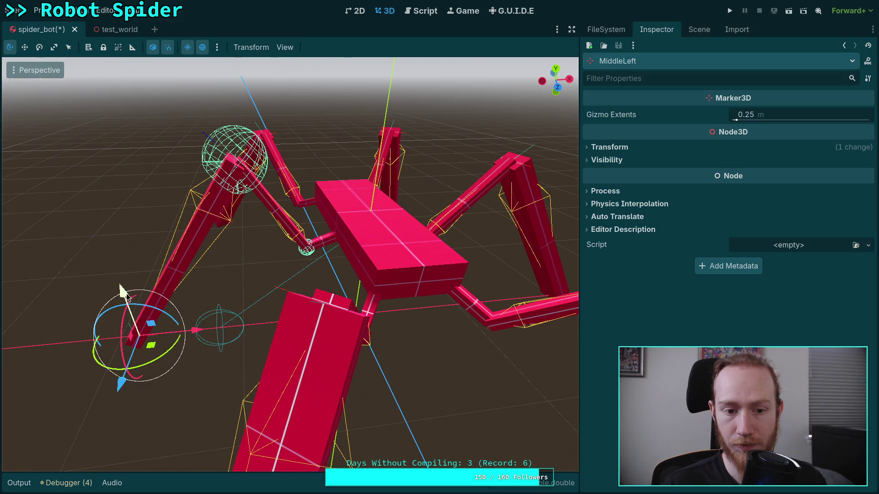
- Lift the MiddleLeft target higher and bring up the CCDIK3D solver's properties
{"action": "mouse_move", "coordinate": [121, 291]}
{"action": "left_mouse_down"}
{"action": "mouse_move", "coordinate": [118, 272]}
{"action": "mouse_move", "coordinate": [133, 314]}
{"action": "mouse_move", "coordinate": [121, 286]}
{"action": "left_mouse_up"}
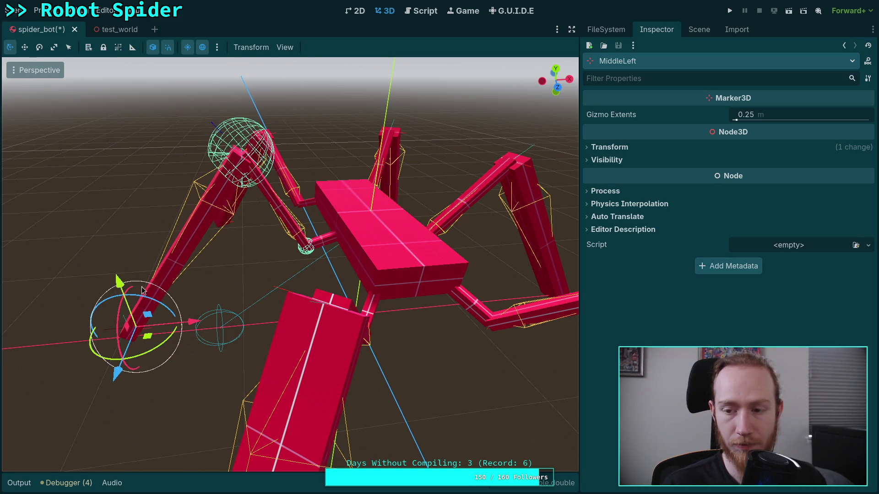
{"action": "left_click", "coordinate": [694, 29]}
{"action": "left_click", "coordinate": [638, 104]}
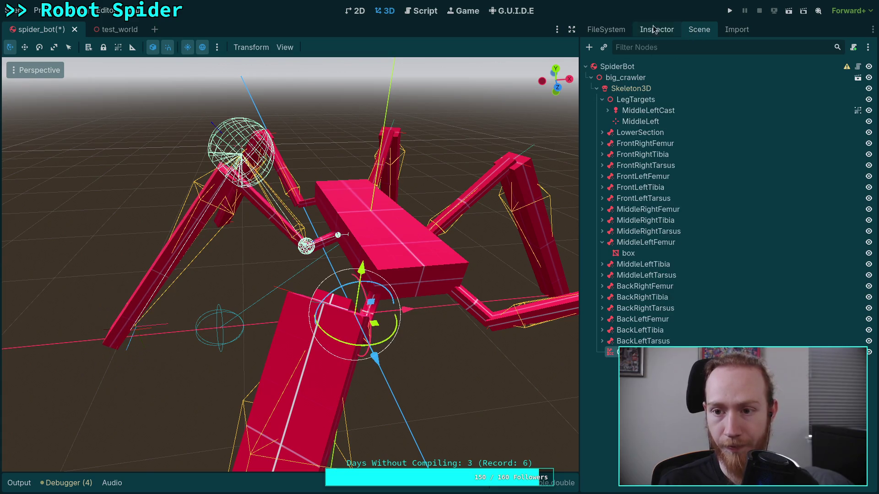
{"action": "left_click", "coordinate": [645, 36]}
{"action": "scroll", "coordinate": [696, 183], "scroll_direction": "up", "scroll_amount": 5}
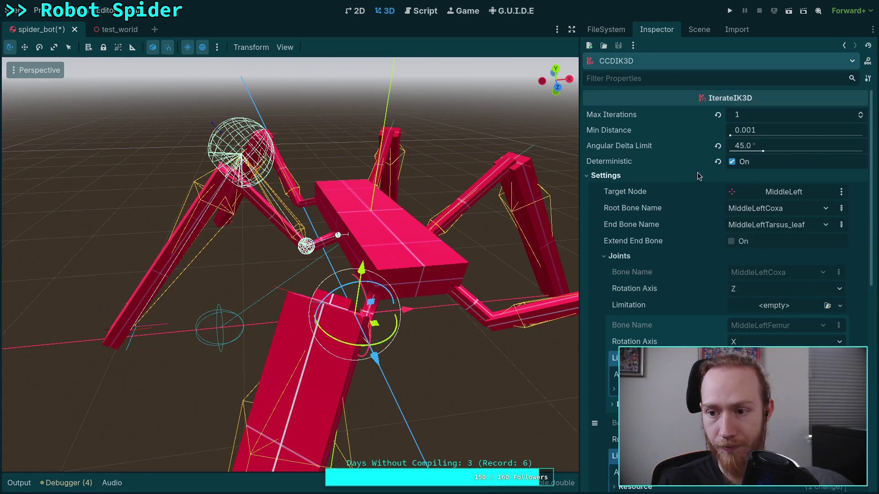
- Untick Deterministic, set Angular Delta Limit to 5°, and re-drag the MiddleLeft target along X
{"action": "left_click", "coordinate": [732, 162]}
{"action": "left_click", "coordinate": [763, 146]}
{"action": "type", "text": "20"}
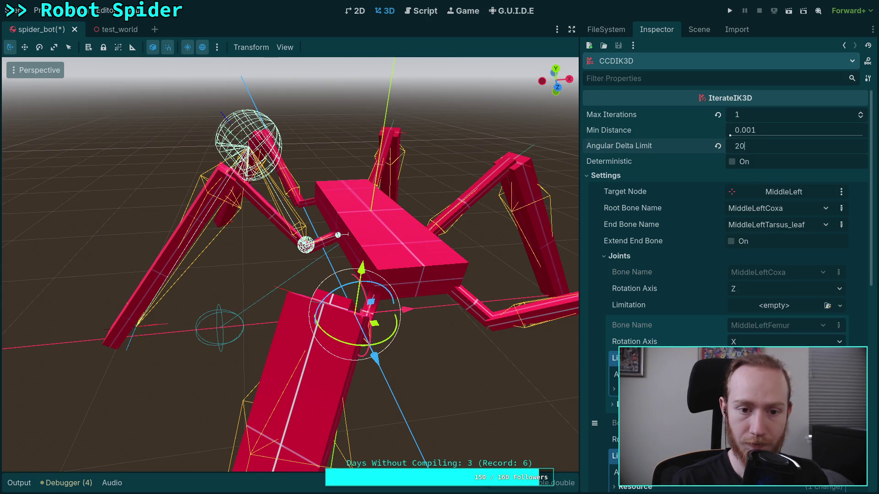
{"action": "left_click", "coordinate": [763, 146]}
{"action": "type", "text": "5"}
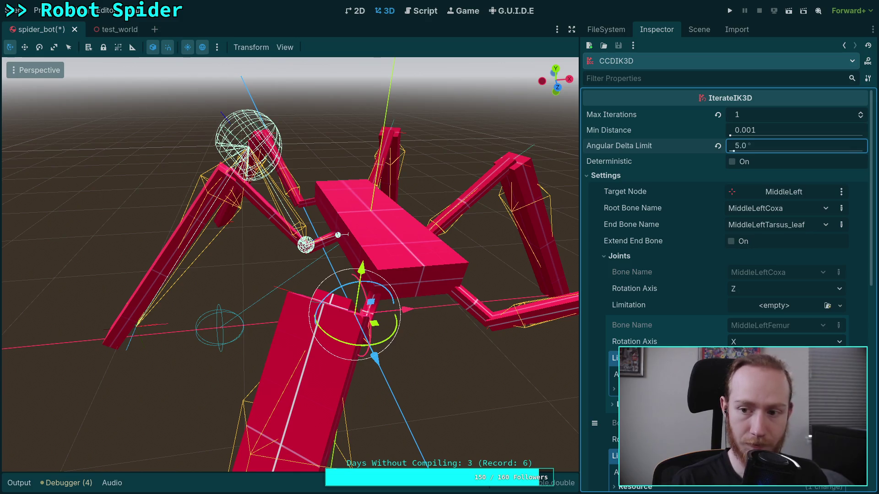
{"action": "key", "text": "Return"}
{"action": "left_click", "coordinate": [151, 334]}
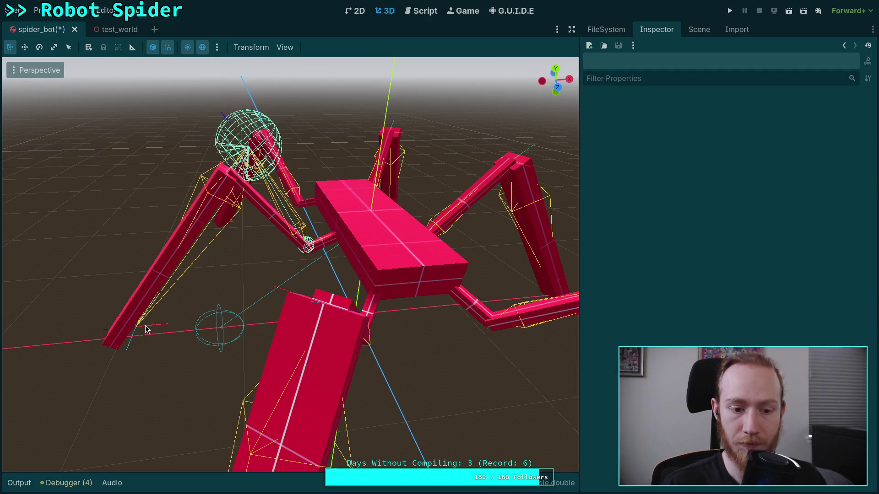
{"action": "mouse_move", "coordinate": [196, 324]}
{"action": "left_mouse_down"}
{"action": "mouse_move", "coordinate": [238, 326]}
{"action": "mouse_move", "coordinate": [126, 327]}
{"action": "mouse_move", "coordinate": [242, 327]}
{"action": "mouse_move", "coordinate": [98, 326]}
{"action": "mouse_move", "coordinate": [234, 323]}
{"action": "left_mouse_up"}
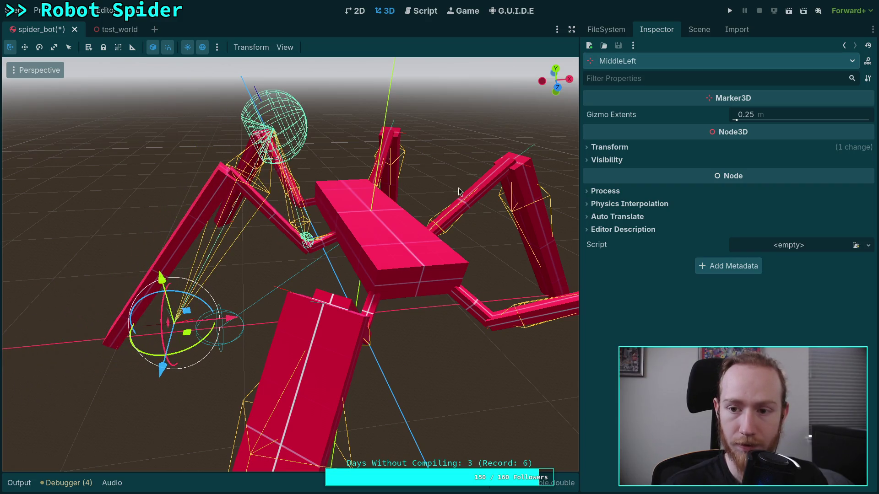
- Select the MiddleLeftTarsus node and view its properties
{"action": "left_click", "coordinate": [701, 36]}
{"action": "left_click", "coordinate": [645, 165]}
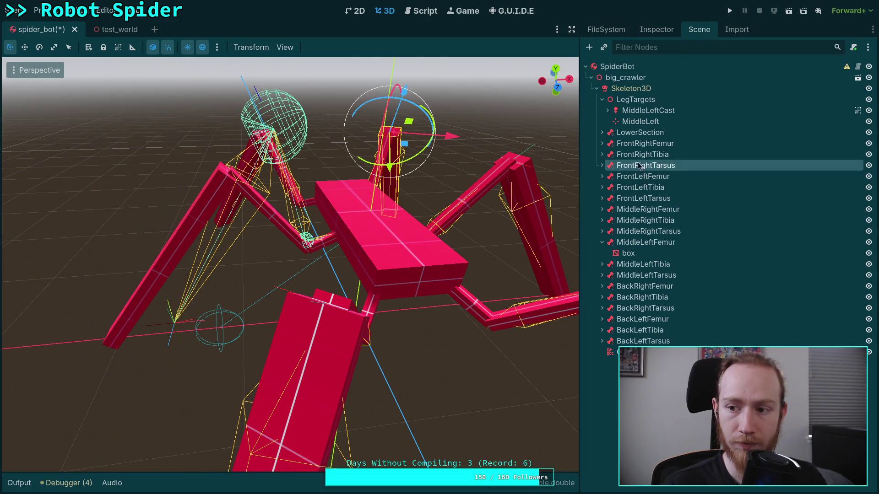
{"action": "mouse_move", "coordinate": [471, 180]}
{"action": "left_mouse_down"}
{"action": "mouse_move", "coordinate": [305, 225]}
{"action": "mouse_move", "coordinate": [292, 251]}
{"action": "mouse_move", "coordinate": [256, 251]}
{"action": "left_mouse_up"}
{"action": "left_click", "coordinate": [213, 246]}
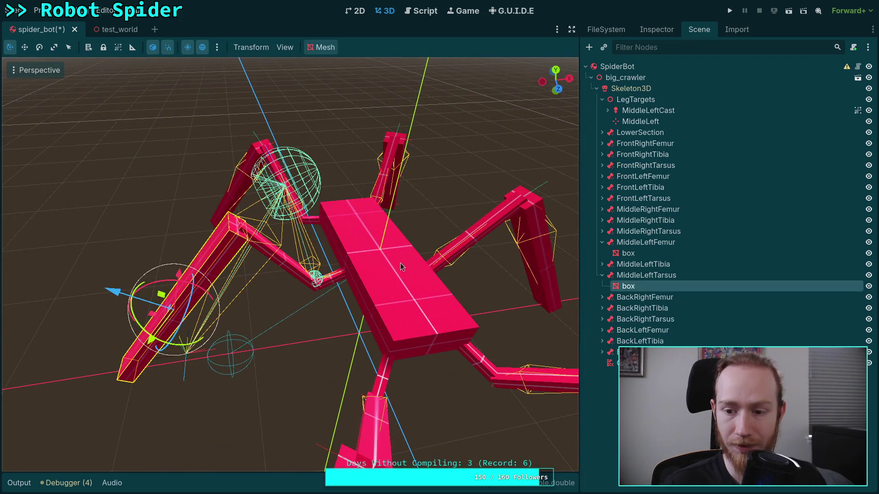
{"action": "left_click", "coordinate": [650, 275]}
{"action": "left_click", "coordinate": [671, 34]}
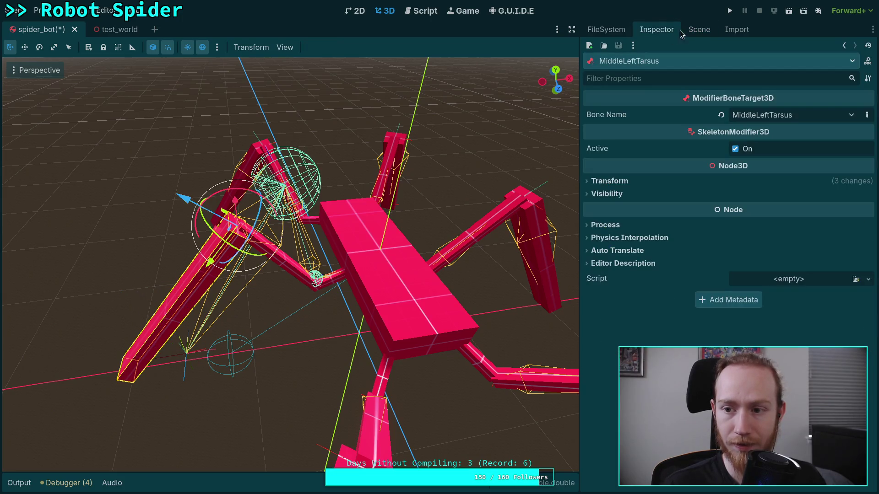
- Clear the four logged errors and collapse the debugger panel
{"action": "left_click", "coordinate": [86, 484]}
{"action": "left_click", "coordinate": [94, 370]}
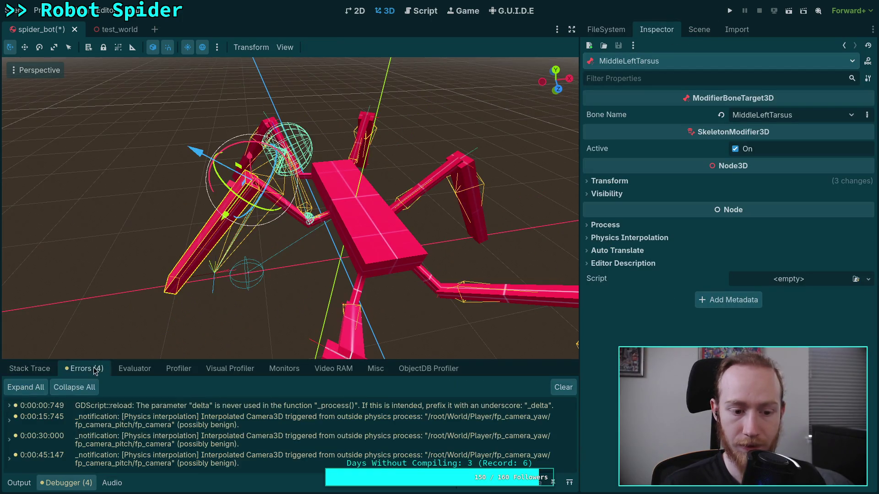
{"action": "left_click", "coordinate": [559, 387]}
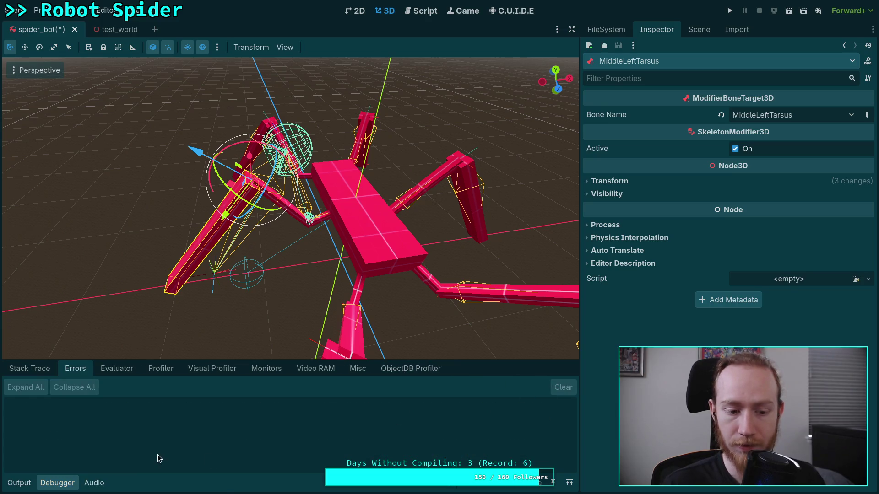
{"action": "left_click", "coordinate": [68, 486]}
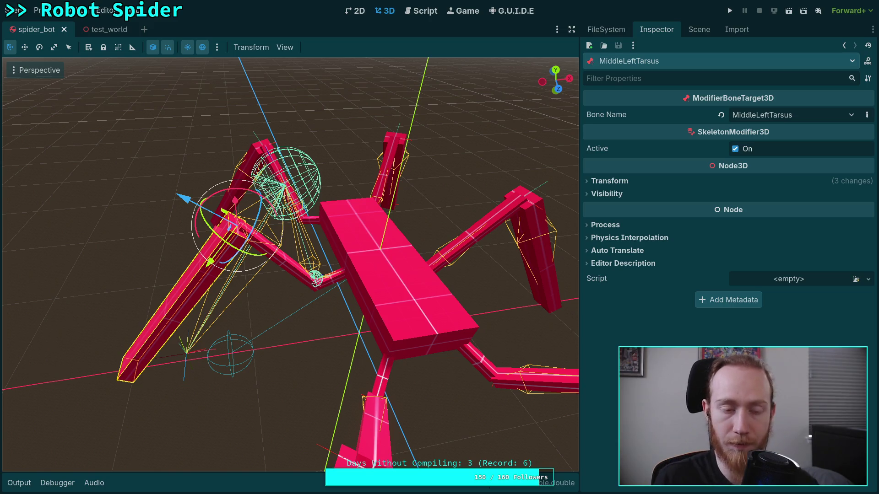
{"action": "left_click", "coordinate": [14, 10]}
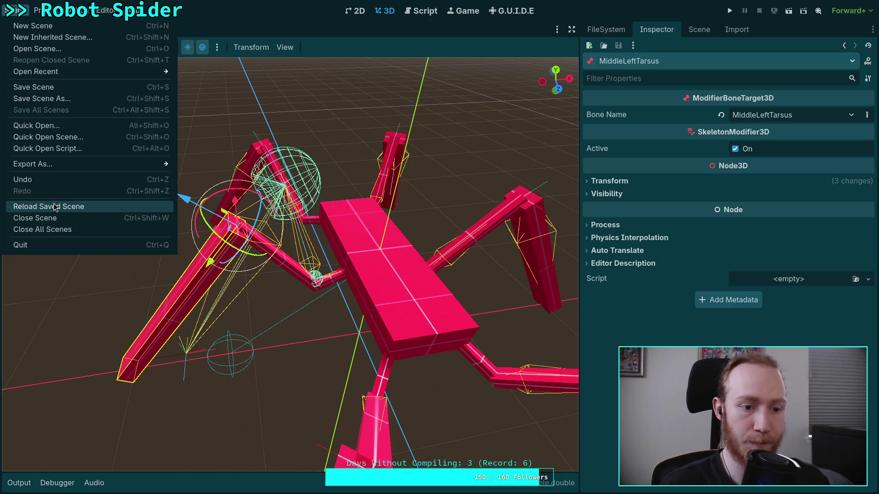
- Reload the saved spider scene and move the MiddleLeft target beside the left leg
{"action": "left_click", "coordinate": [55, 207]}
{"action": "left_click", "coordinate": [698, 29]}
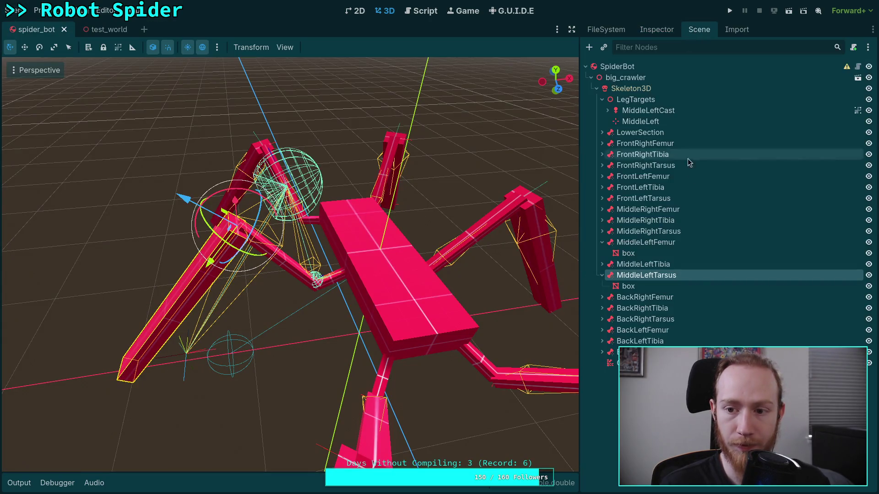
{"action": "left_click", "coordinate": [631, 89]}
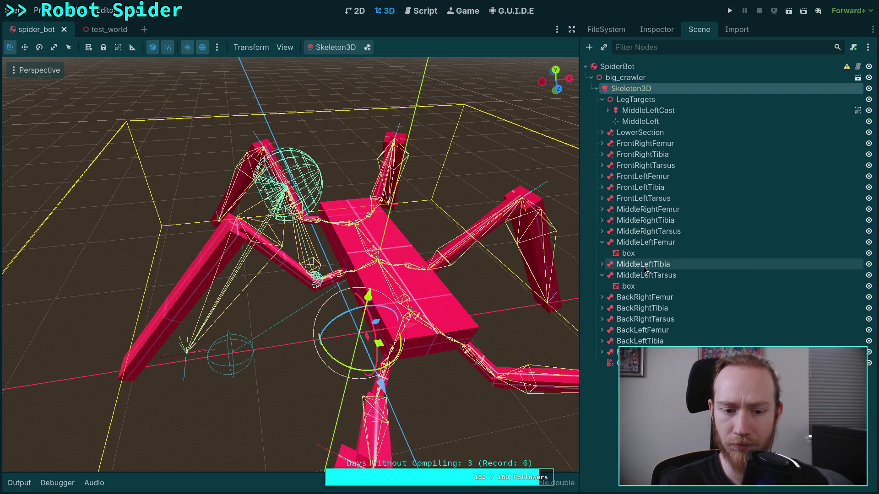
{"action": "left_click", "coordinate": [641, 121]}
{"action": "mouse_move", "coordinate": [242, 351]}
{"action": "left_mouse_down"}
{"action": "mouse_move", "coordinate": [106, 380]}
{"action": "mouse_move", "coordinate": [224, 361]}
{"action": "mouse_move", "coordinate": [117, 380]}
{"action": "mouse_move", "coordinate": [233, 371]}
{"action": "mouse_move", "coordinate": [82, 377]}
{"action": "mouse_move", "coordinate": [107, 364]}
{"action": "mouse_move", "coordinate": [293, 354]}
{"action": "mouse_move", "coordinate": [236, 363]}
{"action": "left_mouse_up"}
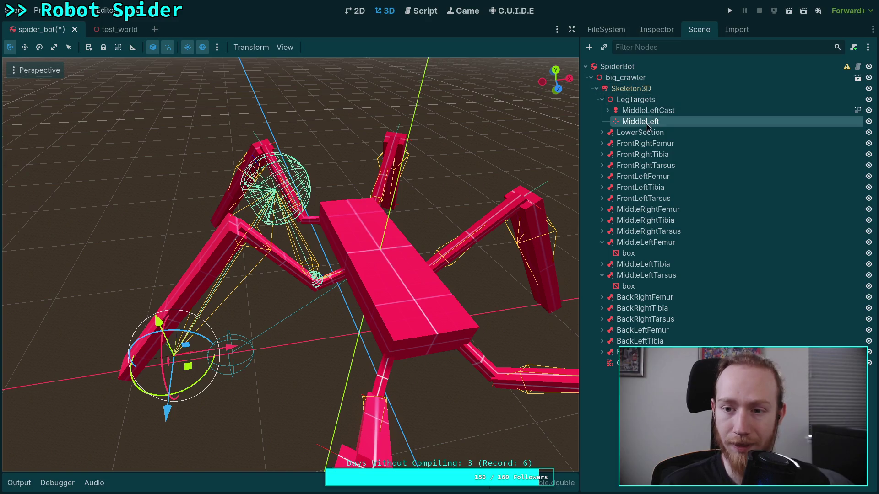
- Keep the MiddleLeftFemur node's Bone Name bound to the MiddleLeftFemur bone
{"action": "left_click", "coordinate": [624, 244]}
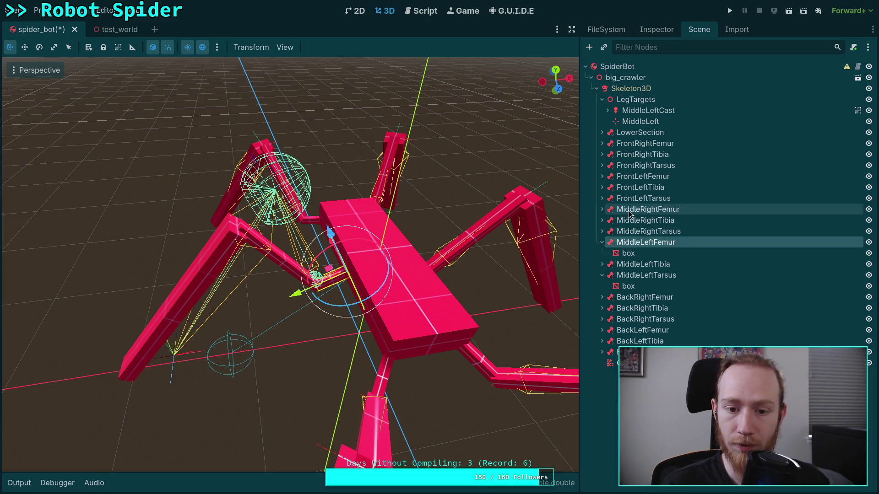
{"action": "left_click", "coordinate": [662, 30]}
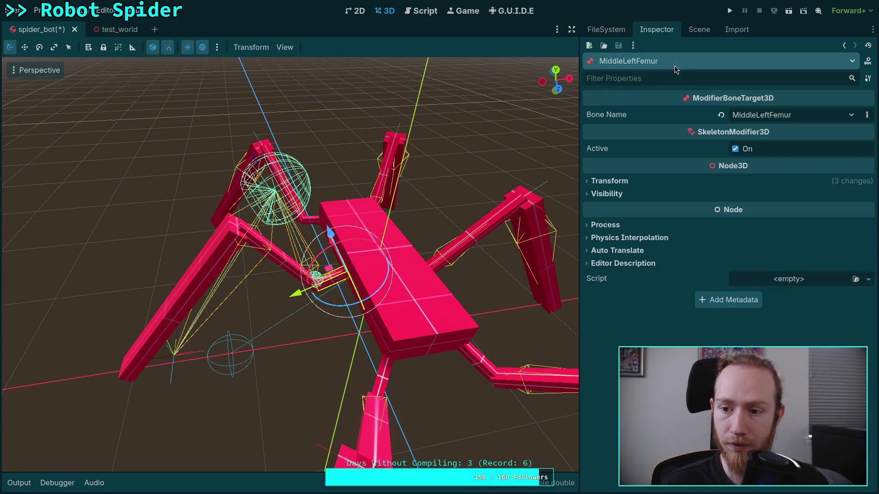
{"action": "left_click", "coordinate": [800, 116]}
{"action": "left_click", "coordinate": [782, 302]}
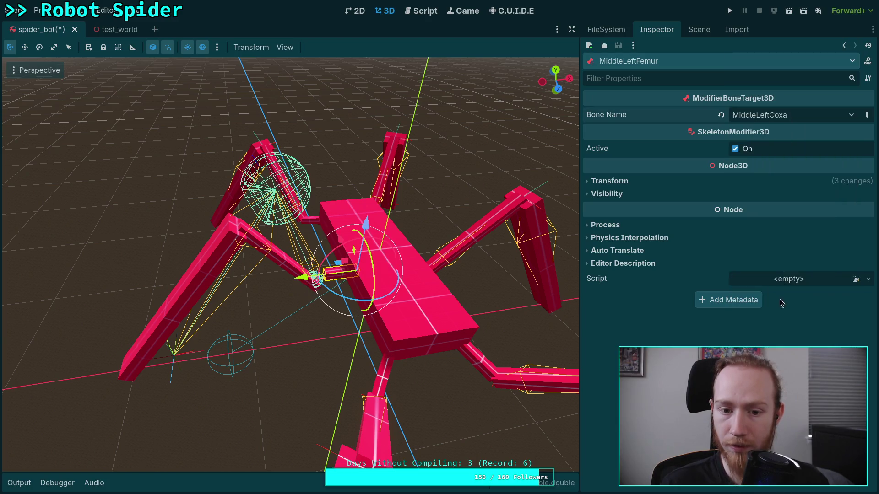
{"action": "left_click", "coordinate": [792, 114]}
{"action": "left_click", "coordinate": [795, 315]}
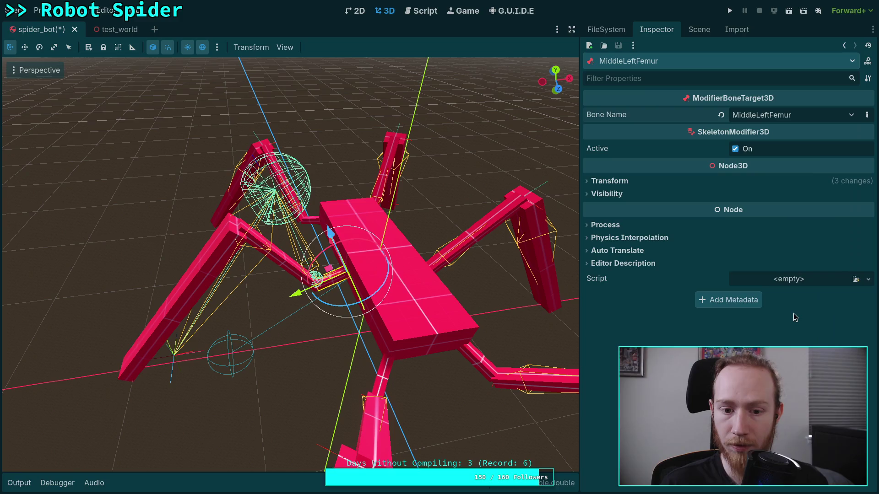
- Bind the MiddleLeftTibia node to the MiddleLeftTibia bone
{"action": "left_click", "coordinate": [697, 30]}
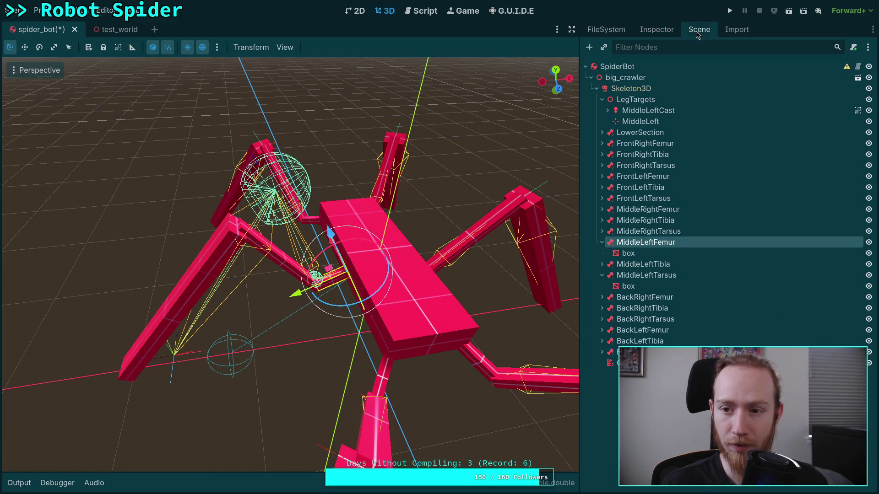
{"action": "left_click", "coordinate": [632, 269]}
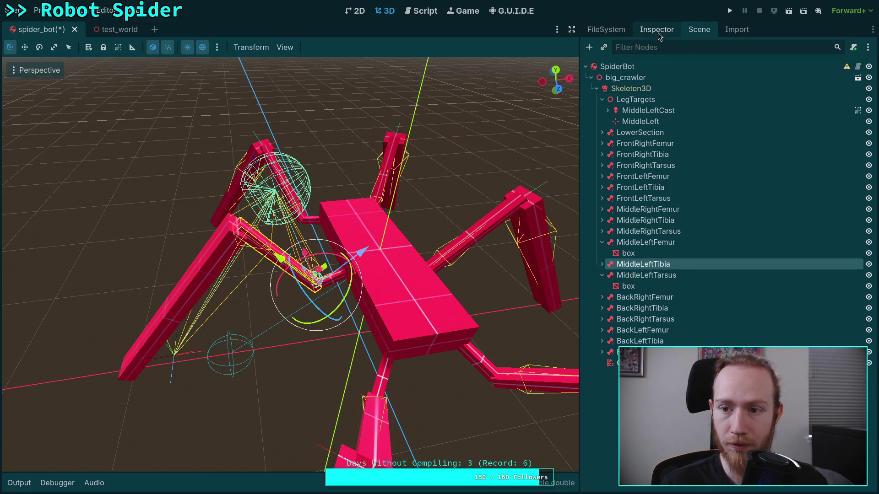
{"action": "left_click", "coordinate": [656, 30]}
{"action": "left_click", "coordinate": [783, 115]}
{"action": "left_click", "coordinate": [773, 313]}
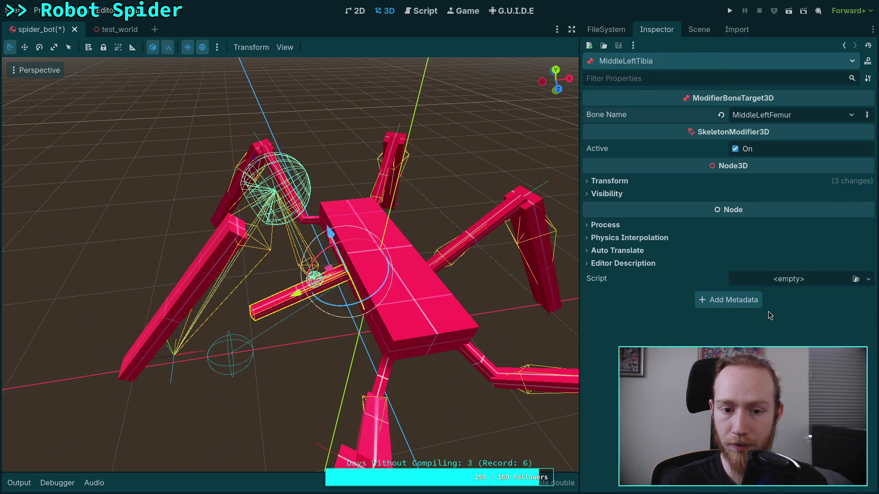
{"action": "left_click", "coordinate": [755, 114]}
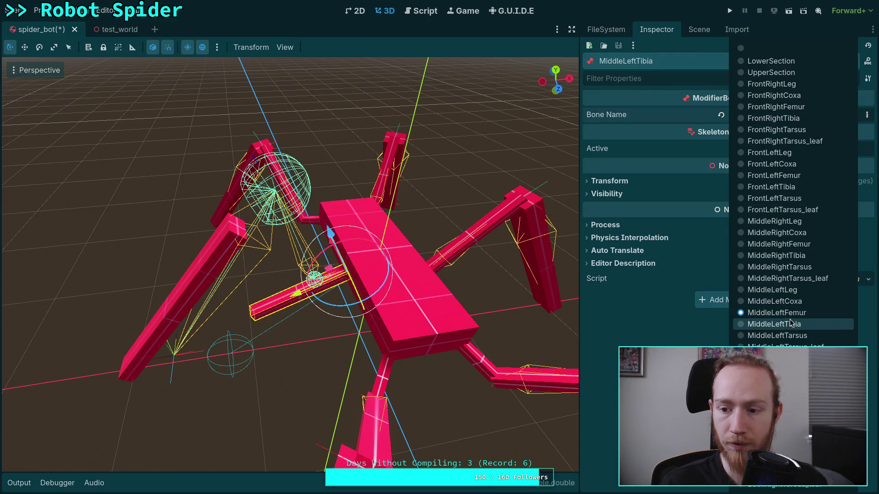
{"action": "left_click", "coordinate": [791, 326]}
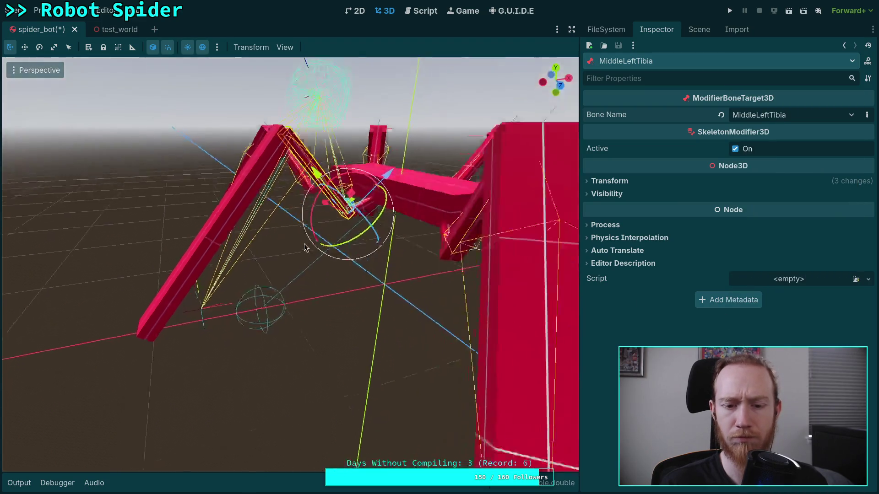
- Check the MiddleLeftTarsus node's bone binding, then switch to the test_world scene
{"action": "mouse_move", "coordinate": [304, 266]}
{"action": "left_mouse_down"}
{"action": "mouse_move", "coordinate": [262, 264]}
{"action": "mouse_move", "coordinate": [277, 263]}
{"action": "left_mouse_up"}
{"action": "left_click", "coordinate": [694, 32]}
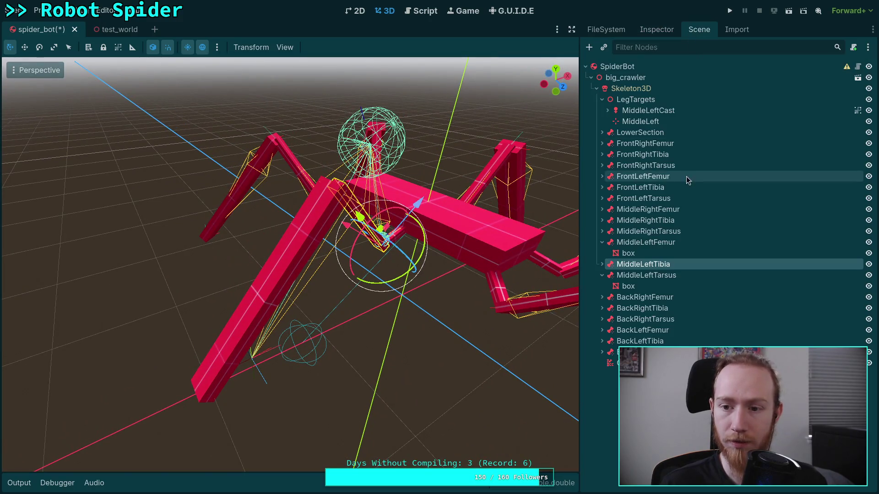
{"action": "left_click", "coordinate": [644, 278]}
{"action": "mouse_move", "coordinate": [408, 216]}
{"action": "left_mouse_down"}
{"action": "mouse_move", "coordinate": [369, 222]}
{"action": "mouse_move", "coordinate": [377, 208]}
{"action": "mouse_move", "coordinate": [390, 212]}
{"action": "left_mouse_up"}
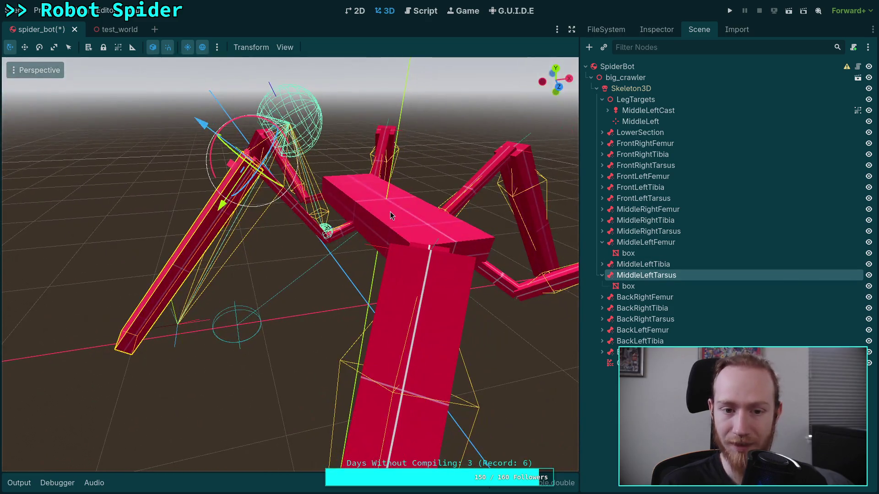
{"action": "left_click", "coordinate": [657, 30]}
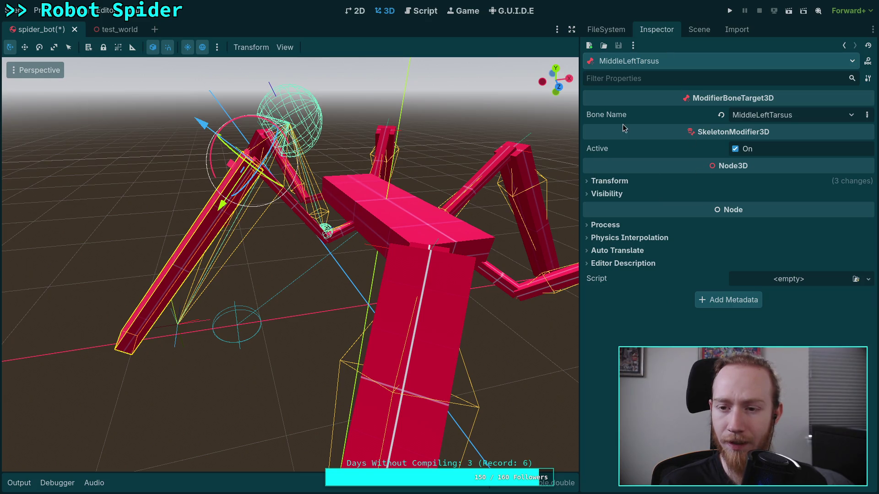
{"action": "left_click", "coordinate": [607, 31]}
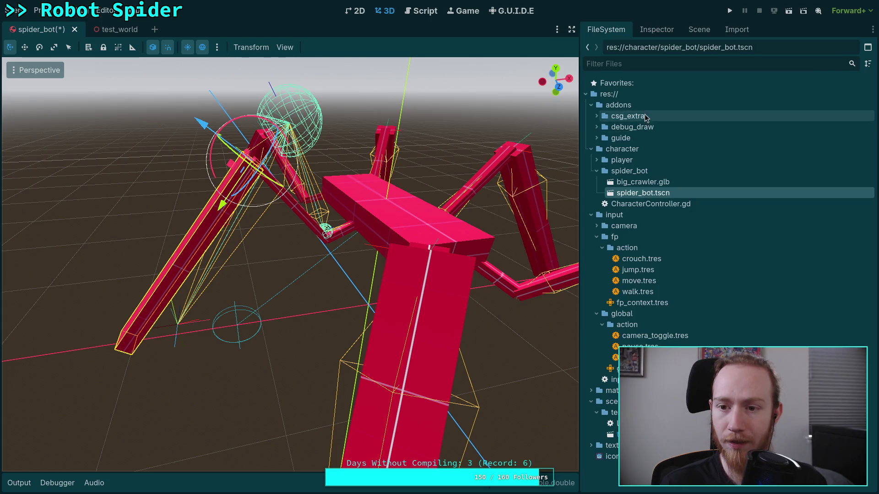
{"action": "left_click", "coordinate": [116, 31]}
- Close the test_world scene and reload the current project
{"action": "left_click", "coordinate": [135, 30]}
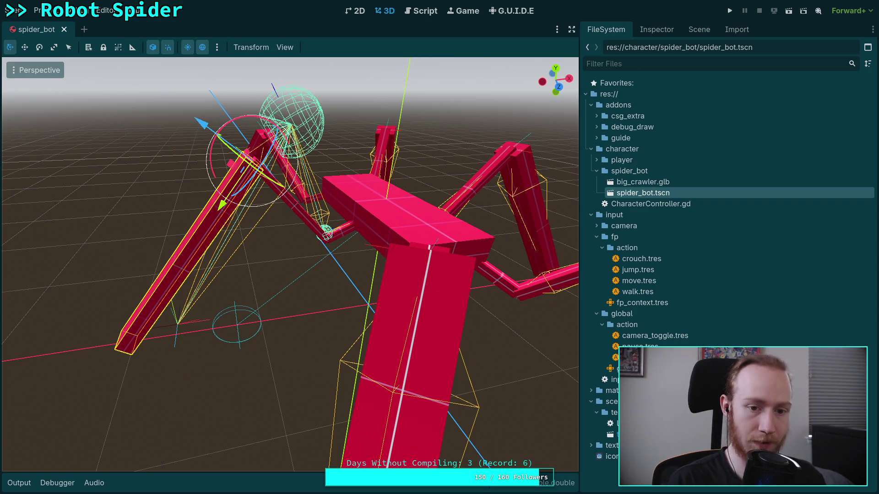
{"action": "left_click", "coordinate": [36, 10]}
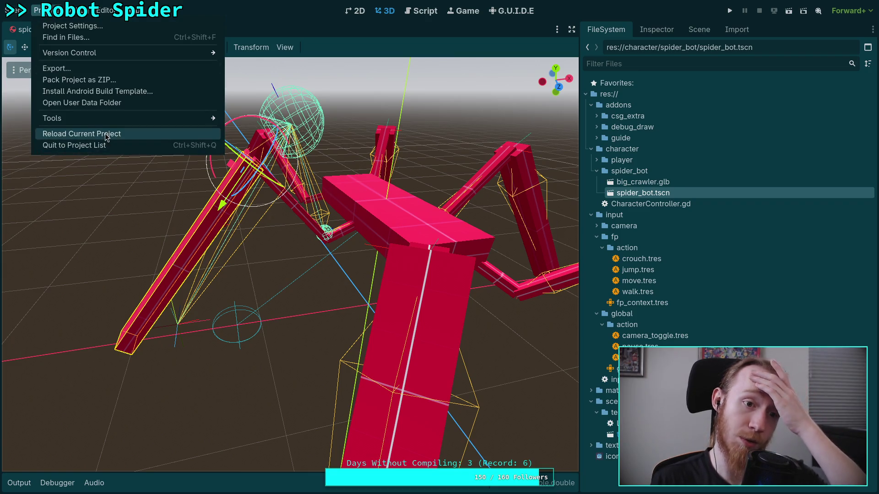
{"action": "left_click", "coordinate": [105, 134]}
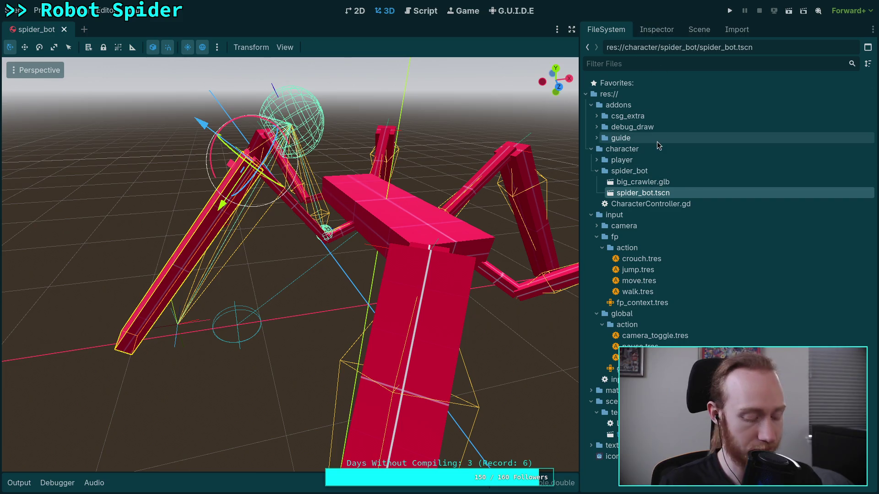
- In the Scene tree, select Skeleton3D and start dragging the CCDIK3D node
{"action": "left_click", "coordinate": [657, 31]}
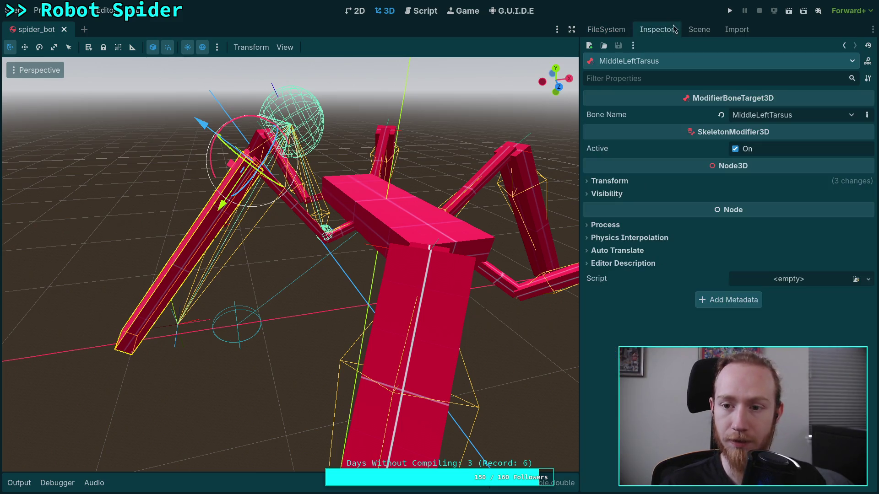
{"action": "left_click", "coordinate": [694, 34]}
{"action": "left_click", "coordinate": [636, 89]}
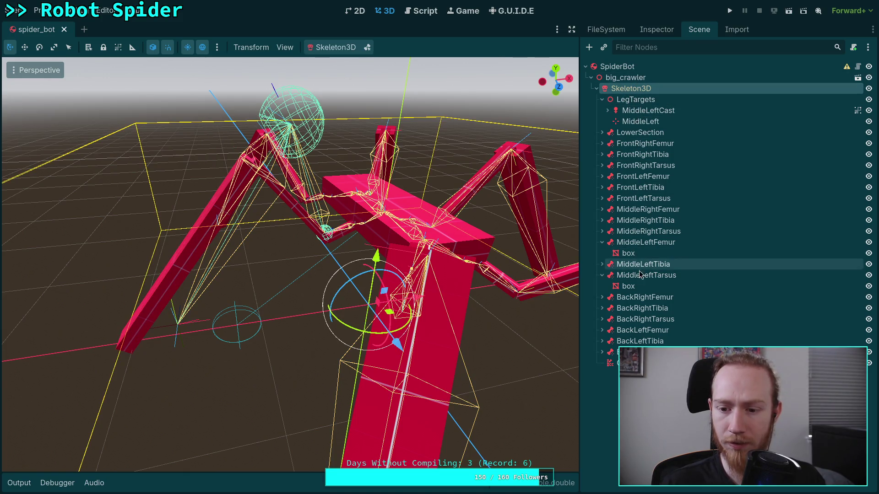
{"action": "left_click_drag", "start_coordinate": [636, 88], "coordinate": [639, 254]}
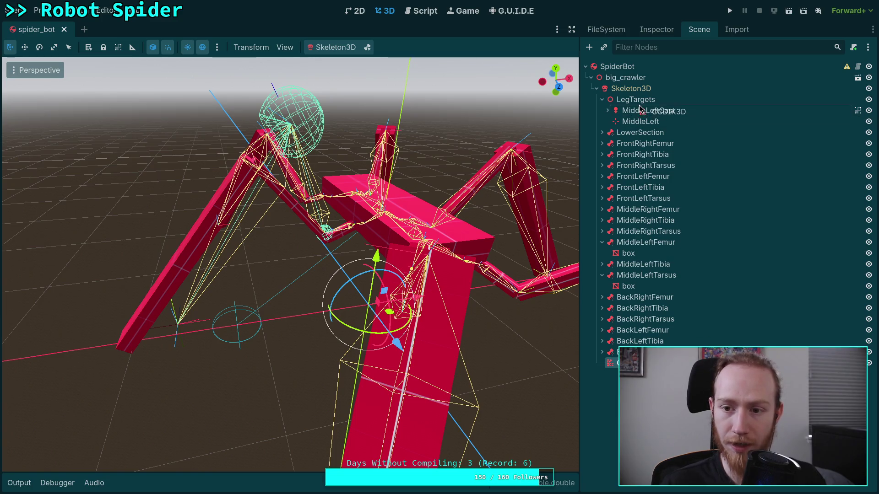
- Move CCDIK3D above LegTargets under Skeleton3D, then drag the MiddleLeft target outward along X
{"action": "left_click_drag", "start_coordinate": [640, 105], "coordinate": [640, 97]}
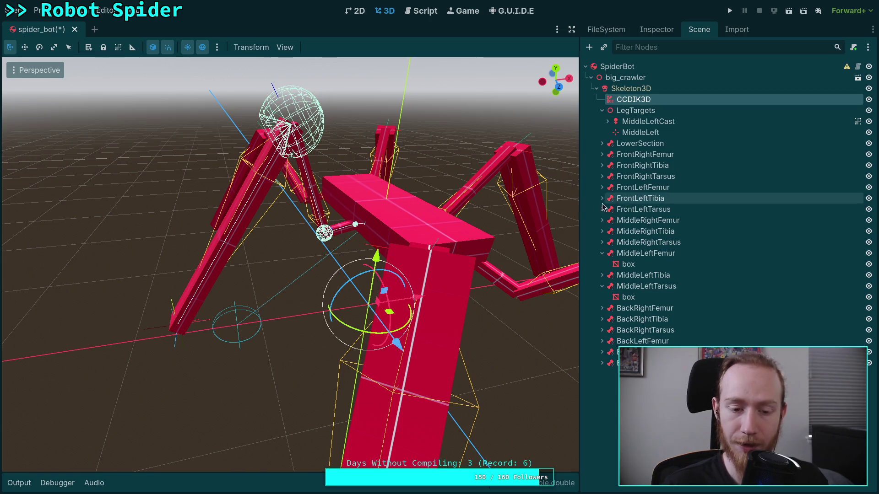
{"action": "left_click", "coordinate": [641, 133]}
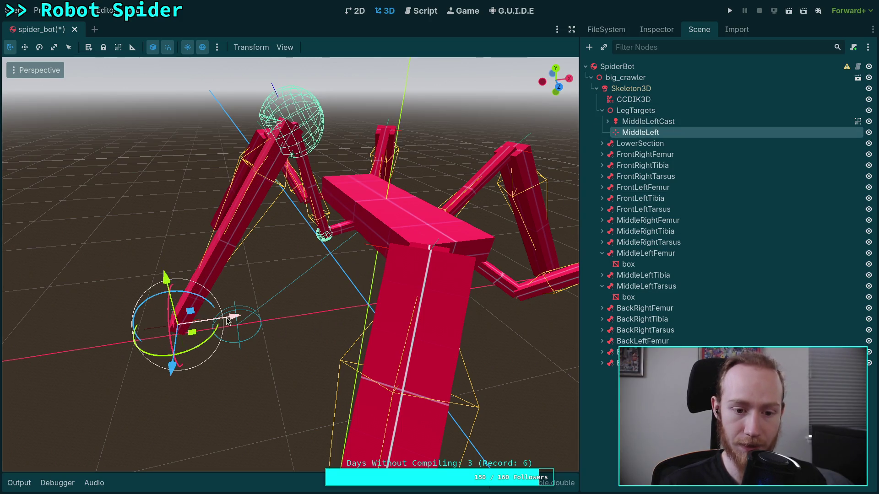
{"action": "mouse_move", "coordinate": [227, 321]}
{"action": "left_mouse_down"}
{"action": "mouse_move", "coordinate": [129, 320]}
{"action": "mouse_move", "coordinate": [126, 348]}
{"action": "mouse_move", "coordinate": [366, 320]}
{"action": "mouse_move", "coordinate": [384, 335]}
{"action": "mouse_move", "coordinate": [178, 326]}
{"action": "mouse_move", "coordinate": [304, 308]}
{"action": "mouse_move", "coordinate": [137, 316]}
{"action": "mouse_move", "coordinate": [193, 324]}
{"action": "left_mouse_up"}
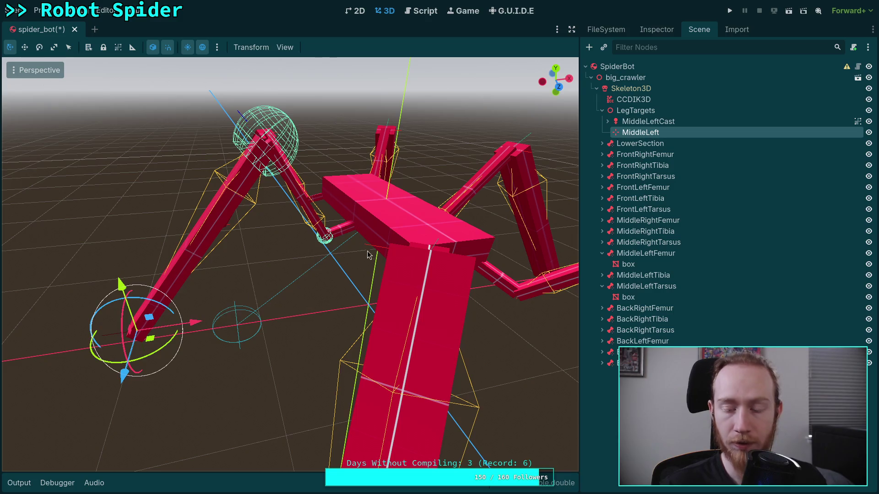
{"action": "left_click", "coordinate": [633, 99]}
- Scroll the CCDIK3D Inspector to the MiddleLeftTibia cone limit and try a 90° angle
{"action": "left_click", "coordinate": [659, 31]}
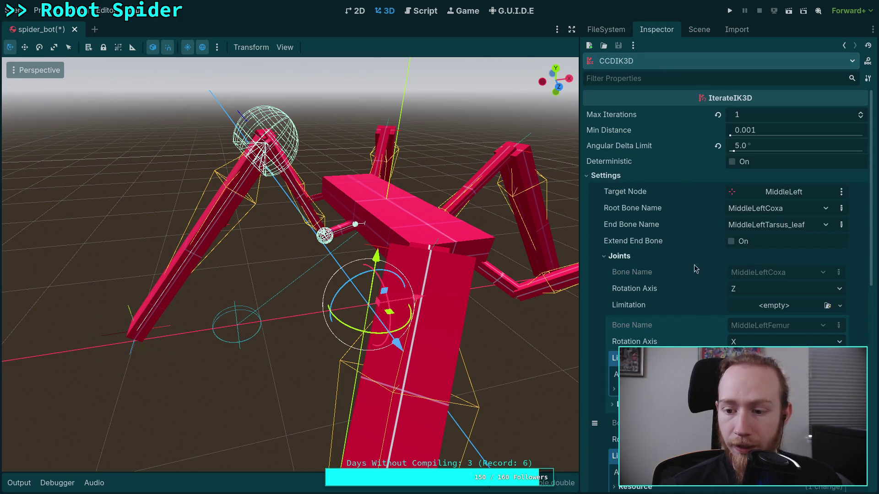
{"action": "scroll", "coordinate": [693, 277], "scroll_direction": "down", "scroll_amount": 3}
{"action": "scroll", "coordinate": [478, 274], "scroll_direction": "up", "scroll_amount": 5}
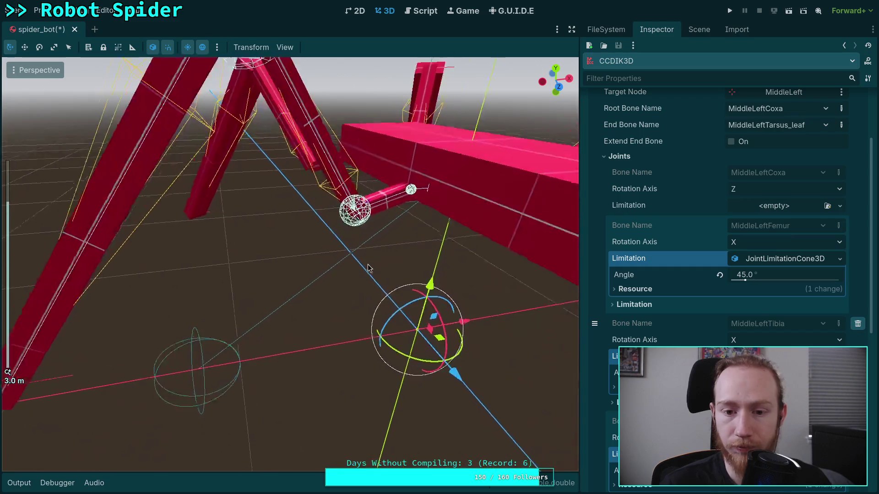
{"action": "scroll", "coordinate": [504, 273], "scroll_direction": "down", "scroll_amount": 3}
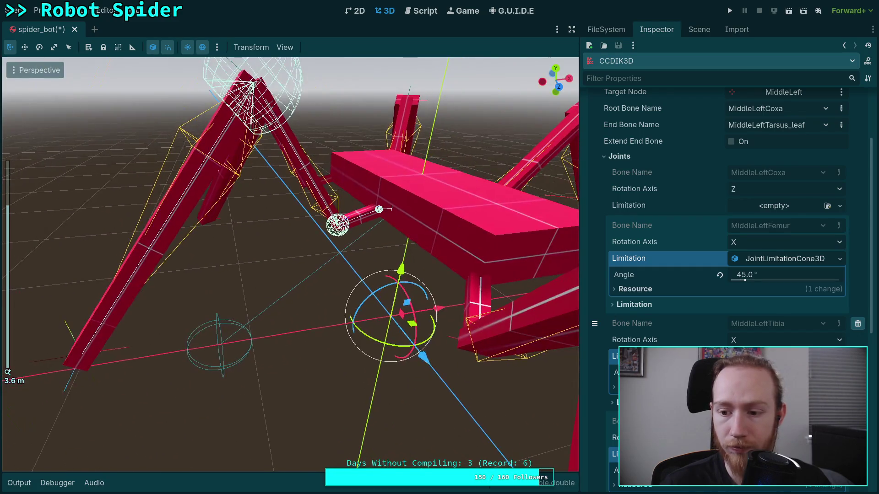
{"action": "scroll", "coordinate": [779, 297], "scroll_direction": "down", "scroll_amount": 2}
{"action": "left_click", "coordinate": [798, 325]}
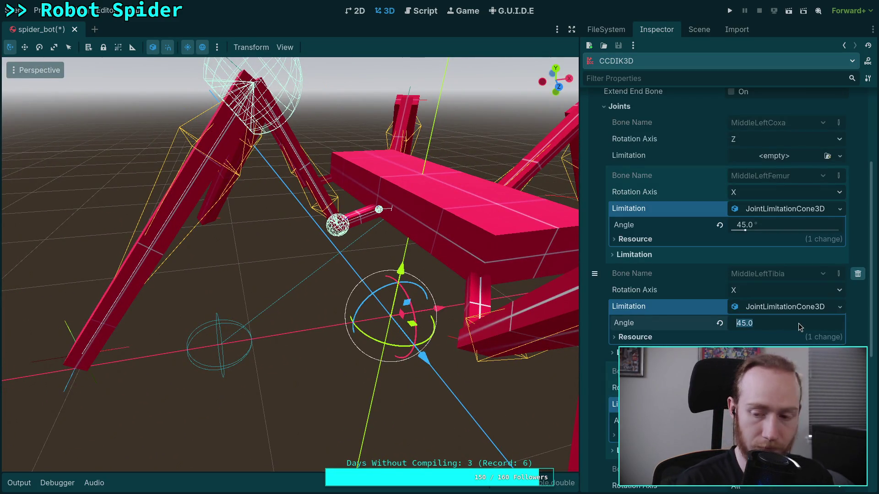
{"action": "type", "text": "90"}
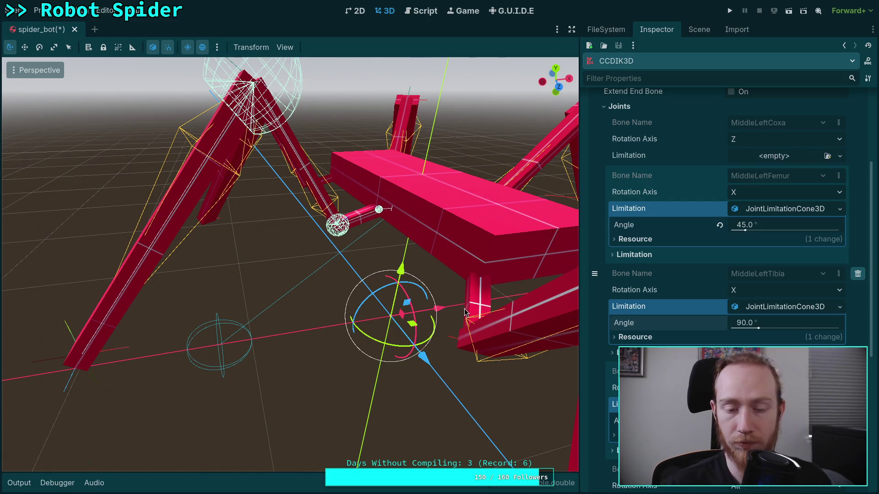
{"action": "scroll", "coordinate": [461, 309], "scroll_direction": "up", "scroll_amount": 4}
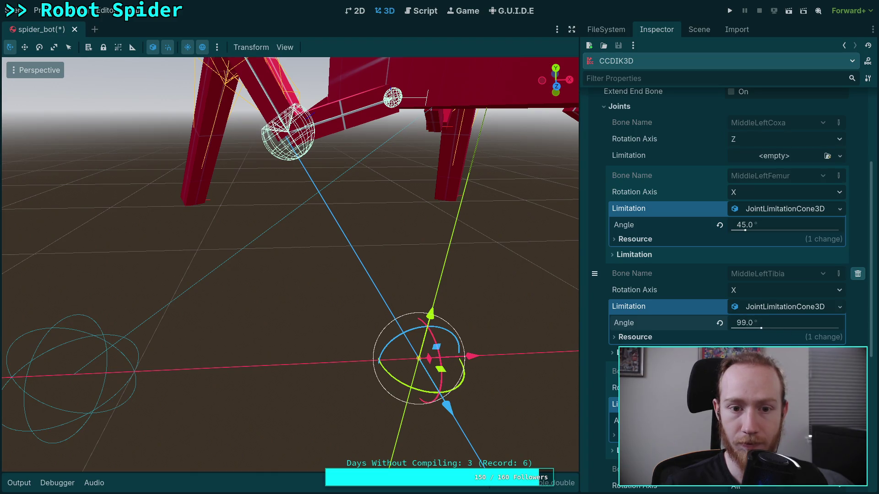
- Set the MiddleLeftTibia cone angle to 120° and drag the MiddleLeft target along X
{"action": "left_click", "coordinate": [761, 324]}
{"action": "type", "text": "120"}
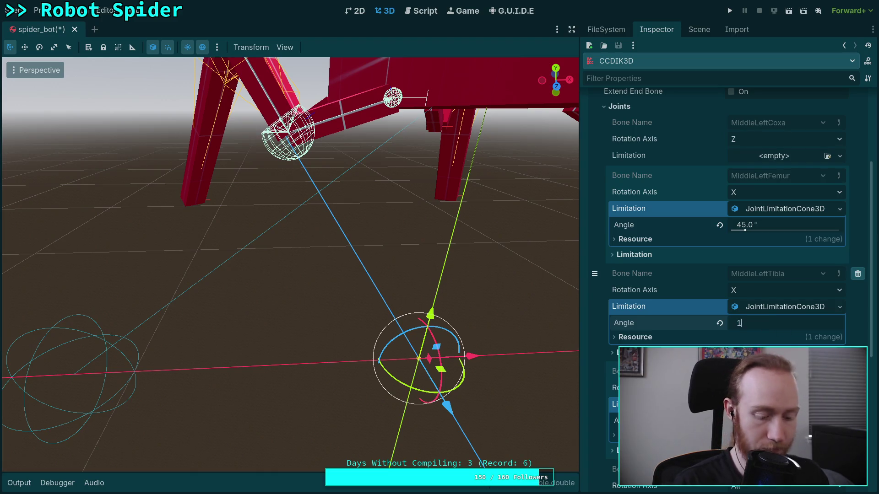
{"action": "scroll", "coordinate": [334, 302], "scroll_direction": "down", "scroll_amount": 3}
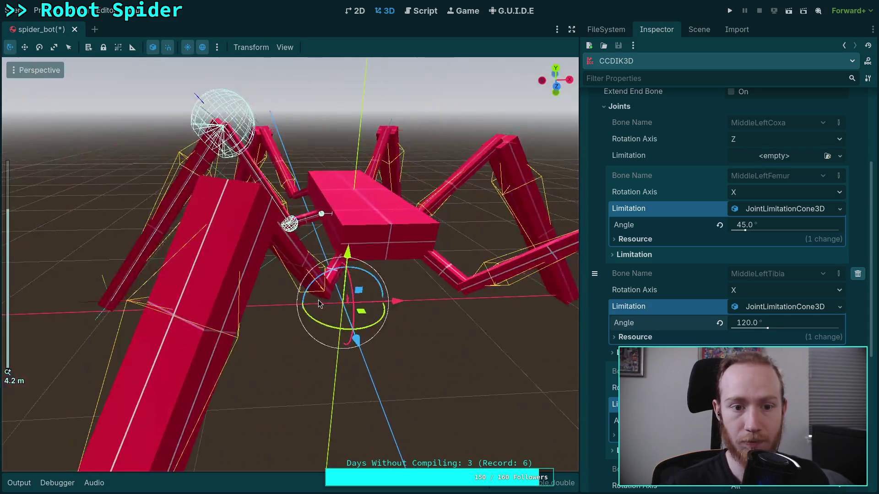
{"action": "scroll", "coordinate": [318, 300], "scroll_direction": "up", "scroll_amount": 2}
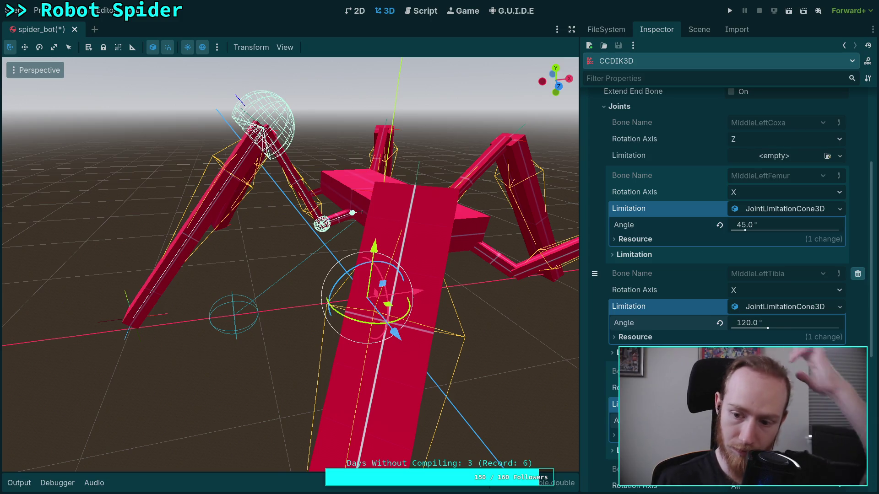
{"action": "left_click", "coordinate": [120, 322]}
{"action": "mouse_move", "coordinate": [153, 318]}
{"action": "left_mouse_down"}
{"action": "mouse_move", "coordinate": [315, 316]}
{"action": "mouse_move", "coordinate": [92, 356]}
{"action": "mouse_move", "coordinate": [192, 353]}
{"action": "left_mouse_up"}
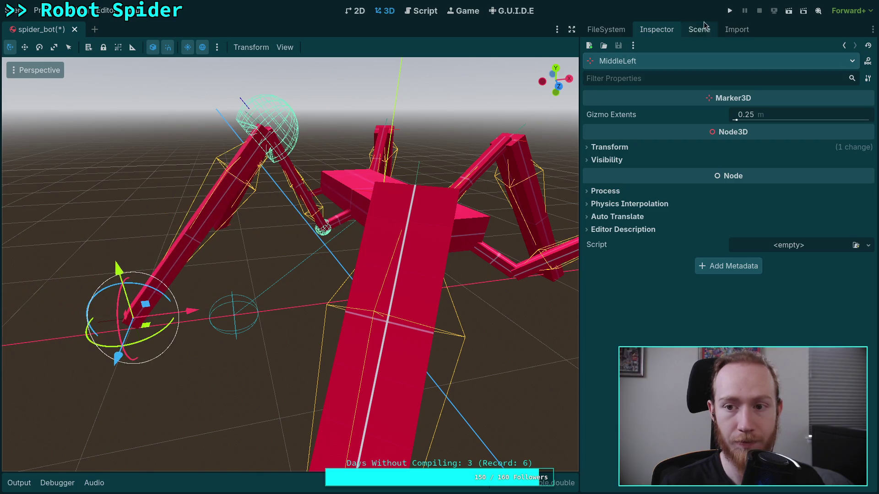
- Raise the CCDIK3D solver's Max Iterations to 2
{"action": "left_click", "coordinate": [699, 30]}
{"action": "left_click", "coordinate": [641, 97]}
{"action": "left_click", "coordinate": [669, 32]}
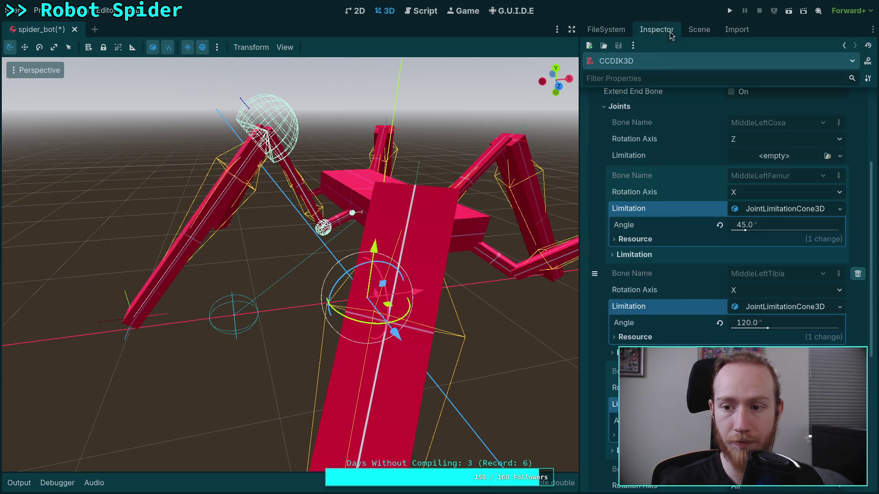
{"action": "scroll", "coordinate": [650, 192], "scroll_direction": "up", "scroll_amount": 4}
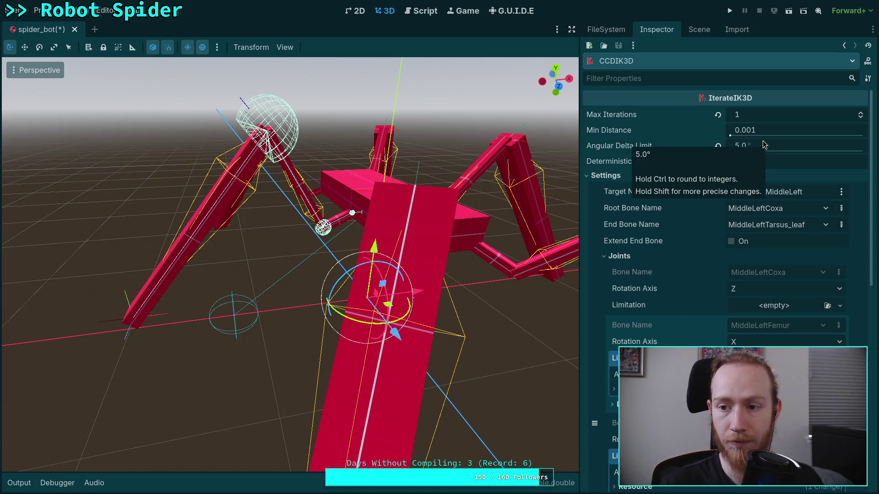
{"action": "left_click", "coordinate": [861, 113]}
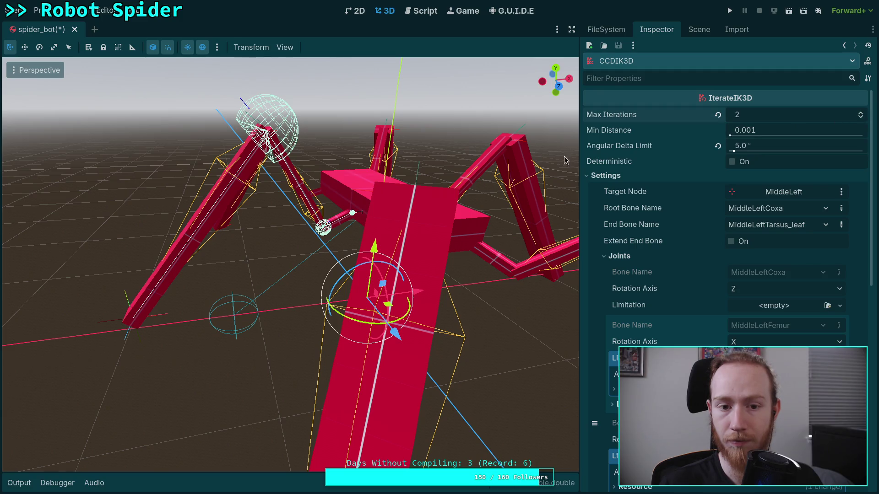
- Drag the MiddleLeft target right along X and back to test the leg
{"action": "left_click", "coordinate": [113, 328]}
{"action": "mouse_move", "coordinate": [183, 314]}
{"action": "left_mouse_down"}
{"action": "mouse_move", "coordinate": [410, 302]}
{"action": "mouse_move", "coordinate": [369, 303]}
{"action": "left_mouse_up"}
{"action": "left_click_drag", "start_coordinate": [353, 306], "coordinate": [267, 317]}
- Revert CCDIK3D's Angular Delta Limit to 2.0° and reselect the MiddleLeft target
{"action": "left_click", "coordinate": [707, 32]}
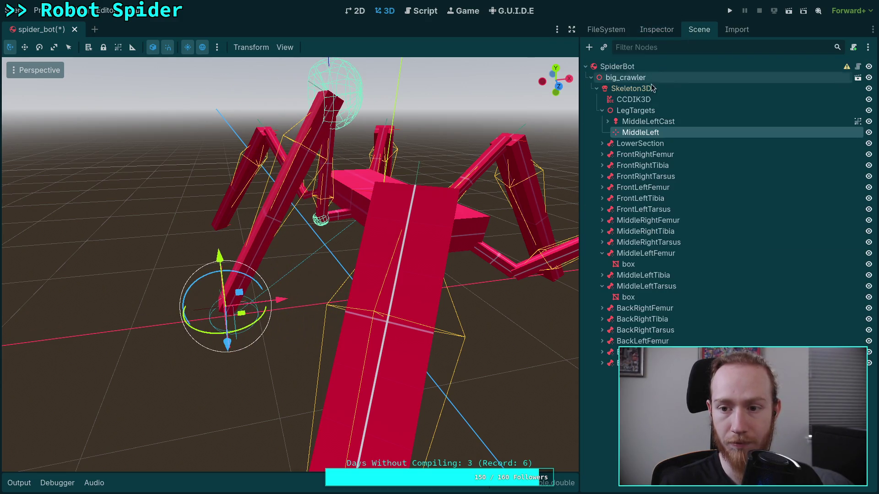
{"action": "left_click", "coordinate": [648, 98]}
{"action": "left_click", "coordinate": [659, 30]}
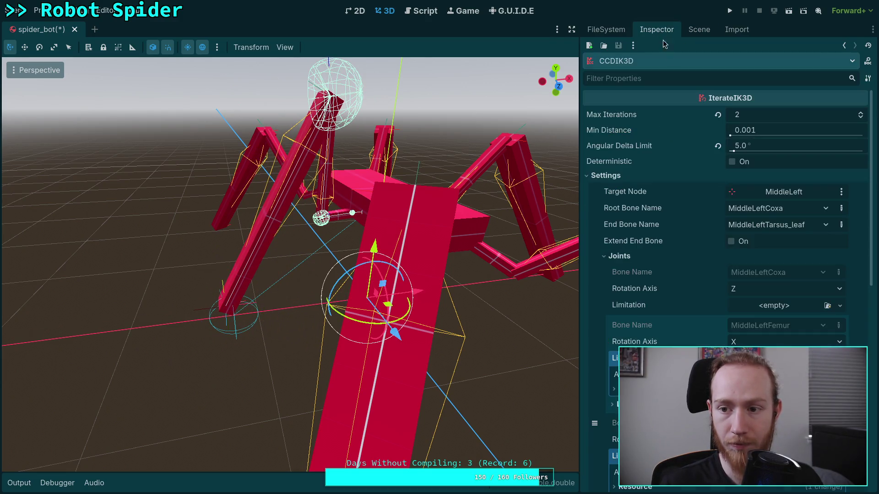
{"action": "left_click", "coordinate": [718, 147]}
{"action": "left_click", "coordinate": [213, 315]}
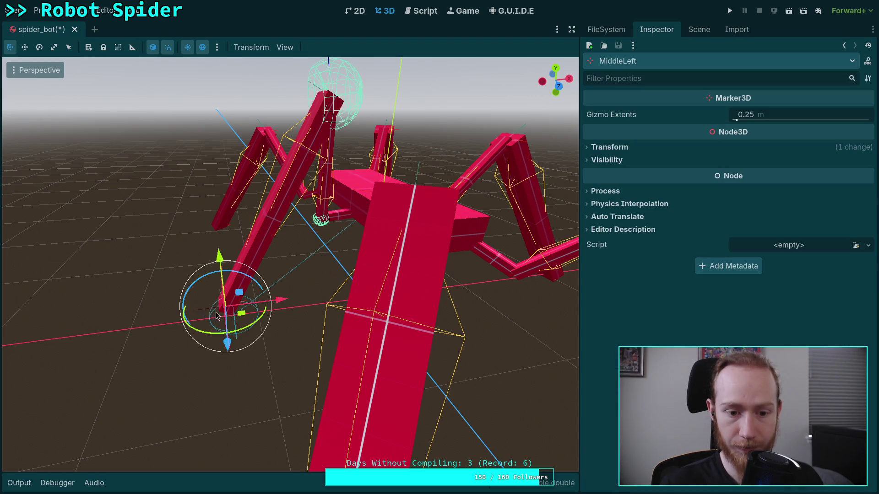
- Move the MiddleLeft target along X and Z, then frame it in Top view
{"action": "mouse_move", "coordinate": [273, 308]}
{"action": "left_mouse_down"}
{"action": "mouse_move", "coordinate": [361, 293]}
{"action": "mouse_move", "coordinate": [428, 295]}
{"action": "mouse_move", "coordinate": [96, 305]}
{"action": "mouse_move", "coordinate": [293, 303]}
{"action": "mouse_move", "coordinate": [197, 303]}
{"action": "mouse_move", "coordinate": [215, 302]}
{"action": "left_mouse_up"}
{"action": "mouse_move", "coordinate": [461, 355]}
{"action": "left_mouse_down"}
{"action": "mouse_move", "coordinate": [432, 343]}
{"action": "mouse_move", "coordinate": [540, 364]}
{"action": "mouse_move", "coordinate": [239, 332]}
{"action": "mouse_move", "coordinate": [272, 320]}
{"action": "mouse_move", "coordinate": [512, 375]}
{"action": "mouse_move", "coordinate": [333, 325]}
{"action": "mouse_move", "coordinate": [569, 365]}
{"action": "mouse_move", "coordinate": [369, 327]}
{"action": "mouse_move", "coordinate": [491, 359]}
{"action": "mouse_move", "coordinate": [612, 364]}
{"action": "mouse_move", "coordinate": [449, 300]}
{"action": "mouse_move", "coordinate": [421, 306]}
{"action": "mouse_move", "coordinate": [348, 361]}
{"action": "left_mouse_up"}
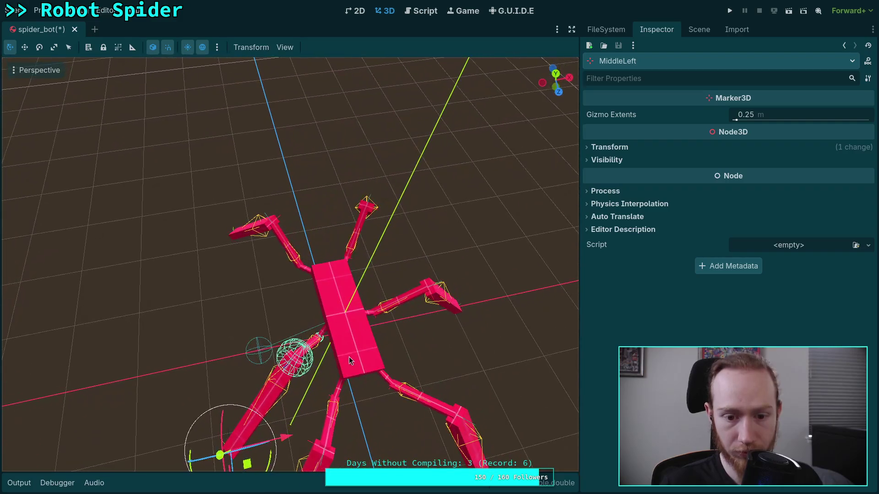
{"action": "left_click", "coordinate": [562, 77]}
{"action": "scroll", "coordinate": [267, 346], "scroll_direction": "up", "scroll_amount": 4}
{"action": "left_click_drag", "start_coordinate": [270, 407], "coordinate": [291, 292]}
{"action": "scroll", "coordinate": [180, 430], "scroll_direction": "down", "scroll_amount": 2}
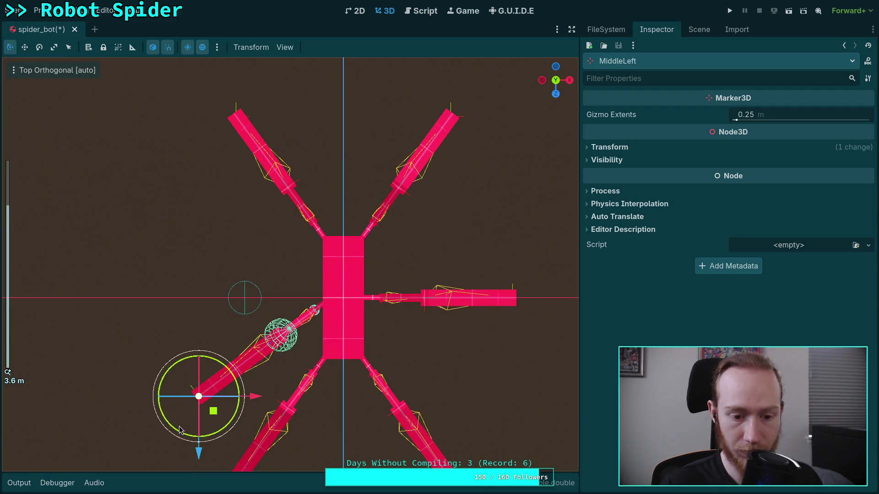
- Swing the MiddleLeft target around in Top view to straighten and angle the leg
{"action": "left_click_drag", "start_coordinate": [198, 452], "coordinate": [192, 322]}
{"action": "scroll", "coordinate": [242, 366], "scroll_direction": "up", "scroll_amount": 8}
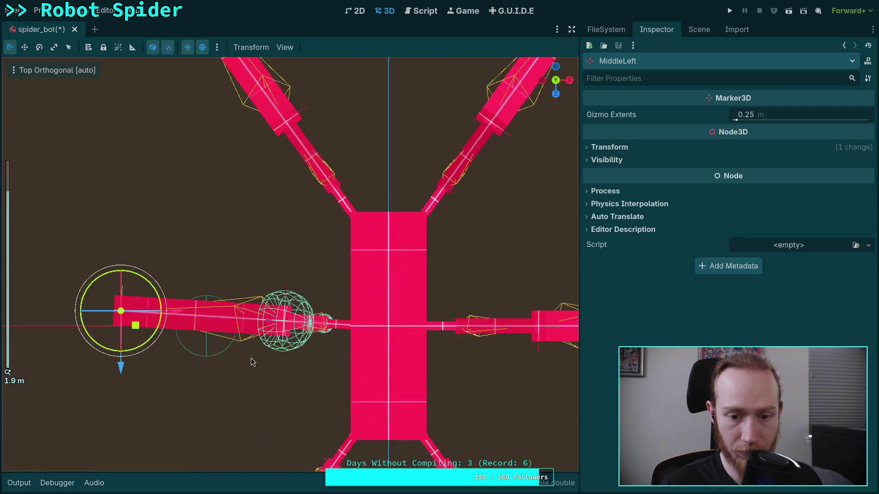
{"action": "mouse_move", "coordinate": [128, 387]}
{"action": "left_mouse_down"}
{"action": "mouse_move", "coordinate": [100, 478]}
{"action": "mouse_move", "coordinate": [130, 156]}
{"action": "mouse_move", "coordinate": [124, 458]}
{"action": "mouse_move", "coordinate": [179, 331]}
{"action": "left_mouse_up"}
{"action": "scroll", "coordinate": [184, 327], "scroll_direction": "down", "scroll_amount": 5}
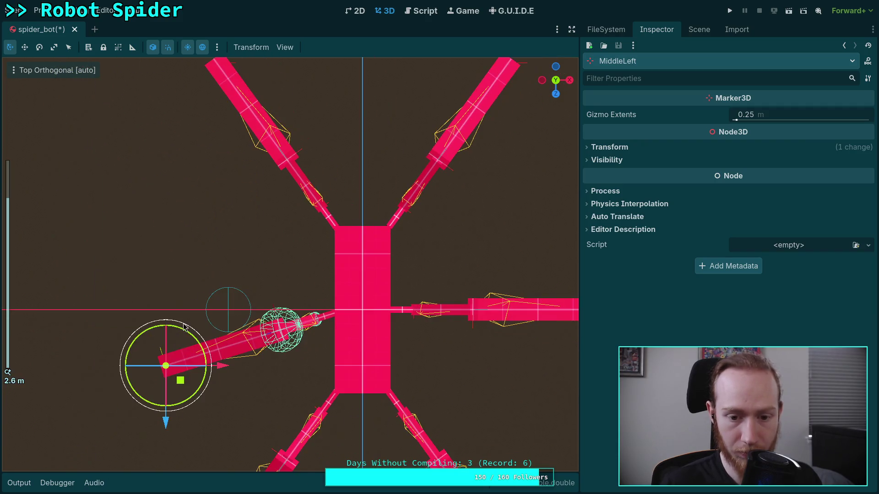
{"action": "mouse_move", "coordinate": [166, 420]}
{"action": "left_mouse_down"}
{"action": "mouse_move", "coordinate": [166, 472]}
{"action": "mouse_move", "coordinate": [166, 227]}
{"action": "mouse_move", "coordinate": [167, 471]}
{"action": "mouse_move", "coordinate": [191, 353]}
{"action": "mouse_move", "coordinate": [191, 367]}
{"action": "left_mouse_up"}
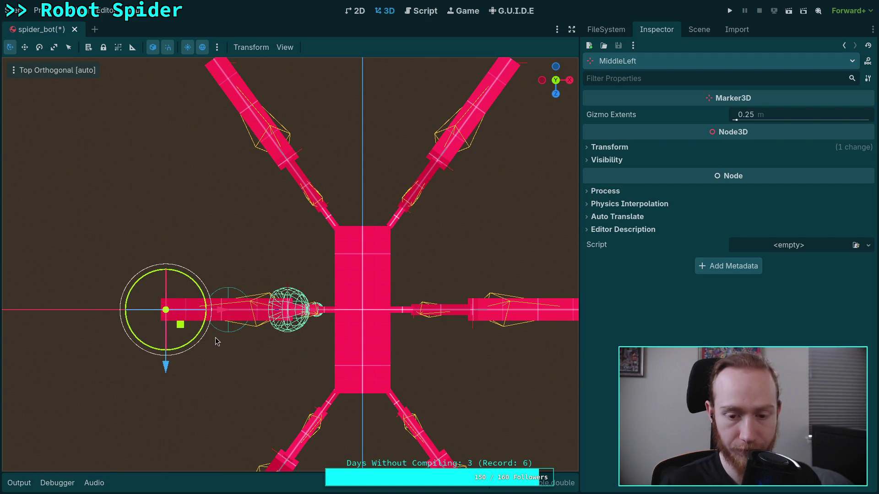
{"action": "scroll", "coordinate": [217, 342], "scroll_direction": "down", "scroll_amount": 2}
{"action": "mouse_move", "coordinate": [247, 381]}
{"action": "left_mouse_down"}
{"action": "mouse_move", "coordinate": [265, 268]}
{"action": "mouse_move", "coordinate": [196, 202]}
{"action": "mouse_move", "coordinate": [197, 213]}
{"action": "left_mouse_up"}
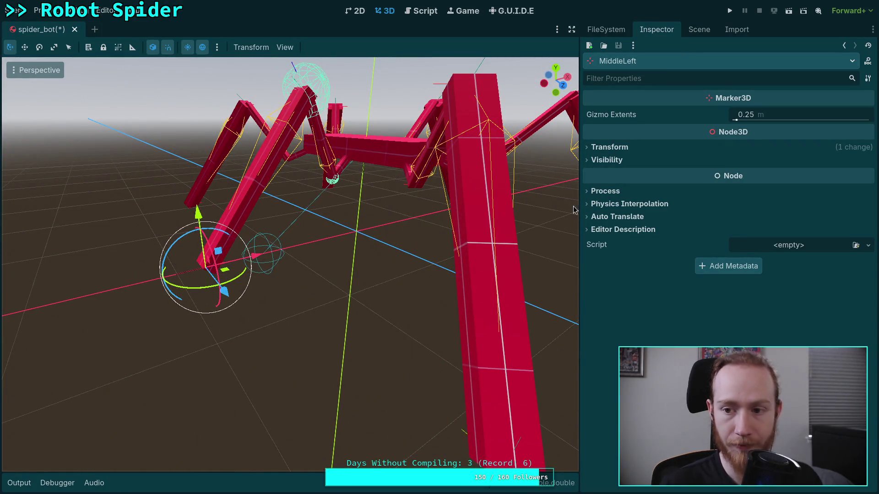
- Collapse the CCDIK3D Settings group and set the modifier inactive
{"action": "left_click", "coordinate": [699, 29]}
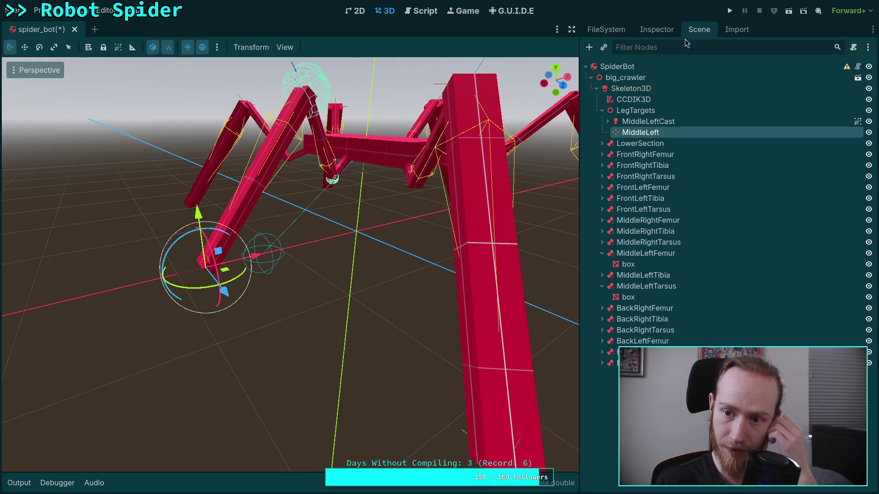
{"action": "left_click", "coordinate": [633, 100]}
{"action": "left_click", "coordinate": [648, 30]}
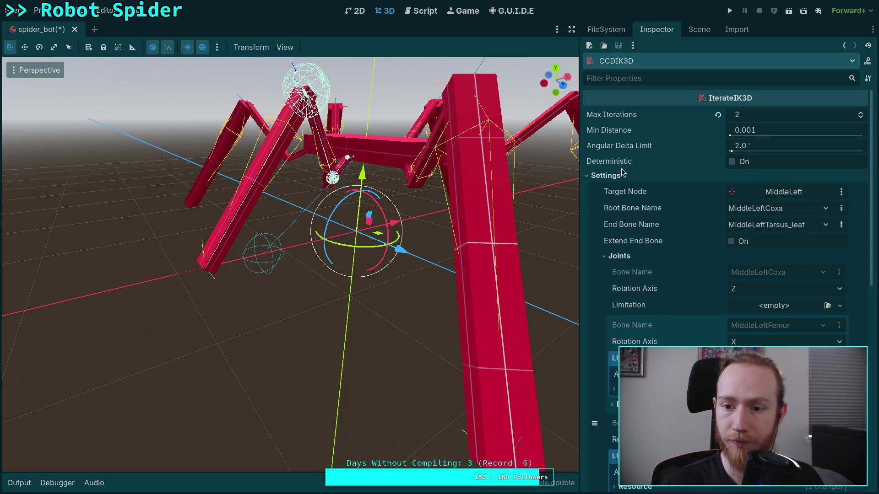
{"action": "left_click", "coordinate": [609, 175]}
{"action": "left_click", "coordinate": [735, 243]}
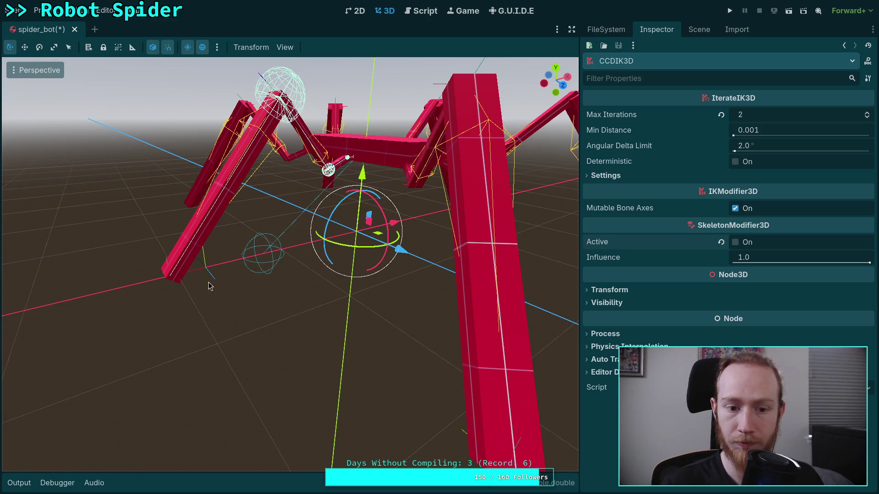
- Nudge the MiddleLeft target left along X, then save the spider_bot scene
{"action": "left_click", "coordinate": [204, 270]}
{"action": "mouse_move", "coordinate": [254, 255]}
{"action": "left_mouse_down"}
{"action": "mouse_move", "coordinate": [226, 266]}
{"action": "mouse_move", "coordinate": [276, 288]}
{"action": "left_mouse_up"}
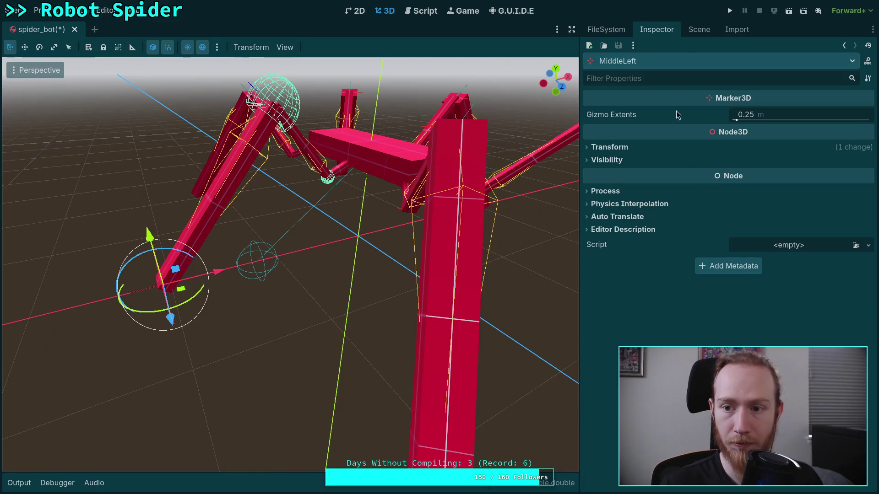
{"action": "left_click", "coordinate": [699, 29]}
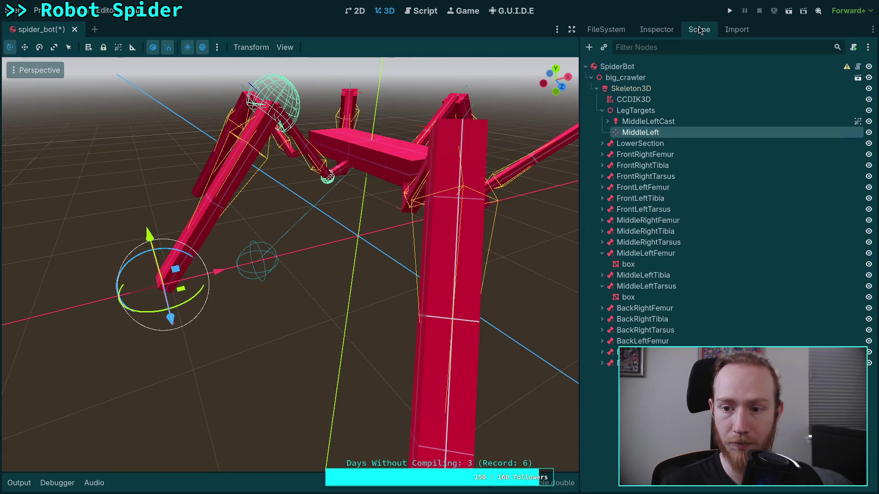
{"action": "left_click", "coordinate": [665, 120]}
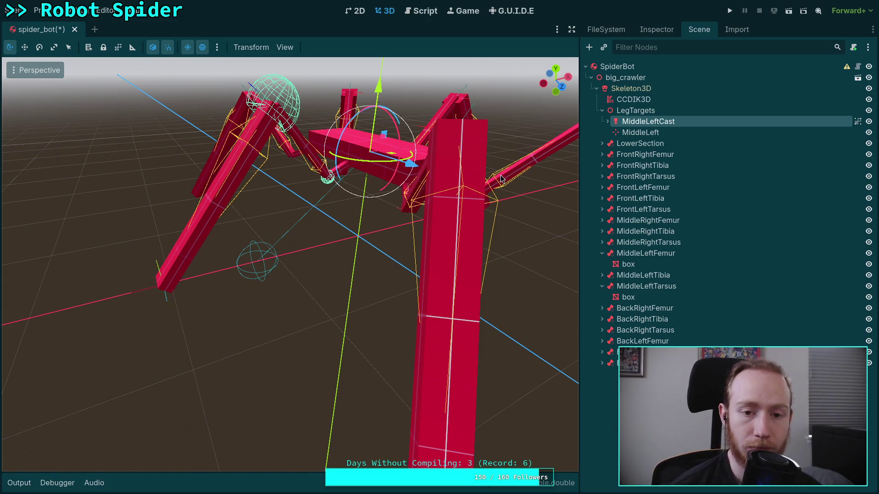
{"action": "key", "text": "ctrl+s"}
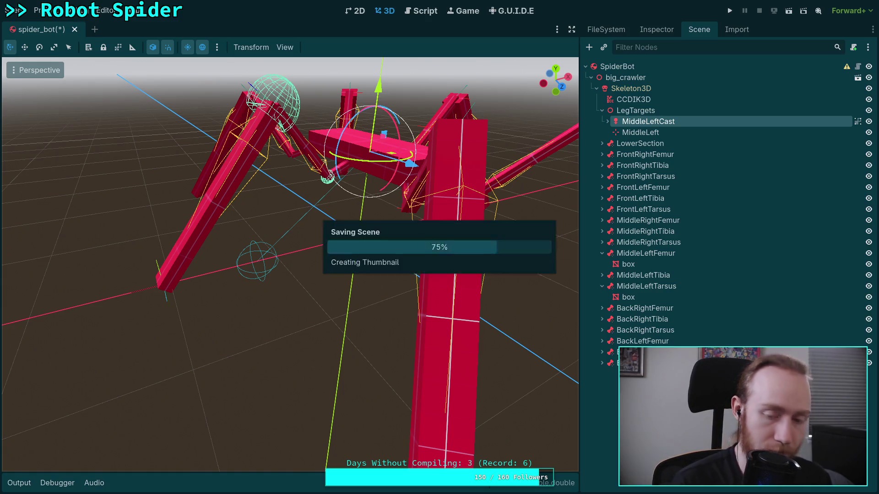
{"action": "scroll", "coordinate": [316, 242], "scroll_direction": "down", "scroll_amount": 3}
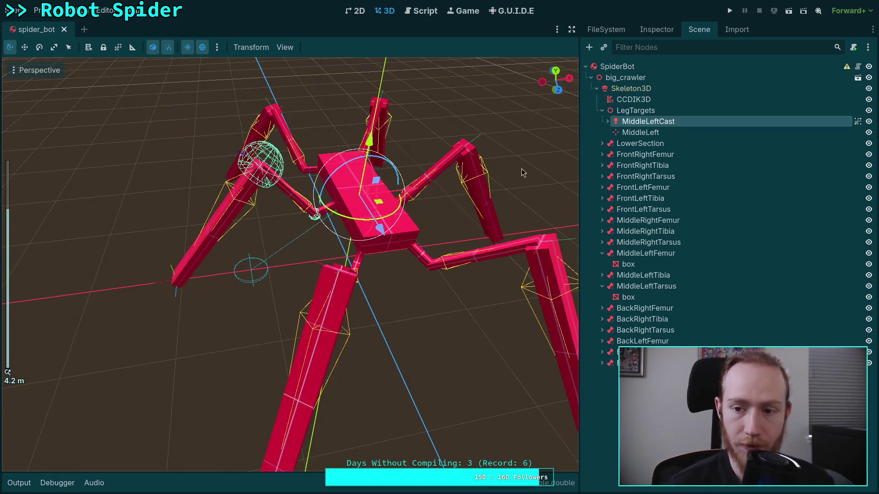
{"action": "left_click", "coordinate": [641, 100]}
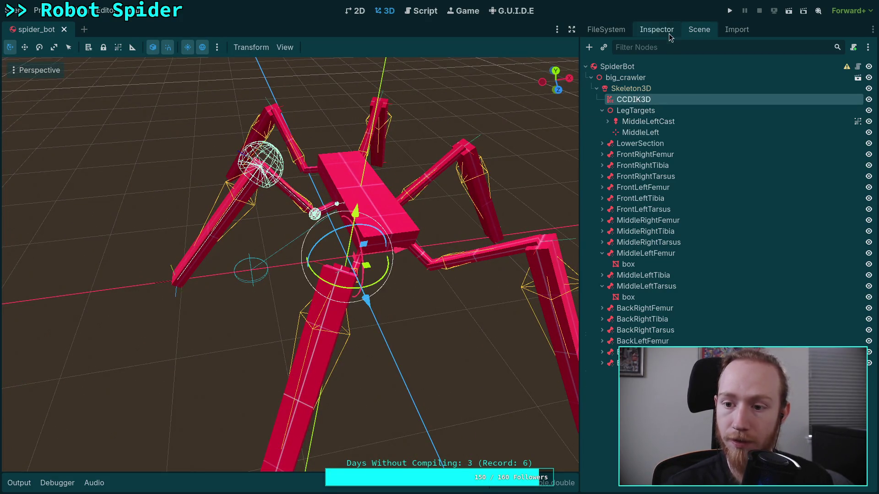
- Expand CCDIK3D Settings, collapse the first leg's joints, and add a second empty element
{"action": "left_click", "coordinate": [656, 30]}
{"action": "left_click", "coordinate": [609, 175]}
{"action": "left_click", "coordinate": [666, 256]}
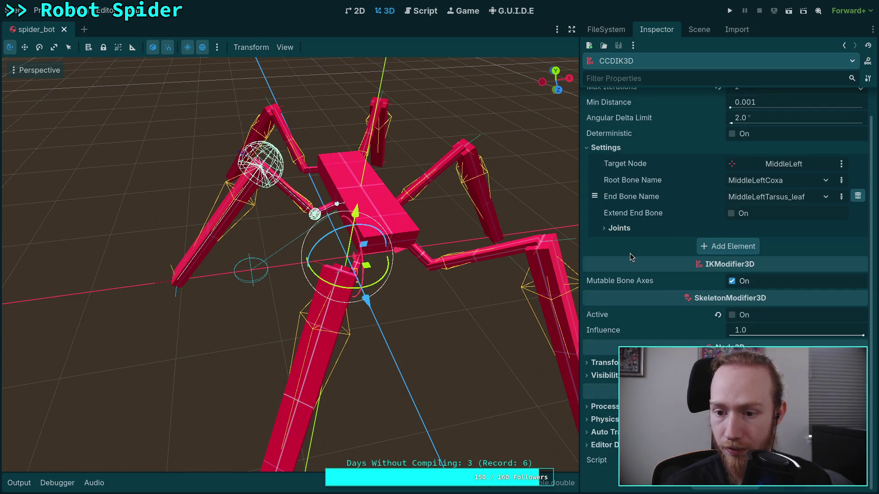
{"action": "left_click", "coordinate": [734, 246]}
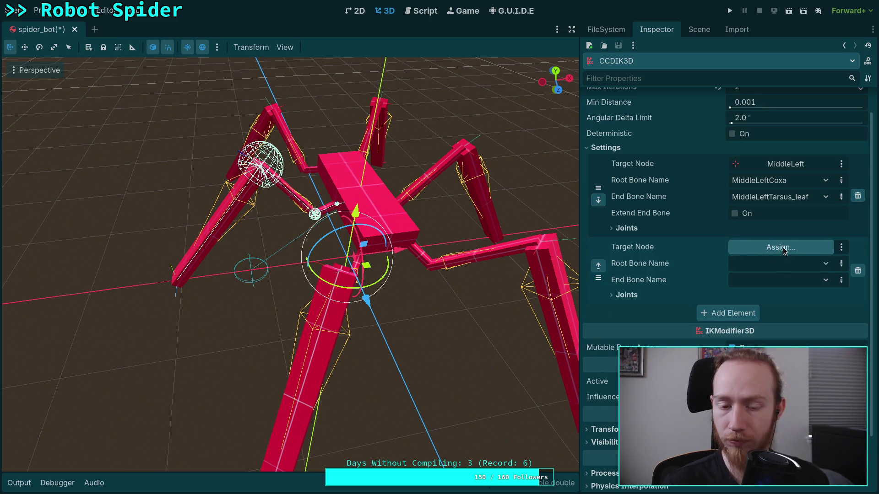
{"action": "left_click", "coordinate": [699, 29]}
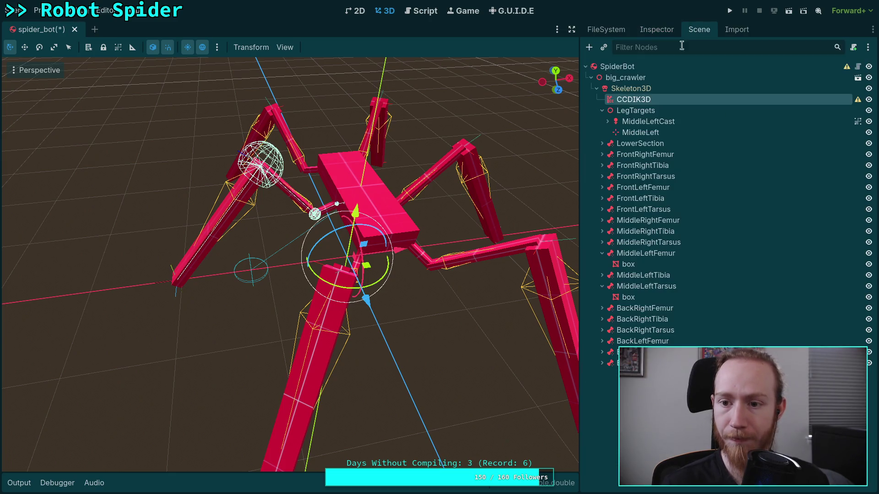
{"action": "left_click", "coordinate": [638, 133]}
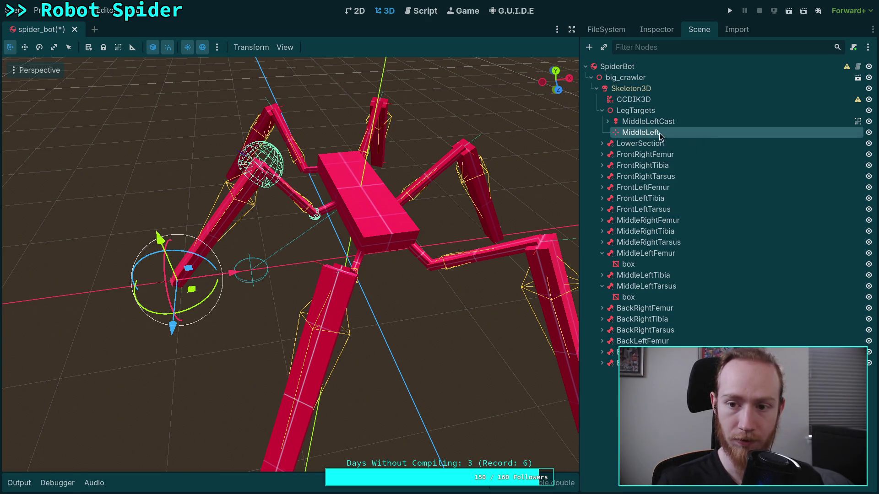
- Duplicate the MiddleLeft target several times; rename one copy FrontLeft and move it to the top
{"action": "key", "text": "ctrl+d"}
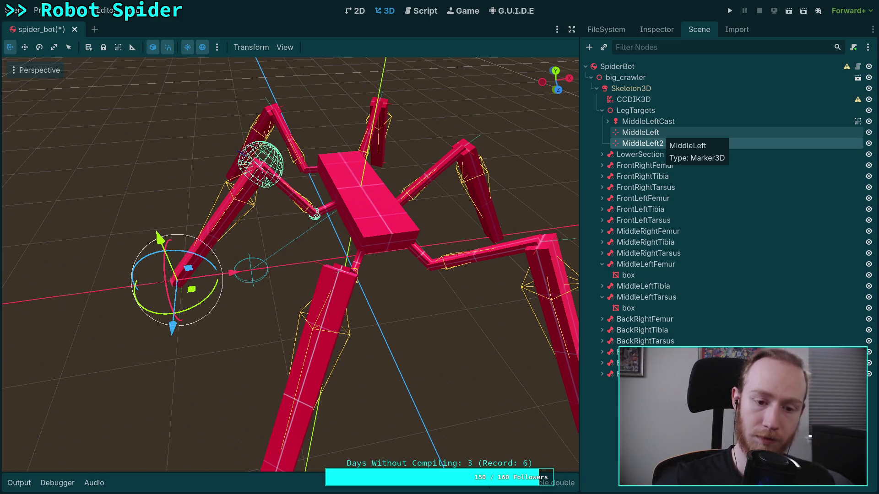
{"action": "key", "text": "ctrl+d"}
{"action": "key", "text": "ctrl+d"}
{"action": "key", "text": "ctrl+d"}
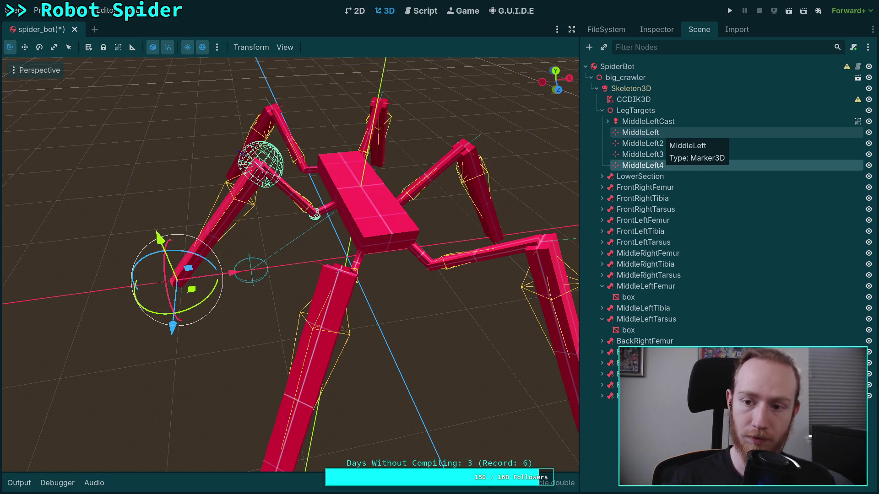
{"action": "double_click", "coordinate": [655, 155]}
{"action": "type", "text": "FrontLeft"}
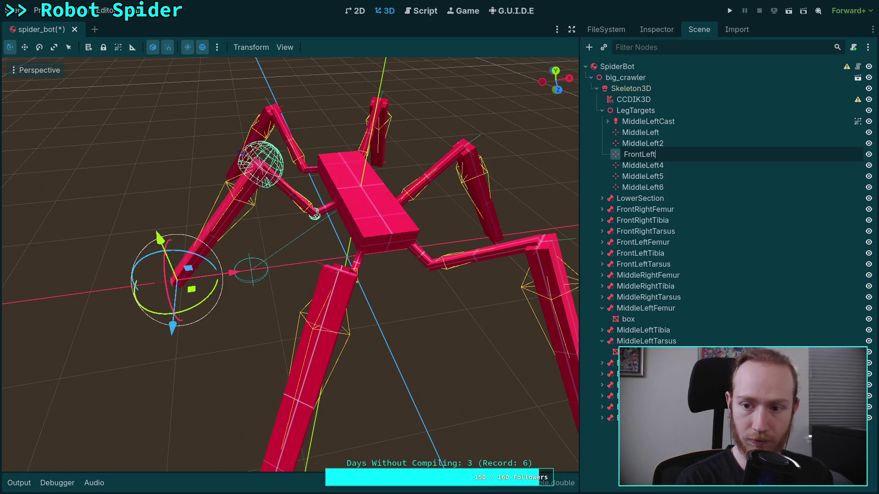
{"action": "key", "text": "Return"}
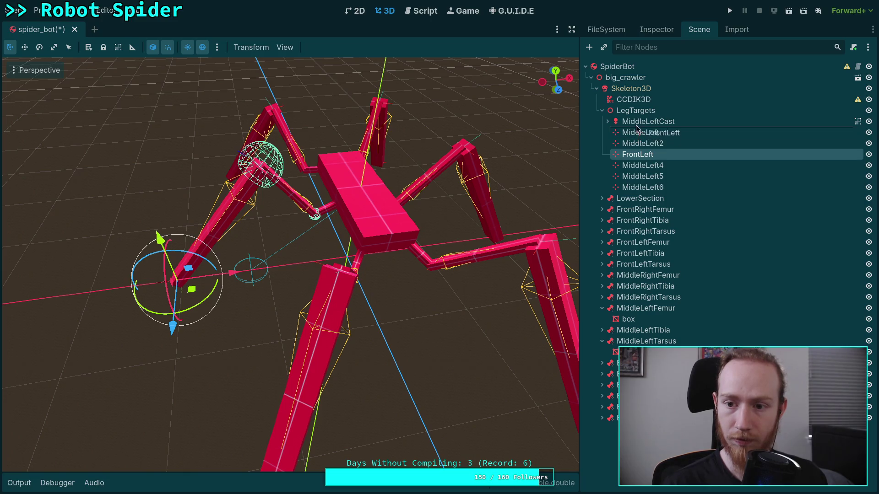
{"action": "left_click_drag", "start_coordinate": [635, 120], "coordinate": [635, 119]}
- Rename the next copy FrontRight and place it just below FrontLeft
{"action": "double_click", "coordinate": [663, 154]}
{"action": "type", "text": "FrontRight"}
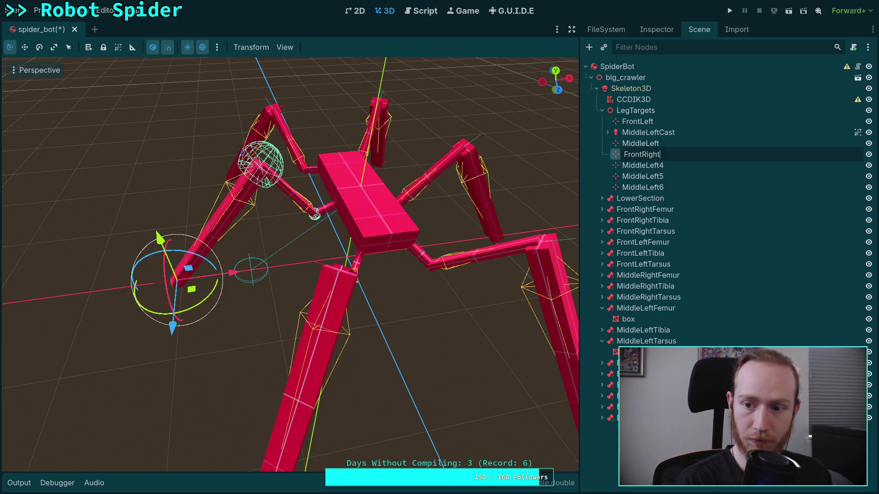
{"action": "key", "text": "Return"}
{"action": "left_click_drag", "start_coordinate": [634, 128], "coordinate": [634, 128]}
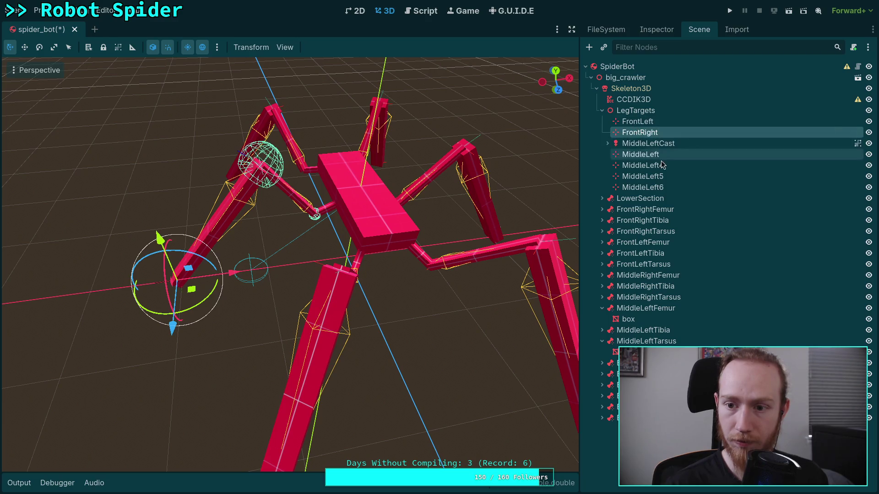
- Rename another copy MiddleRight and start renaming the next one 'Back'
{"action": "double_click", "coordinate": [663, 167]}
{"action": "key", "text": "End"}
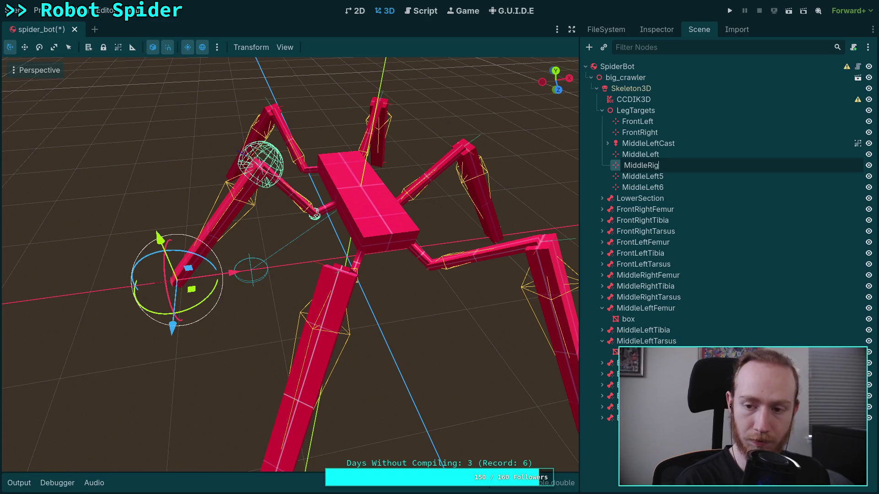
{"action": "type", "text": "ht"}
{"action": "key", "text": "Return"}
{"action": "double_click", "coordinate": [677, 177]}
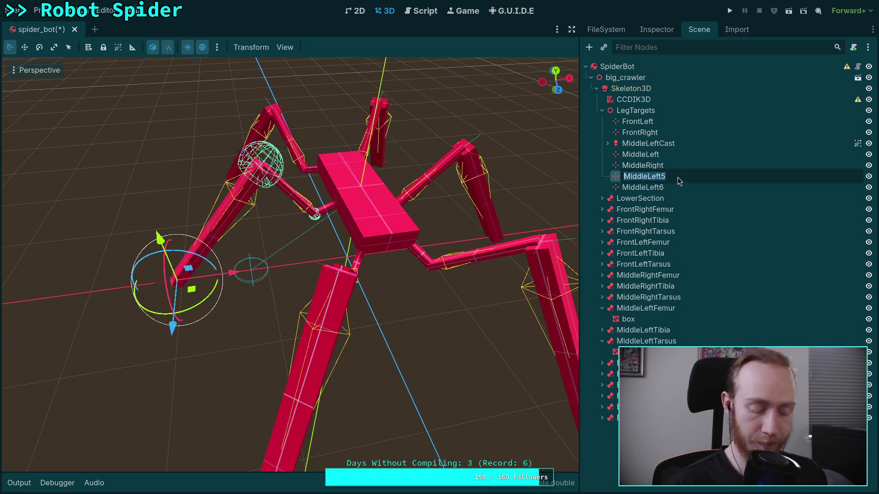
{"action": "type", "text": "BackLeft"}
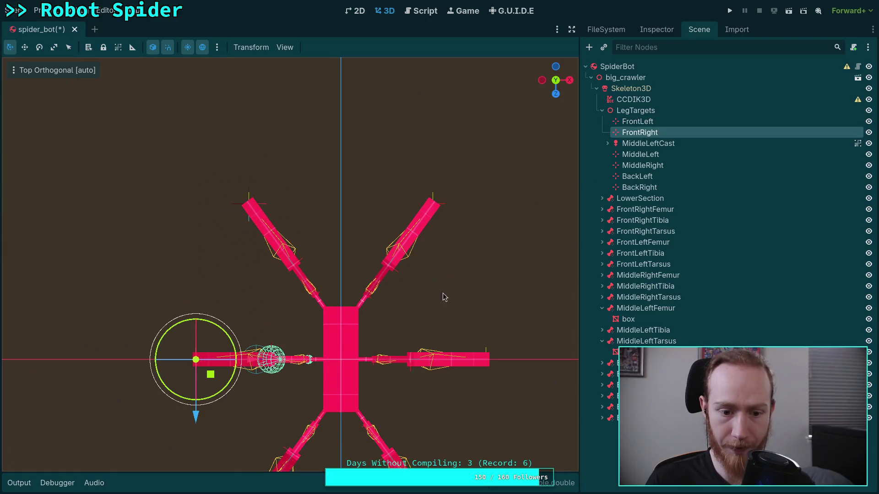
- Drag the FrontRight target along X and Z onto the front-right leg tip
{"action": "left_click_drag", "start_coordinate": [211, 374], "coordinate": [260, 236]}
{"action": "scroll", "coordinate": [260, 236], "scroll_direction": "up", "scroll_amount": 5}
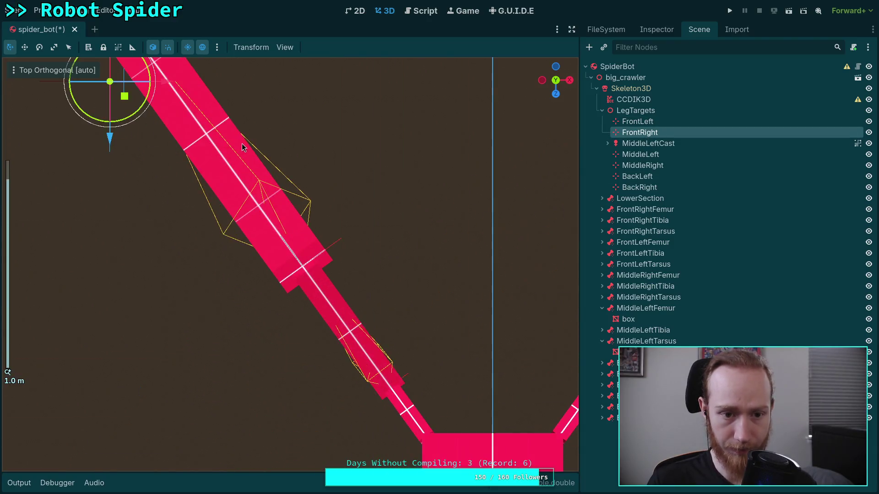
{"action": "scroll", "coordinate": [418, 352], "scroll_direction": "up", "scroll_amount": 2}
{"action": "left_click_drag", "start_coordinate": [277, 389], "coordinate": [279, 300]}
{"action": "left_click_drag", "start_coordinate": [334, 244], "coordinate": [352, 242]}
{"action": "scroll", "coordinate": [440, 256], "scroll_direction": "down", "scroll_amount": 2}
{"action": "mouse_move", "coordinate": [440, 254]}
{"action": "left_mouse_down"}
{"action": "mouse_move", "coordinate": [176, 232]}
{"action": "mouse_move", "coordinate": [143, 241]}
{"action": "left_mouse_up"}
{"action": "mouse_move", "coordinate": [72, 236]}
{"action": "left_mouse_down"}
{"action": "mouse_move", "coordinate": [522, 234]}
{"action": "mouse_move", "coordinate": [217, 243]}
{"action": "left_mouse_up"}
{"action": "scroll", "coordinate": [506, 234], "scroll_direction": "up", "scroll_amount": 3}
{"action": "left_click_drag", "start_coordinate": [245, 186], "coordinate": [249, 186]}
{"action": "scroll", "coordinate": [250, 231], "scroll_direction": "down", "scroll_amount": 5}
{"action": "scroll", "coordinate": [250, 230], "scroll_direction": "down", "scroll_amount": 3}
{"action": "left_click_drag", "start_coordinate": [323, 373], "coordinate": [422, 206]}
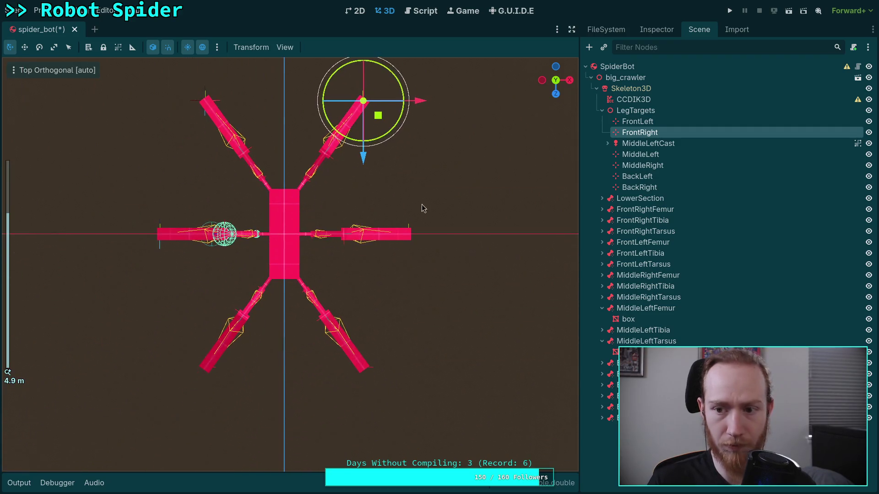
- Move the BackLeft target onto the back-left leg tip, nudging it along Z and X
{"action": "left_click", "coordinate": [638, 177]}
{"action": "scroll", "coordinate": [356, 304], "scroll_direction": "up", "scroll_amount": 2}
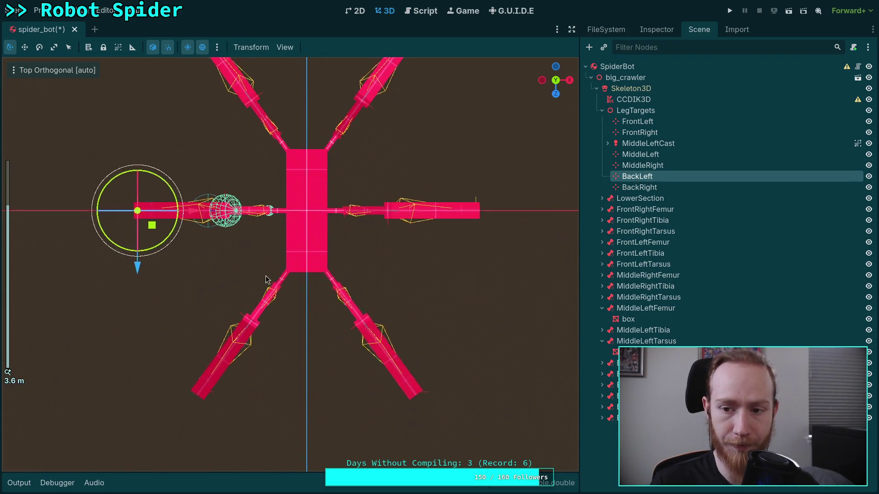
{"action": "mouse_move", "coordinate": [132, 248]}
{"action": "left_mouse_down"}
{"action": "mouse_move", "coordinate": [302, 178]}
{"action": "mouse_move", "coordinate": [320, 293]}
{"action": "mouse_move", "coordinate": [354, 347]}
{"action": "left_mouse_up"}
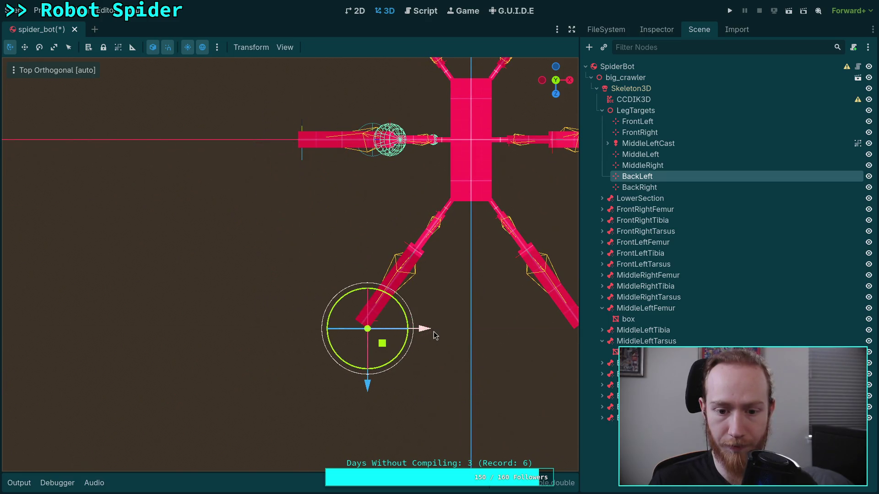
{"action": "scroll", "coordinate": [356, 347], "scroll_direction": "up", "scroll_amount": 5}
{"action": "mouse_move", "coordinate": [308, 372]}
{"action": "left_mouse_down"}
{"action": "mouse_move", "coordinate": [310, 364]}
{"action": "mouse_move", "coordinate": [322, 367]}
{"action": "left_mouse_up"}
{"action": "scroll", "coordinate": [359, 378], "scroll_direction": "up", "scroll_amount": 3}
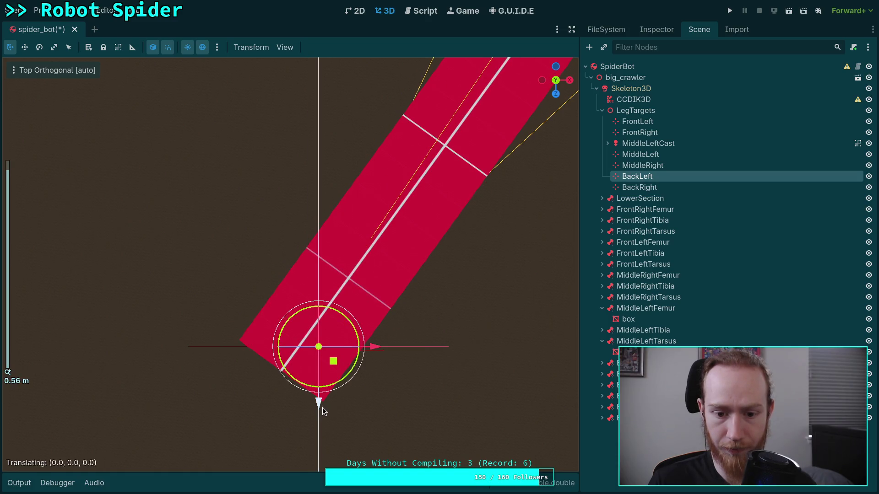
{"action": "left_click_drag", "start_coordinate": [323, 407], "coordinate": [322, 411]}
{"action": "left_click_drag", "start_coordinate": [369, 354], "coordinate": [347, 353]}
{"action": "scroll", "coordinate": [375, 340], "scroll_direction": "down", "scroll_amount": 10}
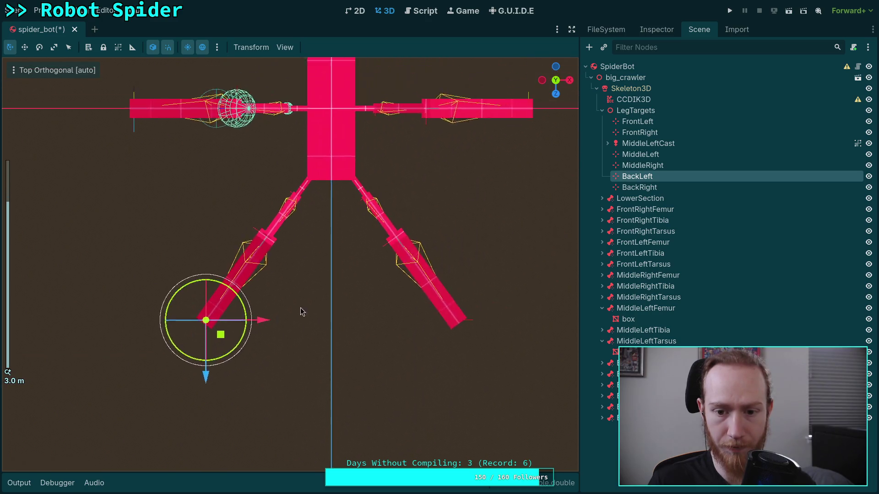
- Place the BackRight target on the back-right leg tip, hiding the leg mesh covering it
{"action": "left_click", "coordinate": [639, 187]}
{"action": "left_click_drag", "start_coordinate": [119, 173], "coordinate": [444, 375]}
{"action": "scroll", "coordinate": [444, 375], "scroll_direction": "up", "scroll_amount": 10}
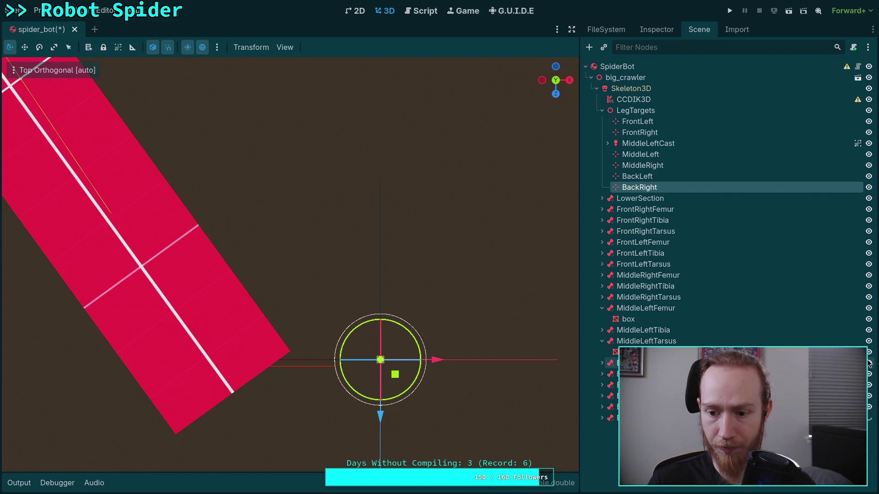
{"action": "left_click", "coordinate": [868, 386]}
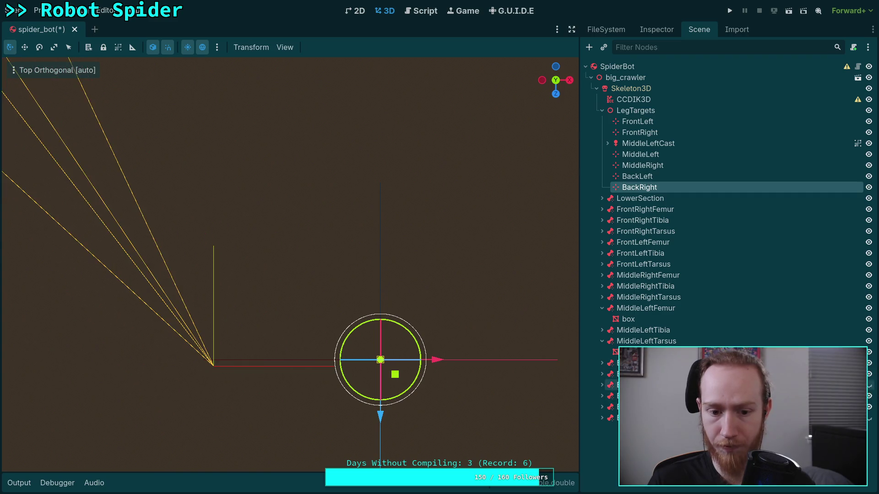
{"action": "left_click_drag", "start_coordinate": [493, 387], "coordinate": [493, 396]}
{"action": "left_click_drag", "start_coordinate": [541, 348], "coordinate": [378, 353]}
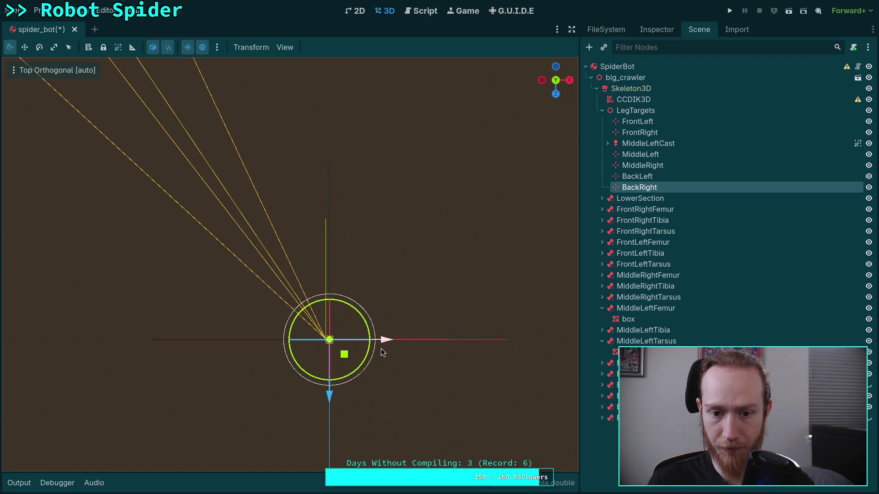
{"action": "scroll", "coordinate": [278, 359], "scroll_direction": "up", "scroll_amount": 5}
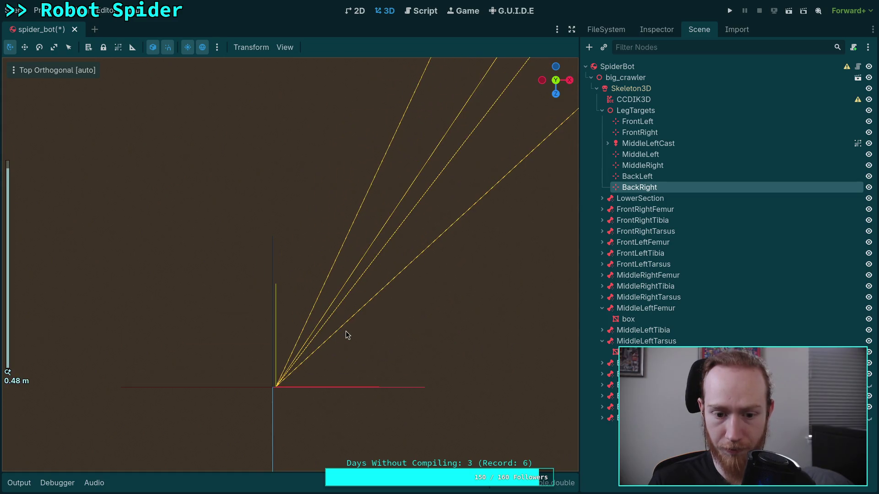
{"action": "scroll", "coordinate": [345, 331], "scroll_direction": "down", "scroll_amount": 6}
{"action": "left_click_drag", "start_coordinate": [361, 319], "coordinate": [85, 334]}
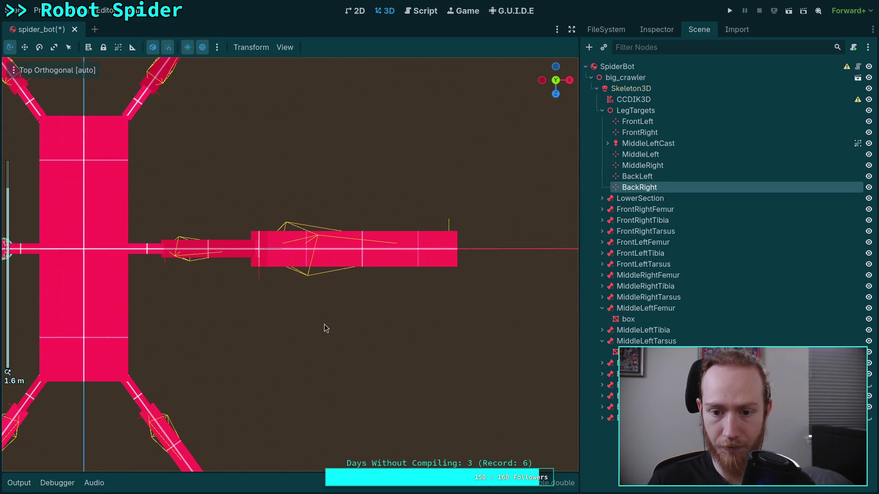
- Drag the MiddleRight target marker onto the right middle leg
{"action": "left_click", "coordinate": [642, 165]}
{"action": "scroll", "coordinate": [281, 251], "scroll_direction": "down", "scroll_amount": 5}
{"action": "left_click_drag", "start_coordinate": [89, 270], "coordinate": [402, 269]}
{"action": "scroll", "coordinate": [426, 254], "scroll_direction": "up", "scroll_amount": 5}
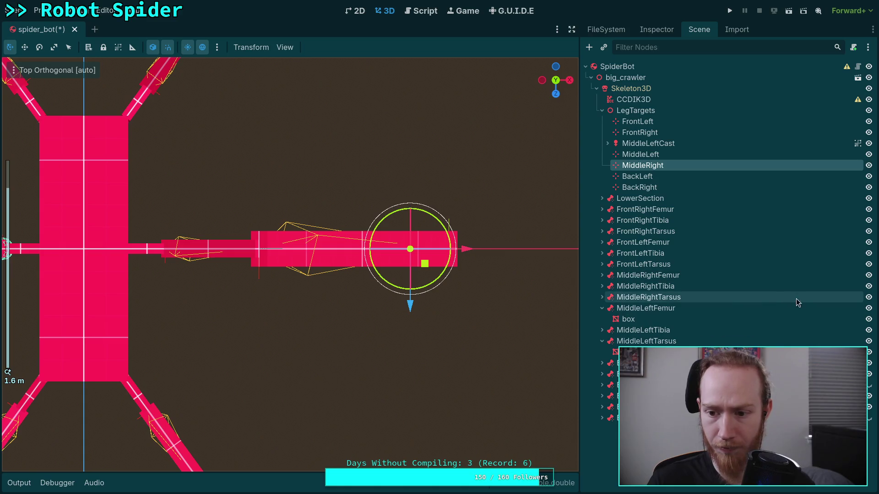
- Collapse the expanded leg bone rows and hide the Front and Middle tarsus meshes
{"action": "left_click", "coordinate": [602, 308]}
{"action": "left_click", "coordinate": [602, 320]}
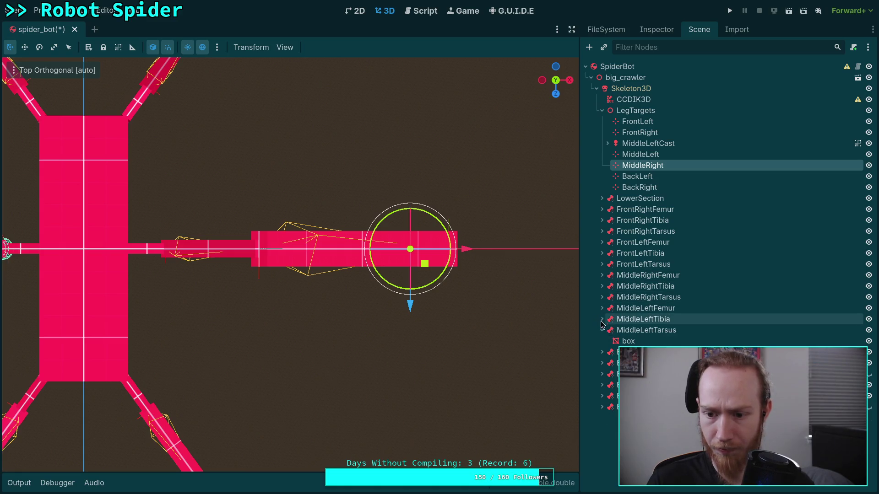
{"action": "left_click", "coordinate": [602, 330]}
{"action": "left_click", "coordinate": [869, 330]}
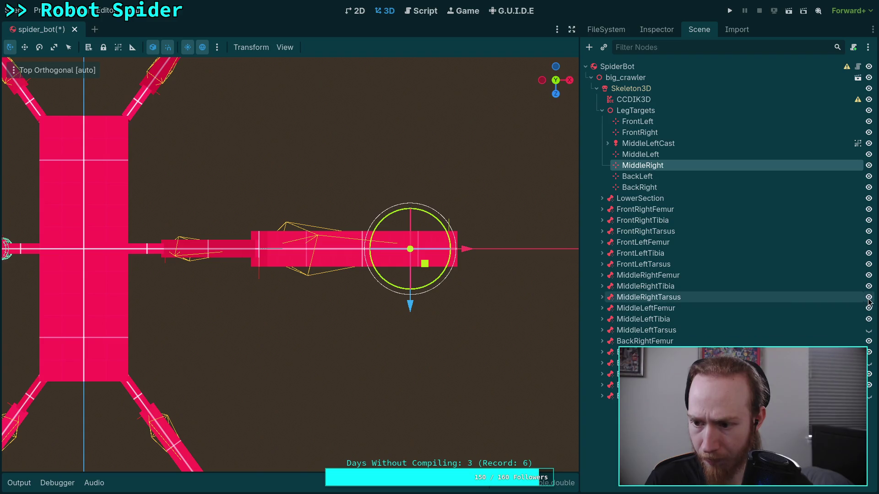
{"action": "left_click", "coordinate": [869, 297]}
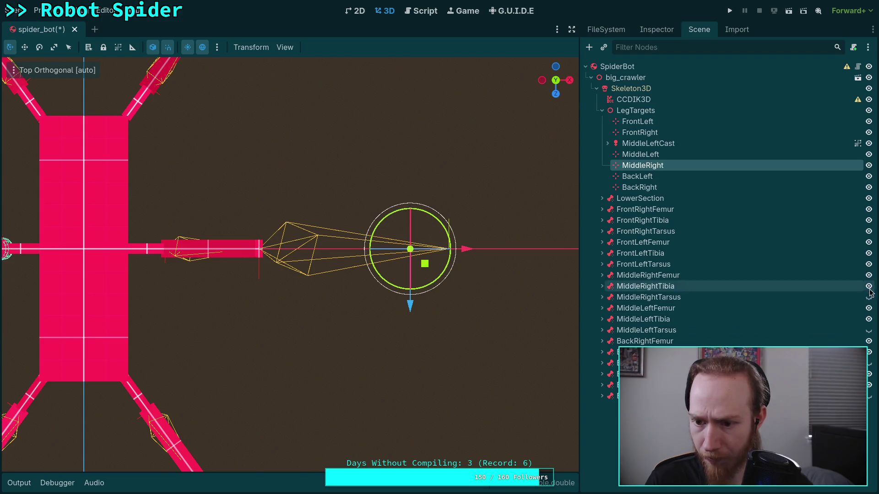
{"action": "left_click", "coordinate": [869, 231]}
{"action": "left_click", "coordinate": [869, 264]}
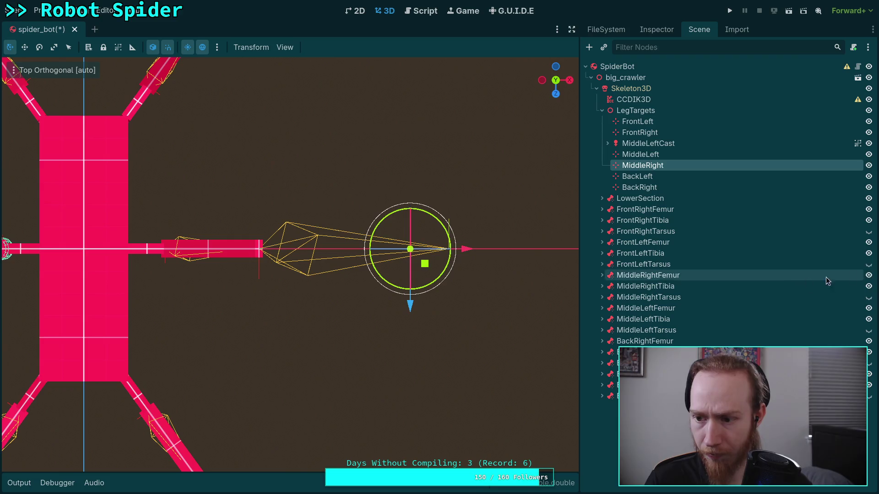
- Nudge the MiddleRight target along X in the viewport
{"action": "scroll", "coordinate": [293, 261], "scroll_direction": "up", "scroll_amount": 2}
{"action": "mouse_move", "coordinate": [264, 254]}
{"action": "left_mouse_down"}
{"action": "mouse_move", "coordinate": [301, 259]}
{"action": "mouse_move", "coordinate": [289, 254]}
{"action": "mouse_move", "coordinate": [338, 246]}
{"action": "mouse_move", "coordinate": [300, 245]}
{"action": "mouse_move", "coordinate": [323, 267]}
{"action": "left_mouse_up"}
{"action": "scroll", "coordinate": [285, 252], "scroll_direction": "up", "scroll_amount": 1}
{"action": "scroll", "coordinate": [323, 268], "scroll_direction": "down", "scroll_amount": 1}
{"action": "scroll", "coordinate": [323, 267], "scroll_direction": "down", "scroll_amount": 3}
{"action": "scroll", "coordinate": [309, 268], "scroll_direction": "up", "scroll_amount": 3}
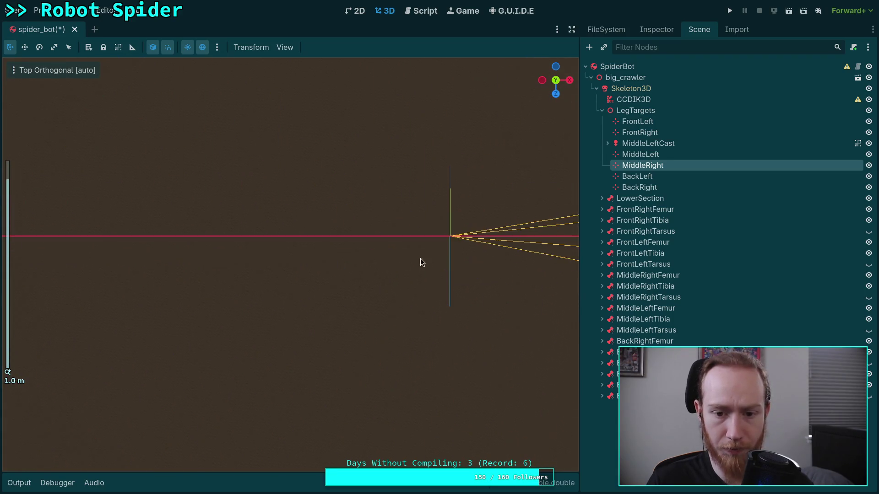
{"action": "scroll", "coordinate": [310, 270], "scroll_direction": "up", "scroll_amount": 4}
- Check the MiddleLeft and FrontLeft target positions along X and Z
{"action": "left_click", "coordinate": [219, 263]}
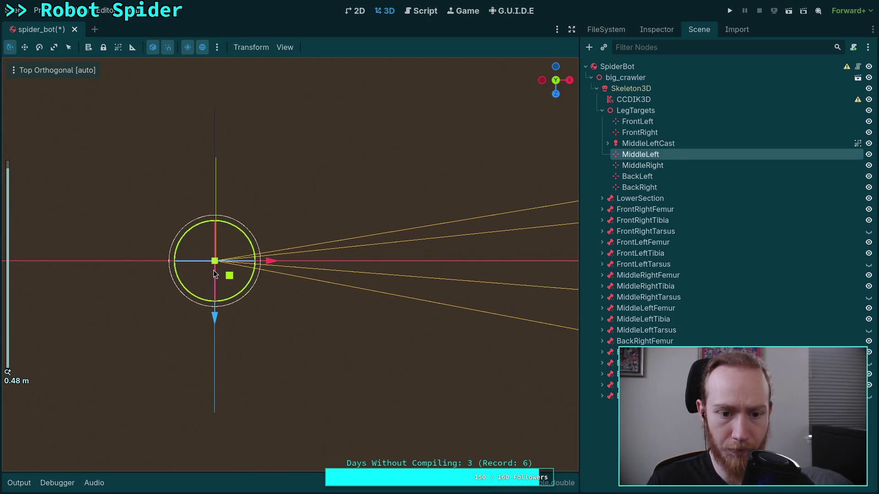
{"action": "mouse_move", "coordinate": [270, 262]}
{"action": "left_mouse_down"}
{"action": "mouse_move", "coordinate": [261, 257]}
{"action": "mouse_move", "coordinate": [268, 257]}
{"action": "left_mouse_up"}
{"action": "scroll", "coordinate": [284, 249], "scroll_direction": "down", "scroll_amount": 6}
{"action": "scroll", "coordinate": [284, 249], "scroll_direction": "down", "scroll_amount": 5}
{"action": "scroll", "coordinate": [179, 119], "scroll_direction": "up", "scroll_amount": 6}
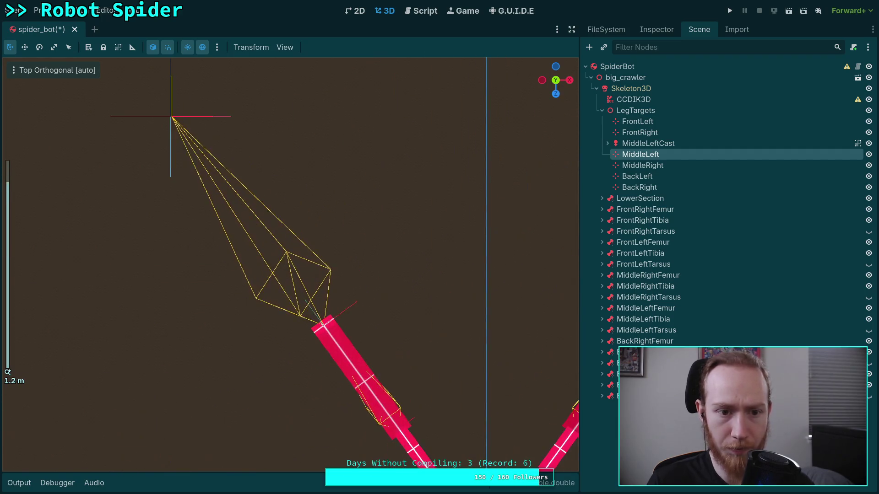
{"action": "scroll", "coordinate": [298, 302], "scroll_direction": "up", "scroll_amount": 5}
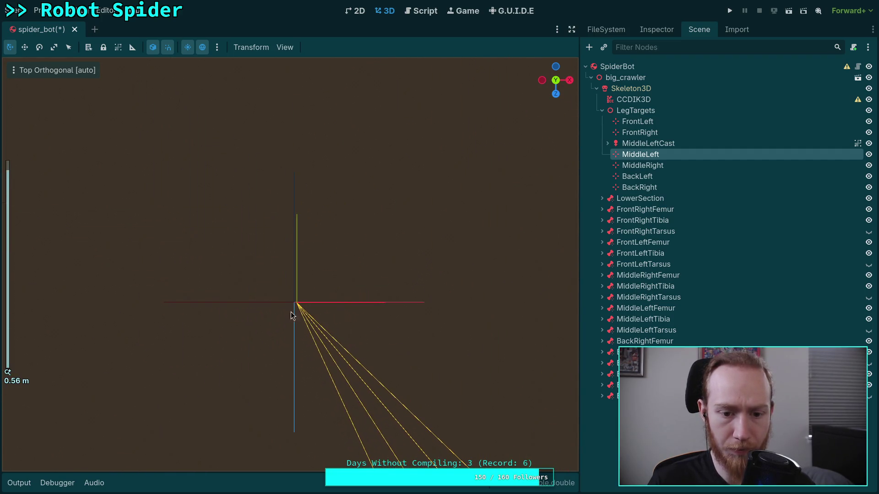
{"action": "left_click", "coordinate": [294, 311]}
{"action": "left_click_drag", "start_coordinate": [300, 395], "coordinate": [298, 392]}
{"action": "mouse_move", "coordinate": [356, 332]}
{"action": "left_mouse_down"}
{"action": "mouse_move", "coordinate": [371, 335]}
{"action": "mouse_move", "coordinate": [358, 336]}
{"action": "left_mouse_up"}
- Set the FrontLeft target's Position X to -1.305 and FrontRight's to 1.305
{"action": "left_click", "coordinate": [668, 31]}
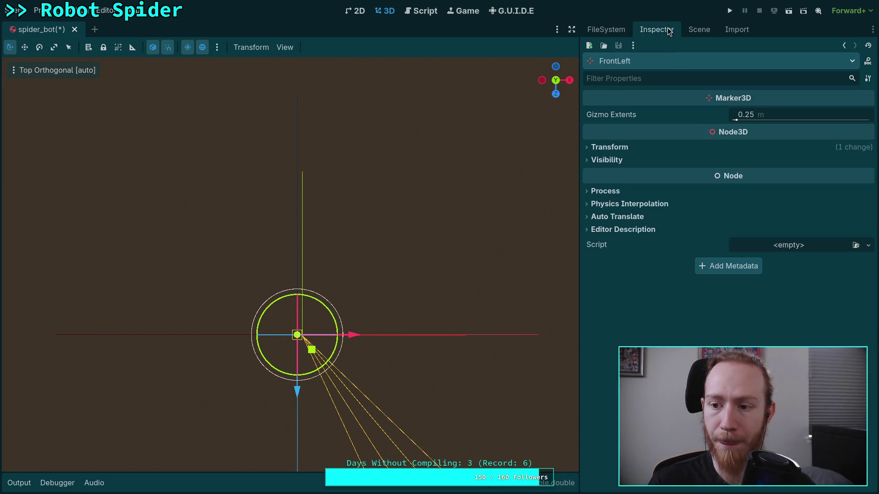
{"action": "left_click", "coordinate": [699, 151]}
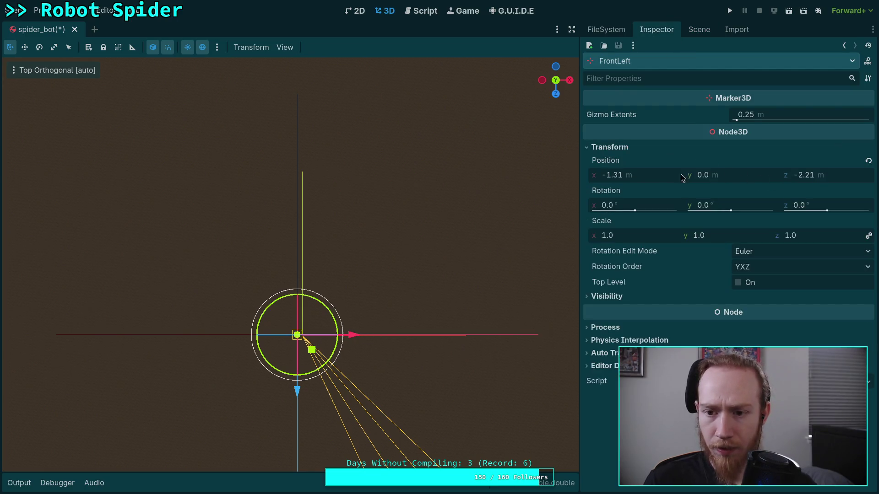
{"action": "left_click", "coordinate": [656, 175]}
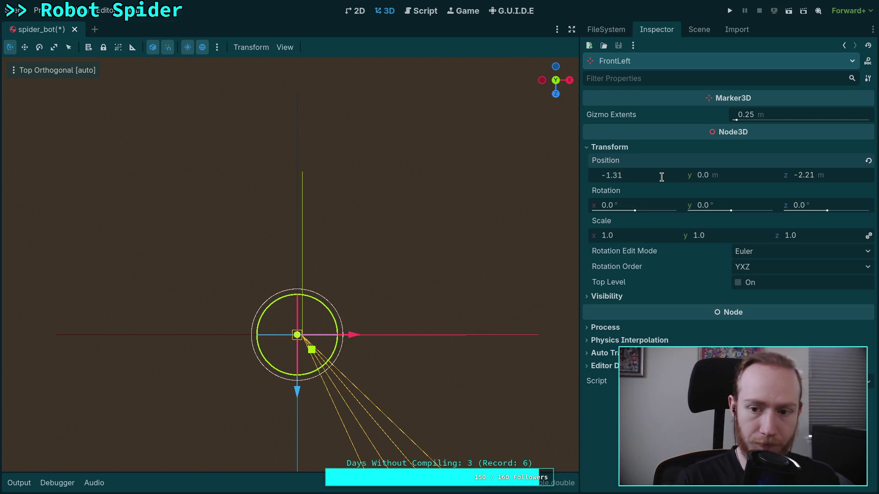
{"action": "type", "text": "-1.305"}
{"action": "key", "text": "Return"}
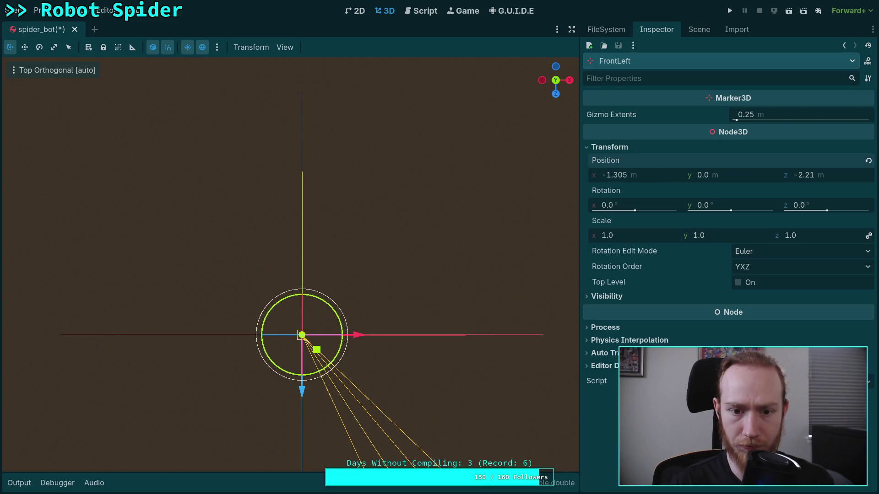
{"action": "scroll", "coordinate": [383, 204], "scroll_direction": "up", "scroll_amount": 10}
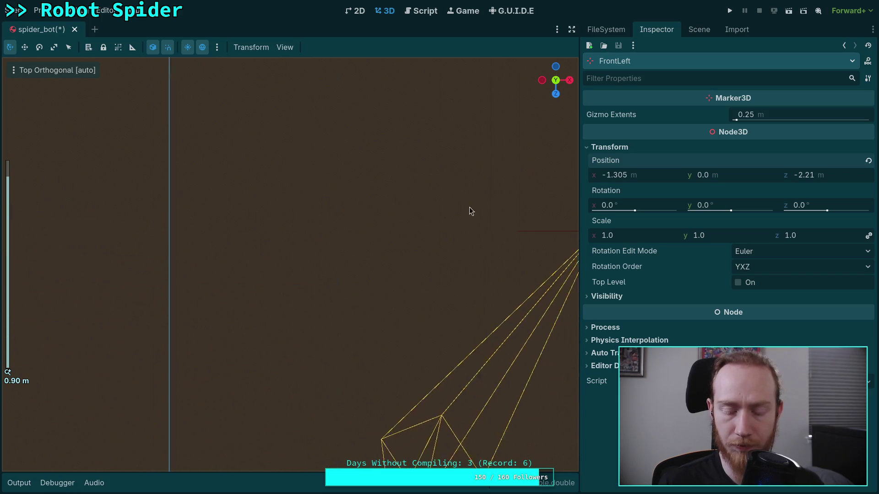
{"action": "left_click", "coordinate": [285, 167]}
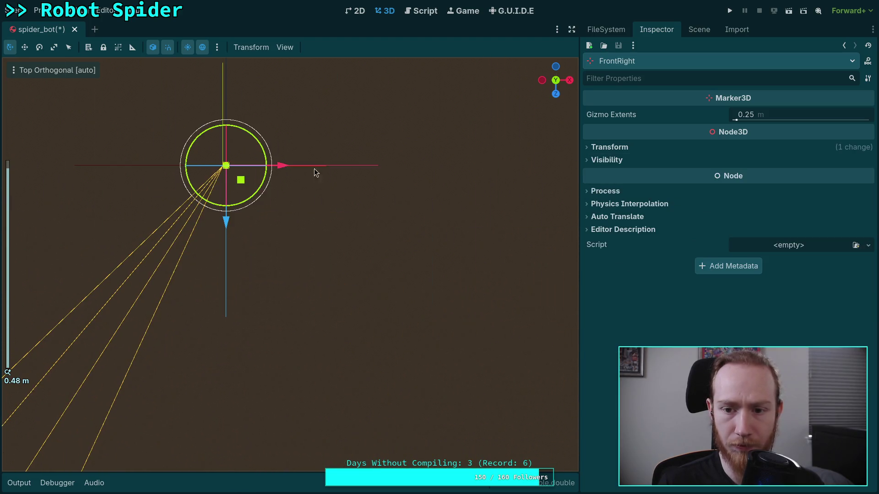
{"action": "left_click", "coordinate": [726, 147]}
{"action": "left_click", "coordinate": [646, 179]}
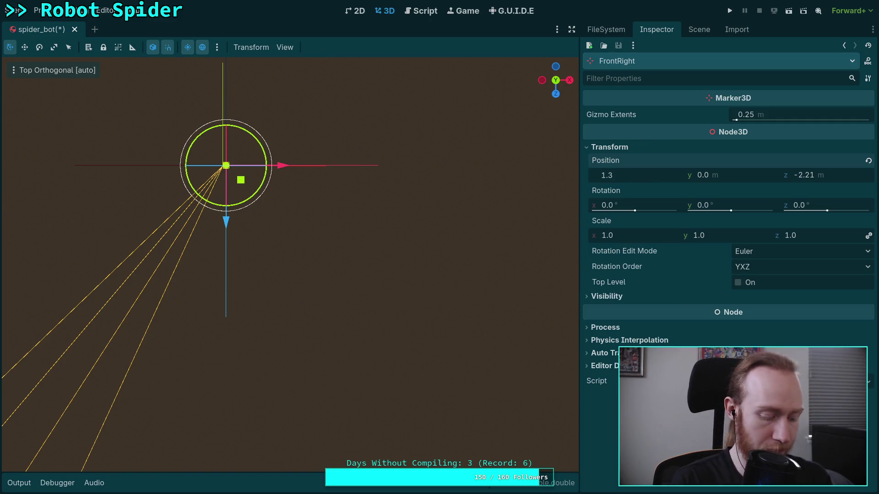
{"action": "key", "text": "Return"}
- Select and slightly reposition the MiddleRight leg target
{"action": "scroll", "coordinate": [514, 229], "scroll_direction": "up", "scroll_amount": 5}
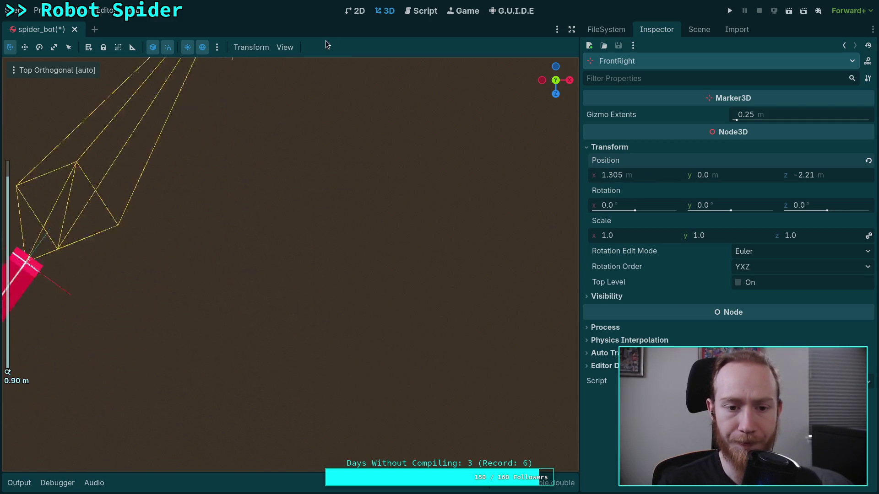
{"action": "scroll", "coordinate": [333, 215], "scroll_direction": "down", "scroll_amount": 5}
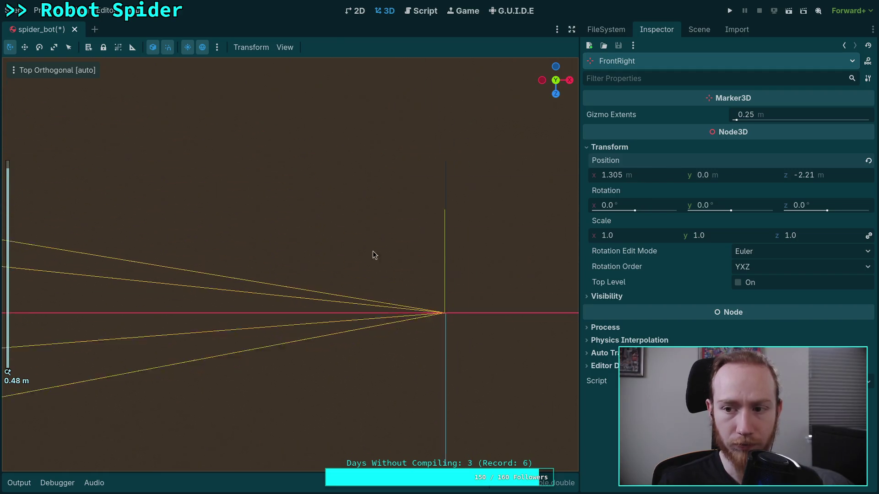
{"action": "scroll", "coordinate": [333, 196], "scroll_direction": "down", "scroll_amount": 3}
{"action": "scroll", "coordinate": [444, 270], "scroll_direction": "up", "scroll_amount": 5}
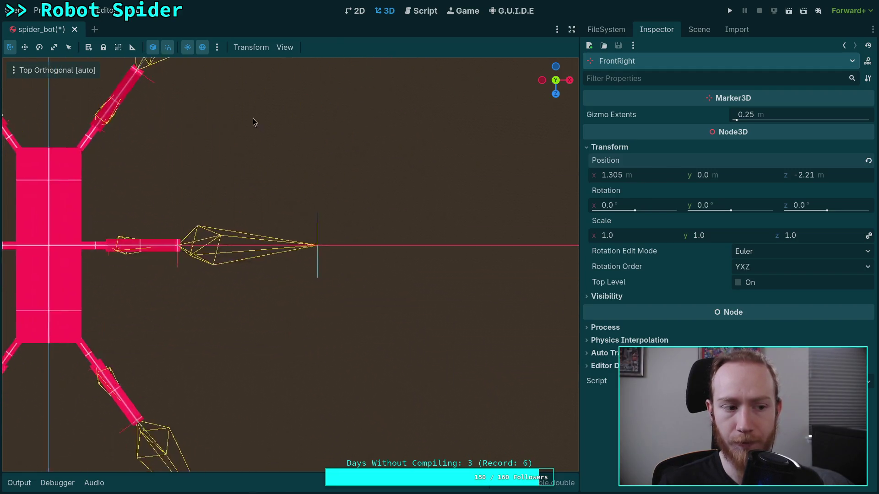
{"action": "scroll", "coordinate": [363, 237], "scroll_direction": "up", "scroll_amount": 10}
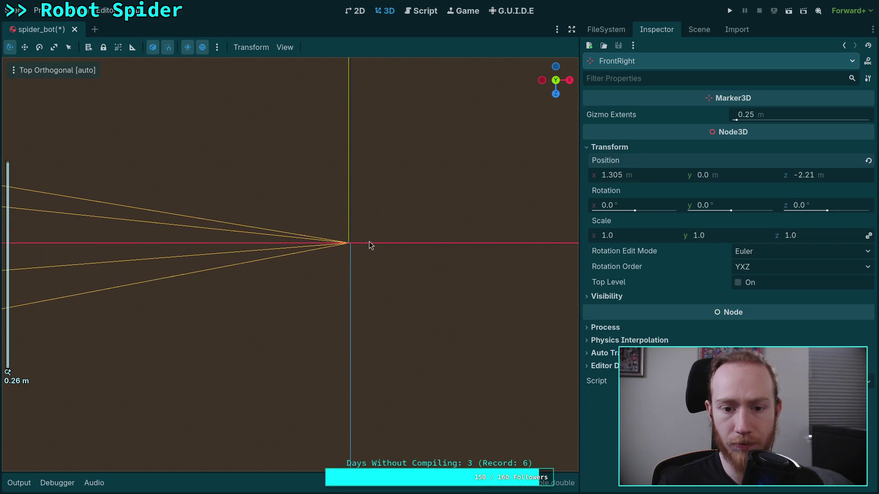
{"action": "left_click", "coordinate": [375, 244]}
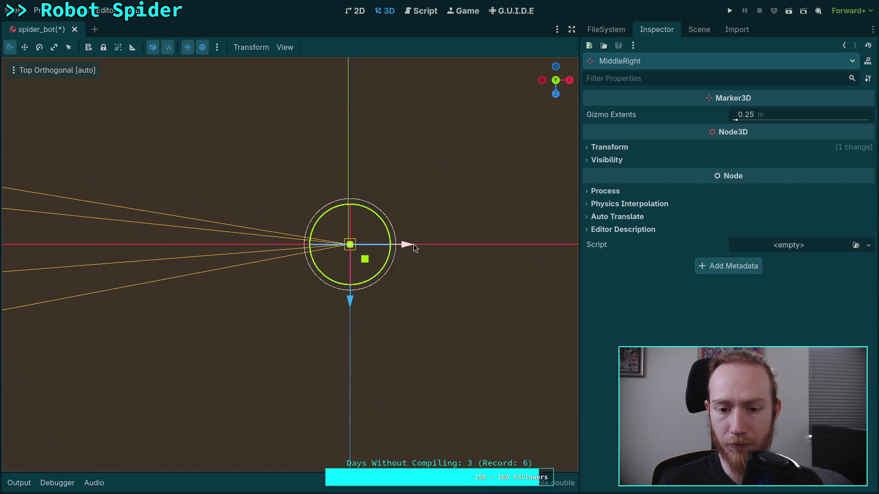
{"action": "left_click_drag", "start_coordinate": [413, 247], "coordinate": [399, 246]}
{"action": "scroll", "coordinate": [365, 289], "scroll_direction": "down", "scroll_amount": 5}
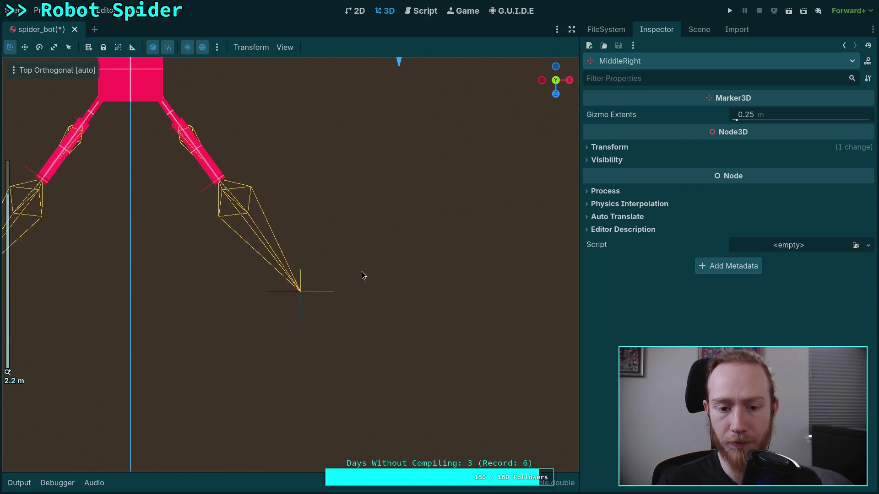
{"action": "scroll", "coordinate": [329, 186], "scroll_direction": "up", "scroll_amount": 11}
- Set the BackRight target's Position X to 1.305 and BackLeft's to -1.305
{"action": "left_click", "coordinate": [380, 245]}
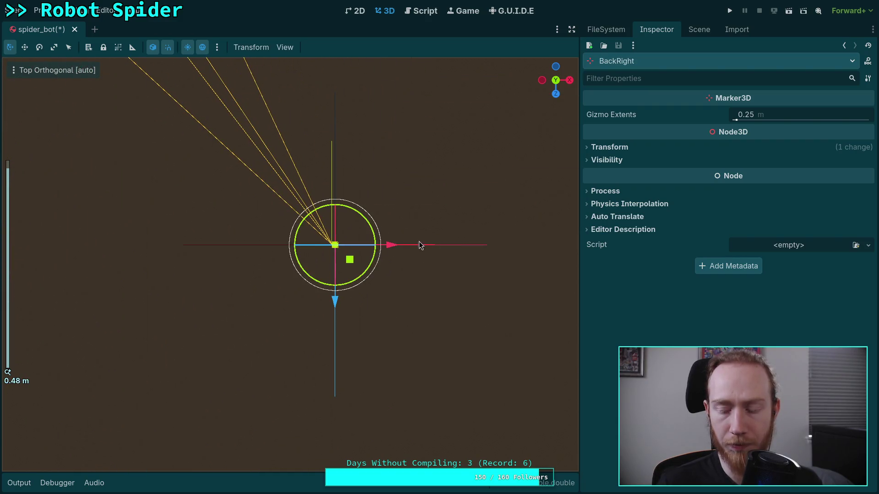
{"action": "left_click", "coordinate": [660, 147]}
{"action": "left_click", "coordinate": [641, 177]}
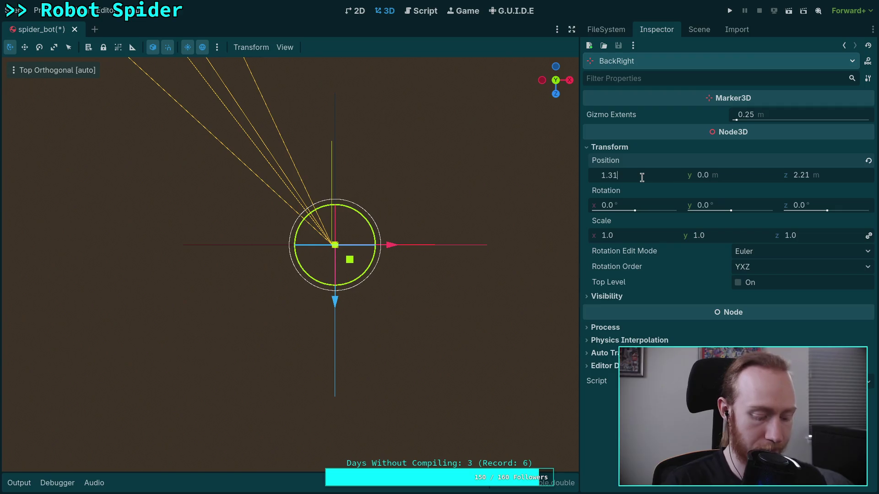
{"action": "type", "text": "5"}
{"action": "key", "text": "Return"}
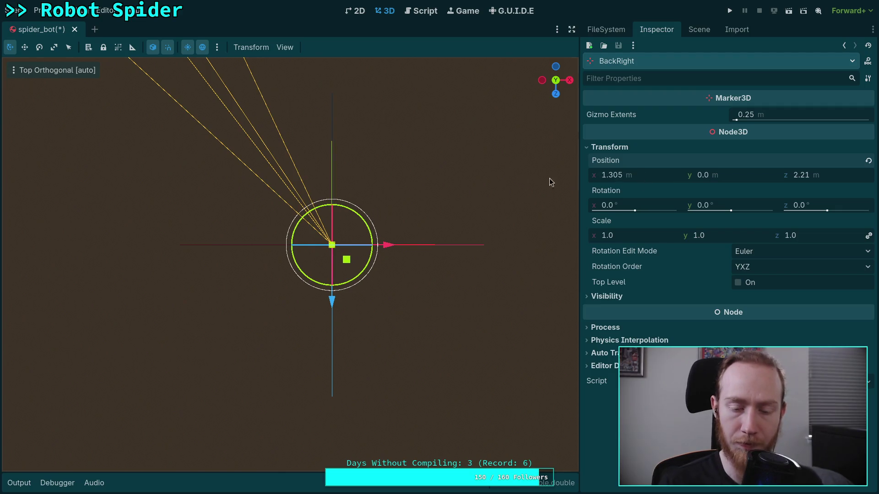
{"action": "mouse_move", "coordinate": [550, 182]}
{"action": "left_mouse_down"}
{"action": "mouse_move", "coordinate": [526, 218]}
{"action": "mouse_move", "coordinate": [163, 219]}
{"action": "mouse_move", "coordinate": [382, 236]}
{"action": "mouse_move", "coordinate": [286, 287]}
{"action": "left_mouse_up"}
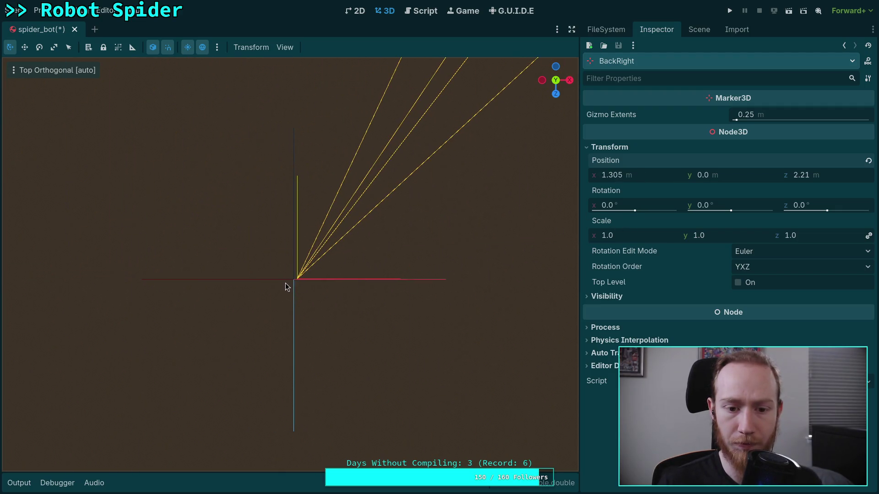
{"action": "left_click", "coordinate": [286, 287]}
{"action": "left_click", "coordinate": [649, 177]}
{"action": "type", "text": "-1.3"}
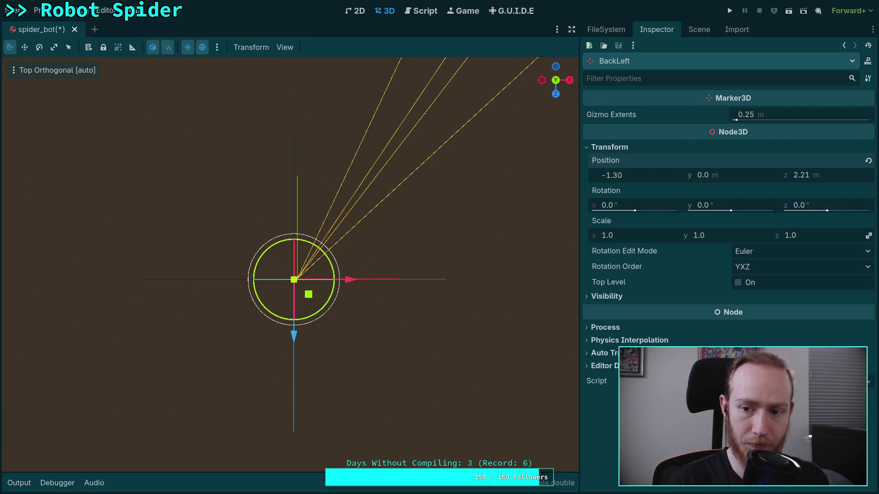
{"action": "type", "text": "5"}
{"action": "key", "text": "Return"}
- Save the spider_bot scene and orbit into a perspective view
{"action": "scroll", "coordinate": [281, 199], "scroll_direction": "down", "scroll_amount": 1}
{"action": "key", "text": "ctrl+s"}
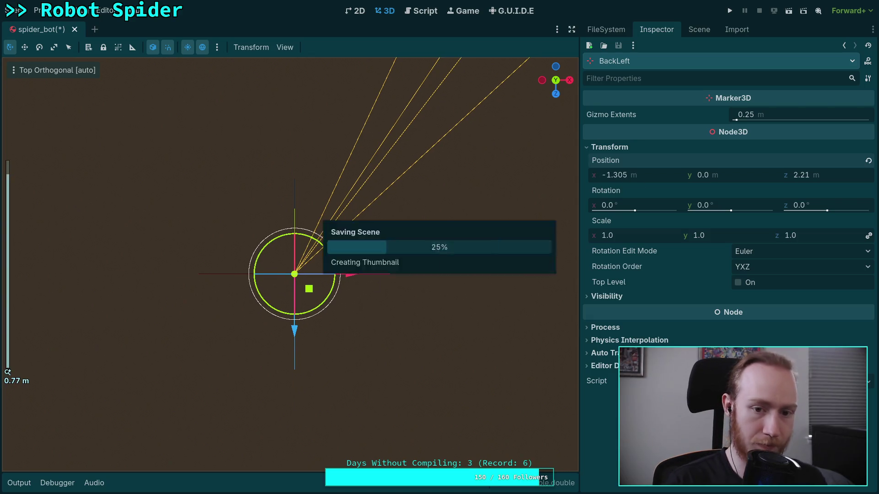
{"action": "left_click_drag", "start_coordinate": [284, 199], "coordinate": [319, 190]}
{"action": "scroll", "coordinate": [339, 169], "scroll_direction": "down", "scroll_amount": 5}
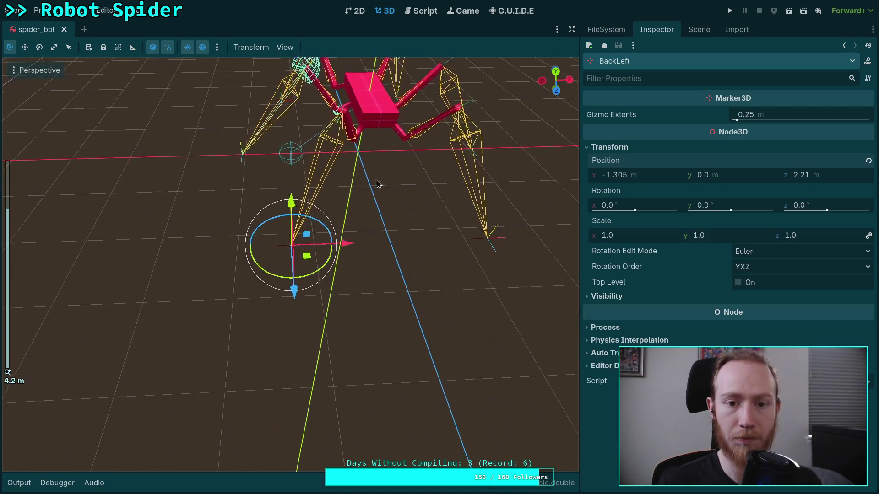
- Unhide all six tarsus meshes in the Scene tree
{"action": "left_click_drag", "start_coordinate": [350, 151], "coordinate": [366, 192]}
{"action": "left_click", "coordinate": [699, 30]}
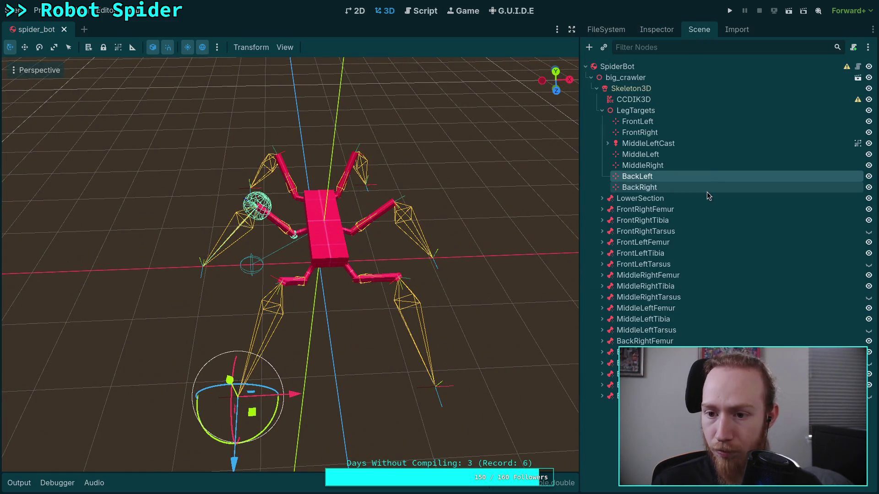
{"action": "left_click", "coordinate": [869, 231]}
{"action": "left_click", "coordinate": [868, 264]}
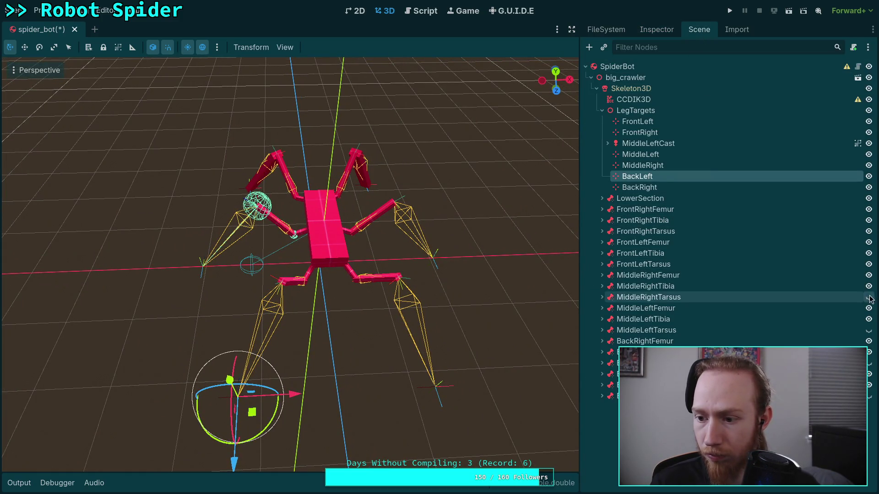
{"action": "left_click", "coordinate": [869, 297]}
{"action": "left_click", "coordinate": [869, 330]}
{"action": "left_click", "coordinate": [868, 363]}
{"action": "left_click", "coordinate": [869, 396]}
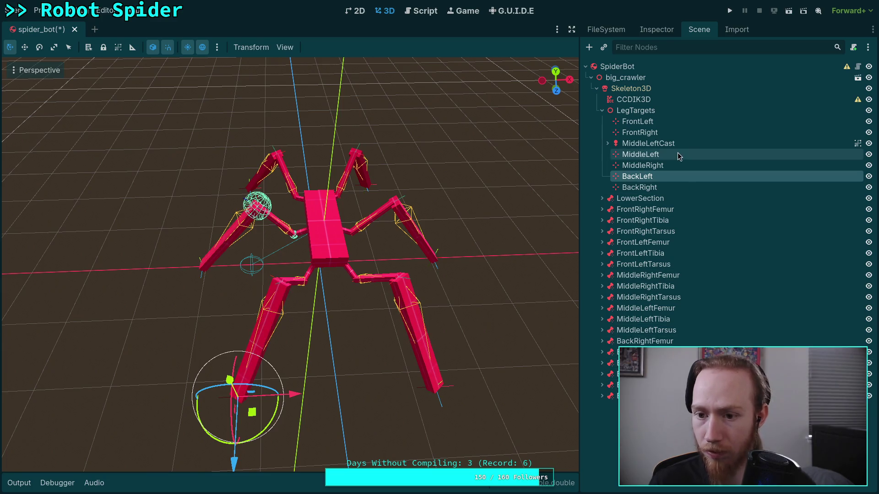
- Assign MiddleRight as the Target Node of the CCDIK3D second chain
{"action": "left_click", "coordinate": [647, 99]}
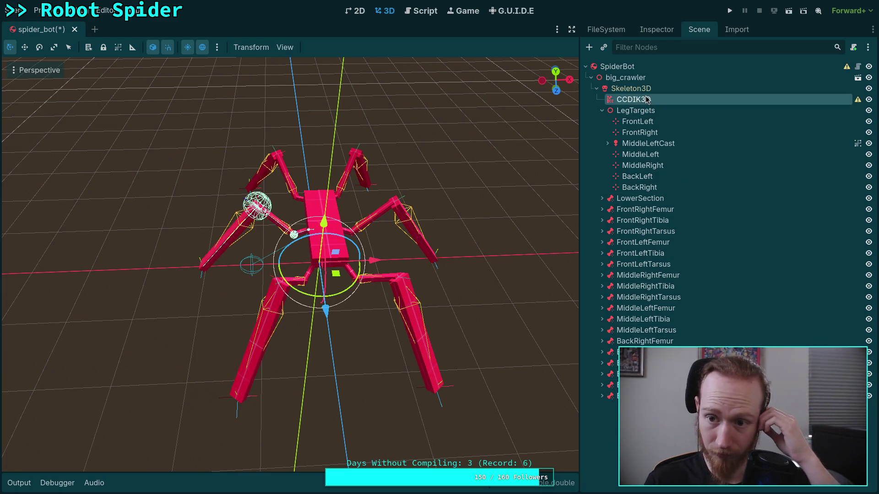
{"action": "left_click", "coordinate": [661, 32]}
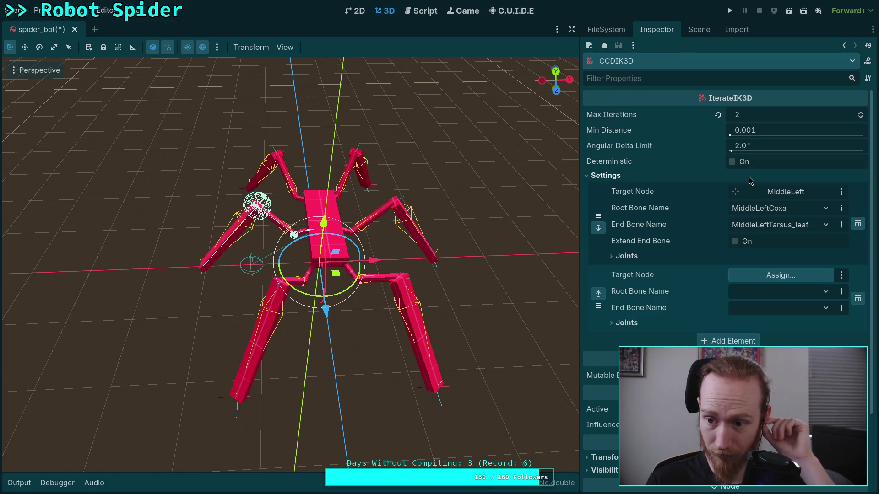
{"action": "left_click", "coordinate": [761, 279]}
{"action": "left_click", "coordinate": [430, 227]}
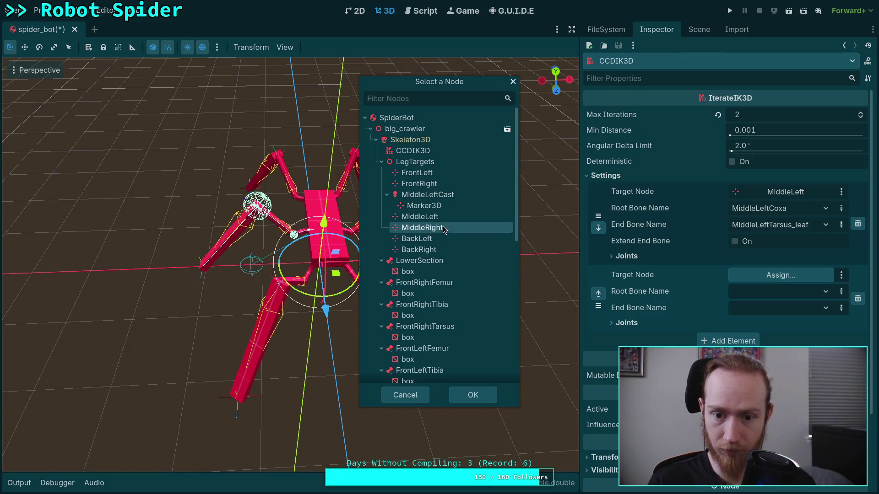
{"action": "left_click", "coordinate": [471, 397]}
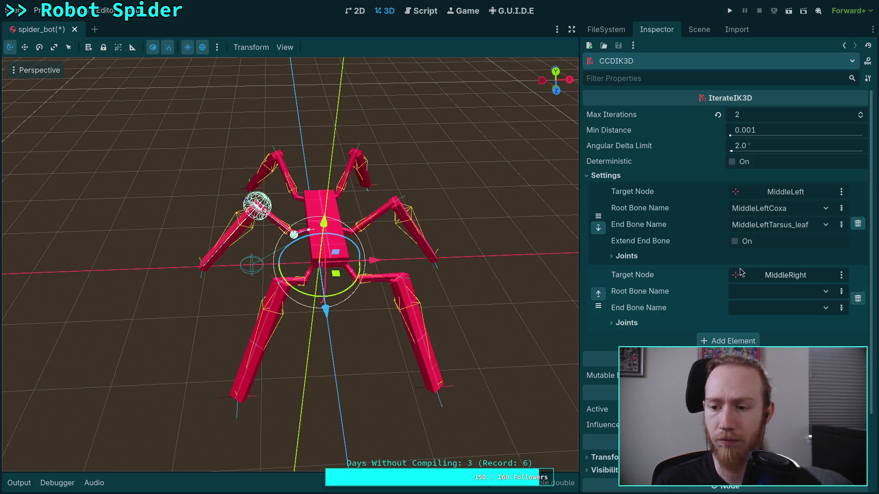
- Set the second chain's Root Bone to MiddleRightCoxa and End Bone to MiddleRightTarsus_leaf
{"action": "left_click", "coordinate": [761, 291]}
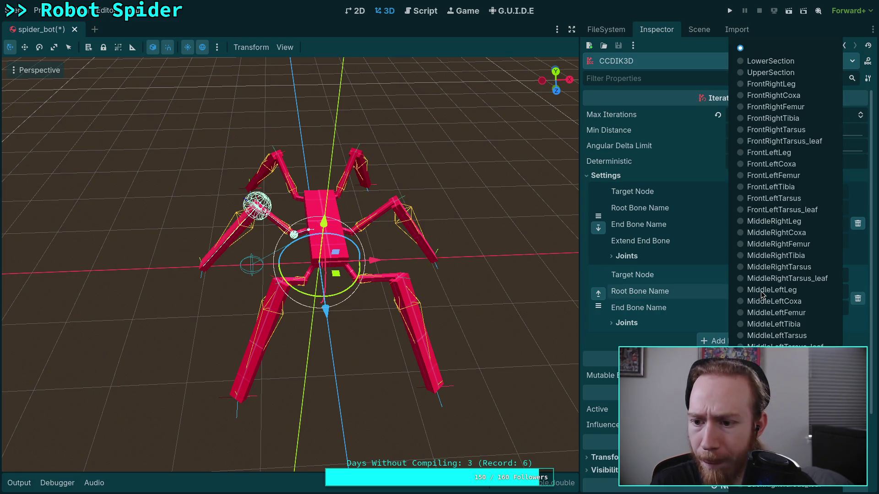
{"action": "left_click", "coordinate": [782, 236]}
{"action": "left_click", "coordinate": [779, 308]}
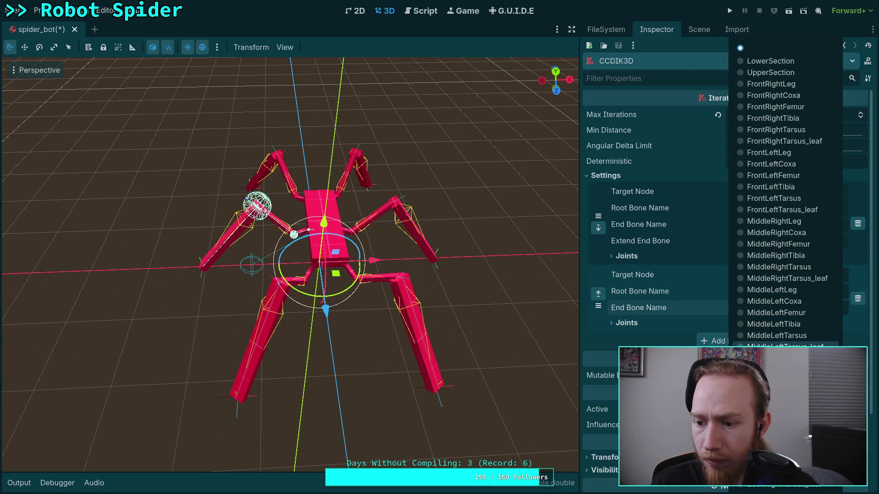
{"action": "left_click", "coordinate": [785, 346]}
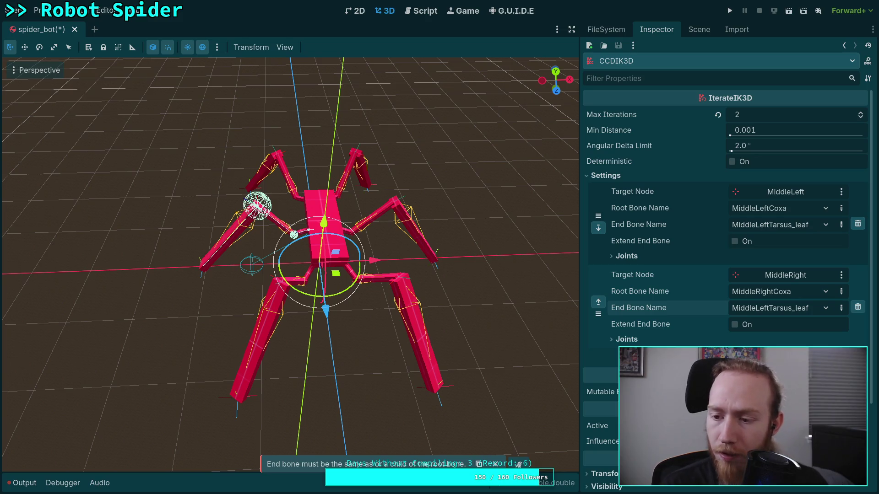
{"action": "left_click", "coordinate": [774, 211]}
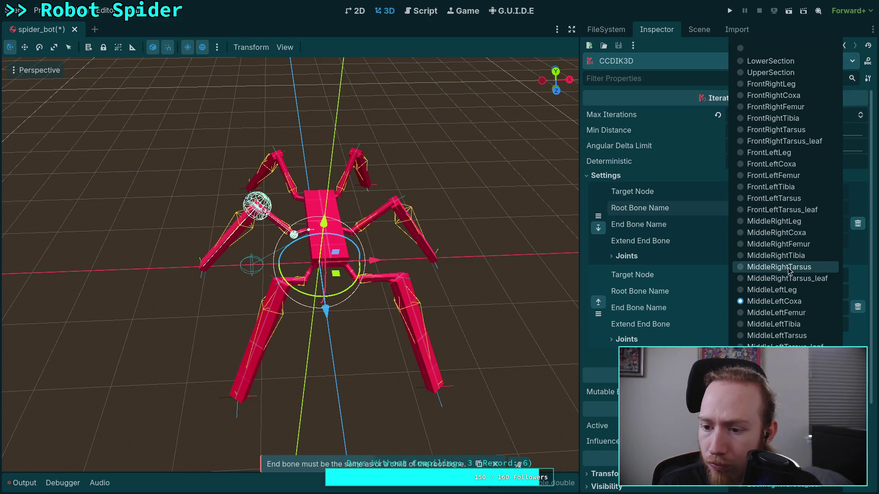
{"action": "left_click", "coordinate": [800, 234]}
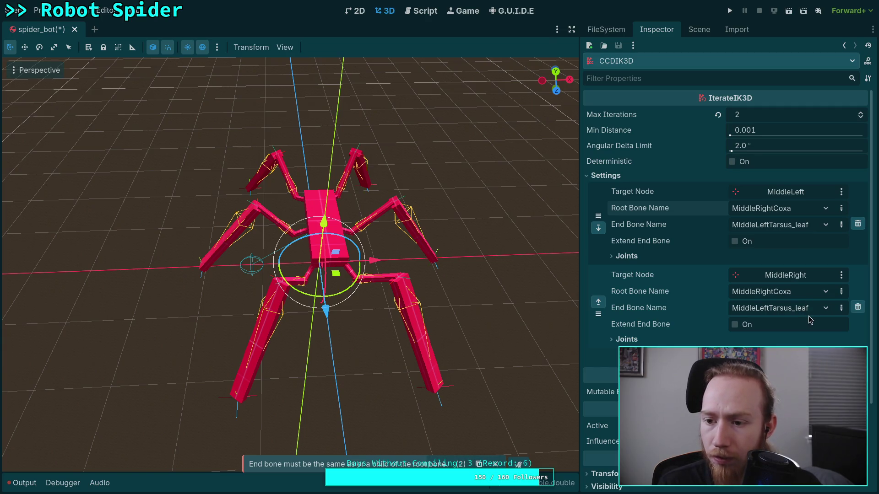
{"action": "key", "text": "ctrl+z"}
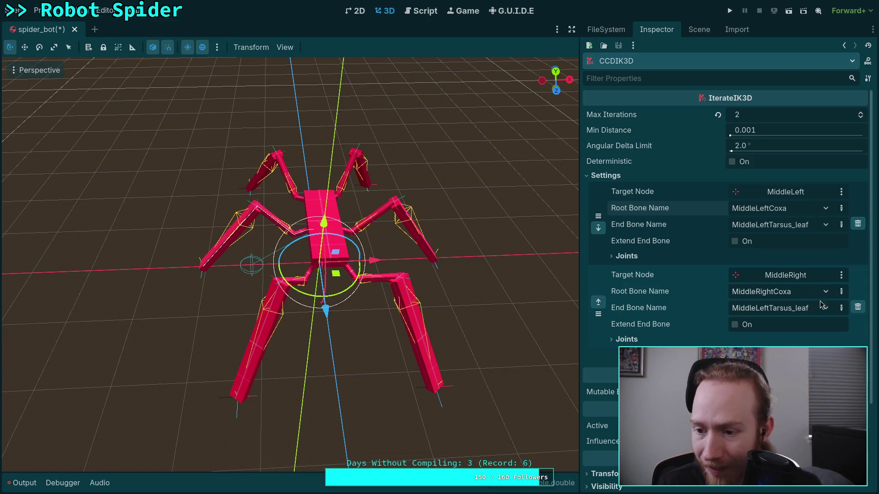
{"action": "left_click", "coordinate": [787, 307]}
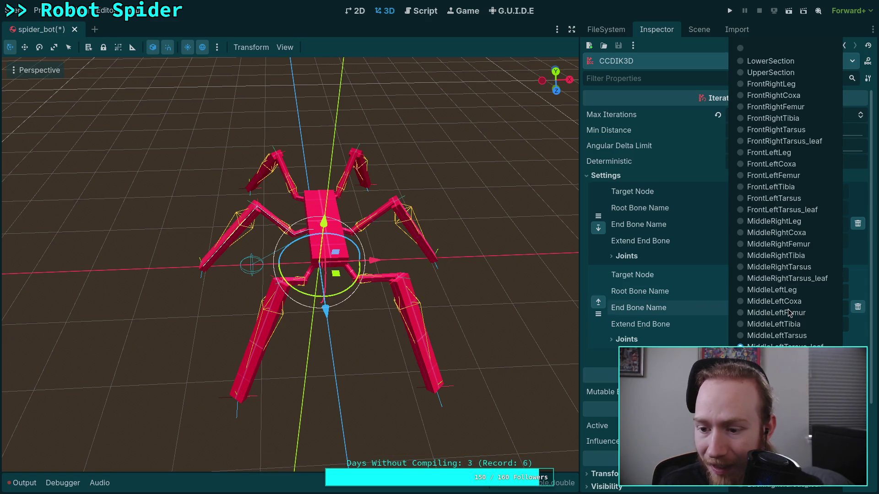
{"action": "left_click", "coordinate": [790, 280]}
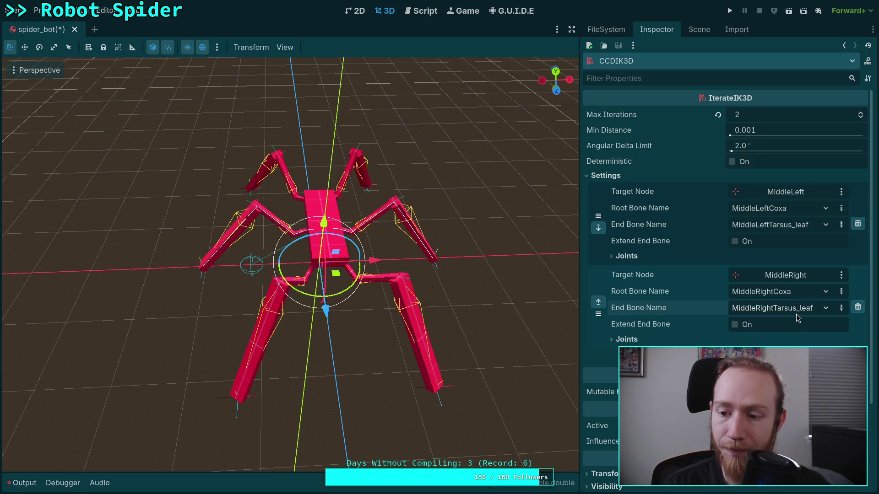
- Set MiddleLeftCoxa's rotation axis to Z and femur and tibia to X, then undo
{"action": "left_click", "coordinate": [636, 257]}
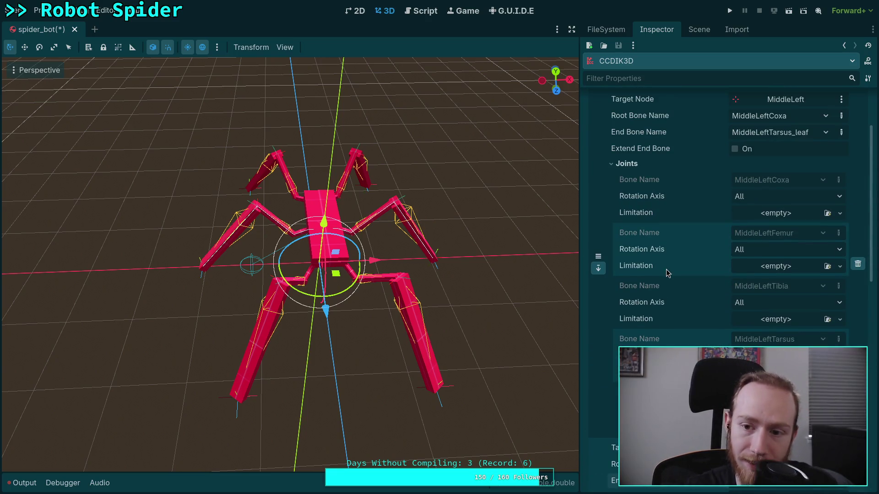
{"action": "left_click", "coordinate": [776, 198]}
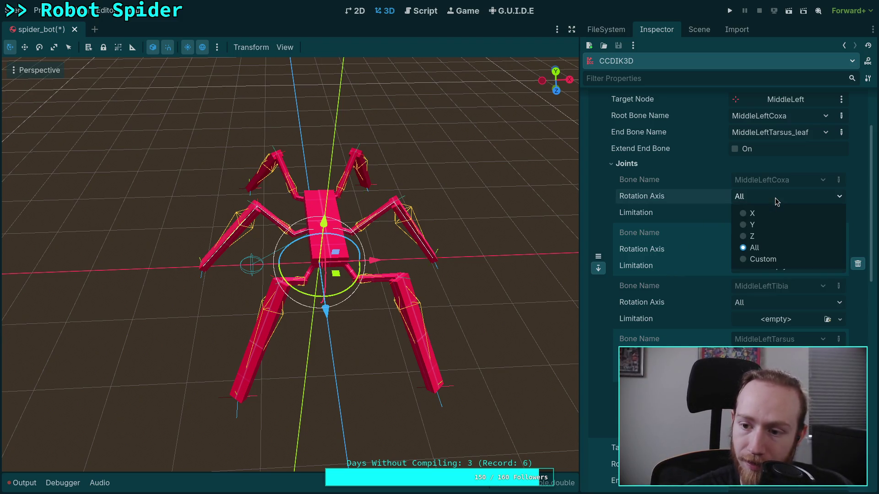
{"action": "left_click", "coordinate": [766, 237]}
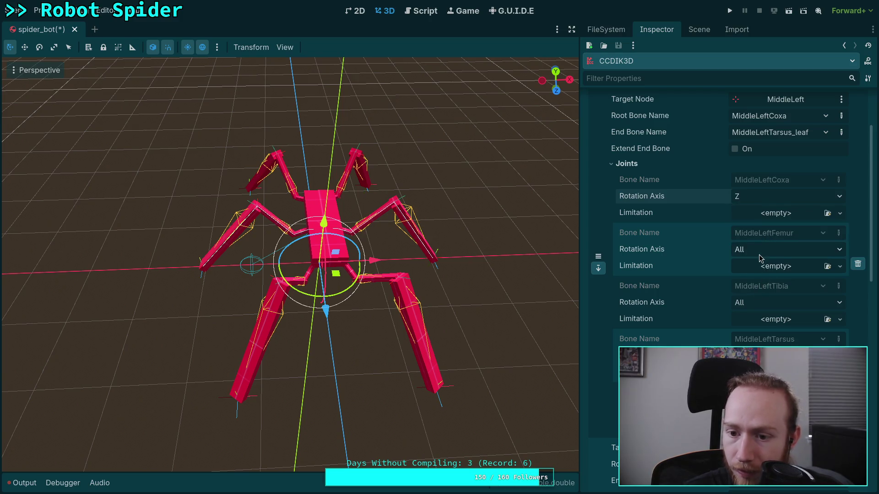
{"action": "left_click", "coordinate": [759, 251]}
{"action": "left_click", "coordinate": [752, 266]}
{"action": "left_click", "coordinate": [765, 302]}
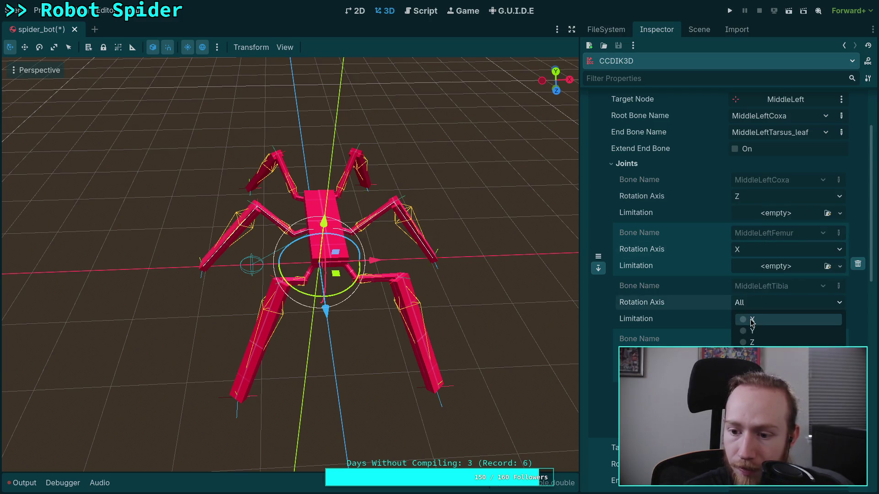
{"action": "left_click", "coordinate": [750, 320]}
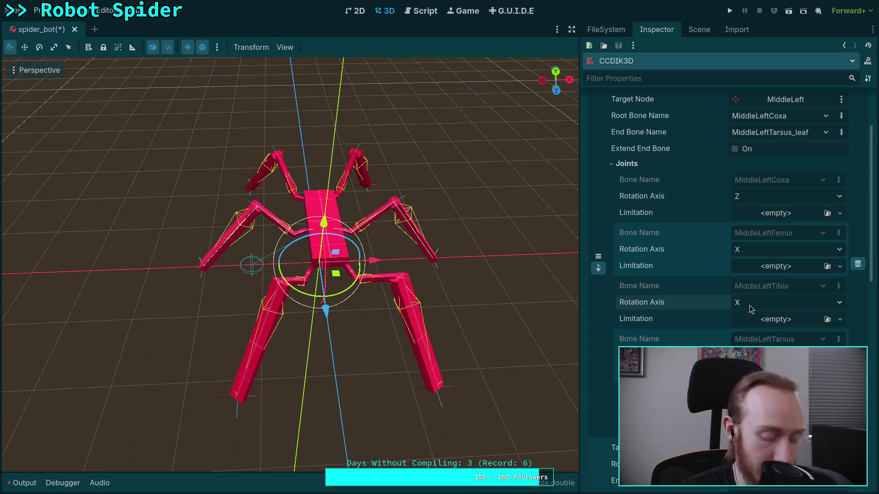
{"action": "key", "text": "ctrl+z"}
{"action": "key", "text": "ctrl+z"}
{"action": "key", "text": "ctrl+z"}
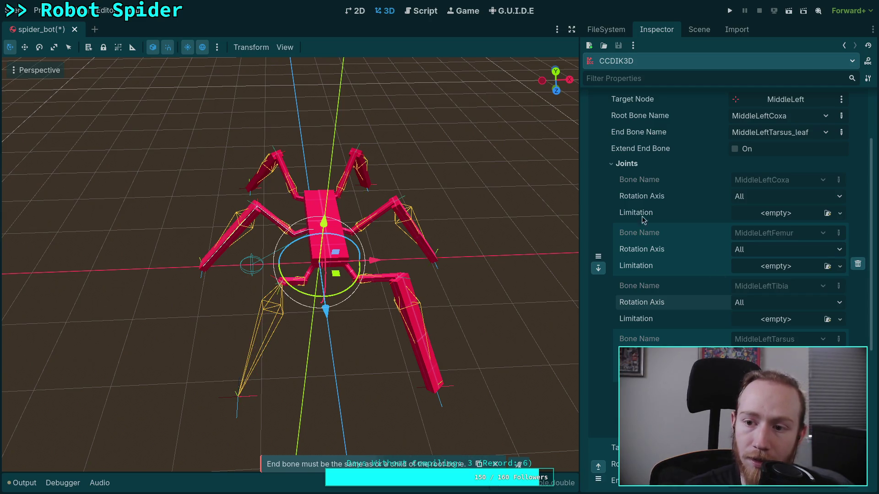
- Set the MiddleLeftCoxa joint's rotation axis back to Z
{"action": "scroll", "coordinate": [674, 213], "scroll_direction": "up", "scroll_amount": 3}
{"action": "scroll", "coordinate": [691, 222], "scroll_direction": "down", "scroll_amount": 10}
{"action": "scroll", "coordinate": [692, 228], "scroll_direction": "up", "scroll_amount": 8}
{"action": "scroll", "coordinate": [692, 227], "scroll_direction": "up", "scroll_amount": 3}
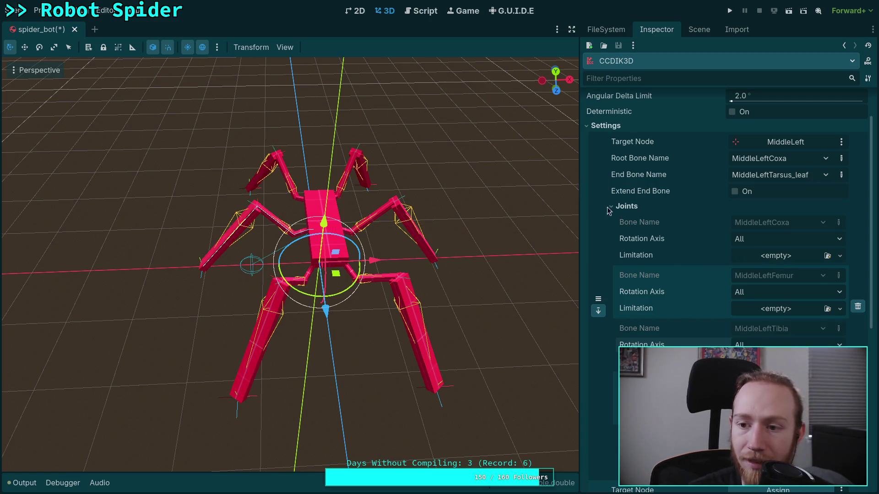
{"action": "scroll", "coordinate": [607, 207], "scroll_direction": "up", "scroll_amount": 3}
{"action": "scroll", "coordinate": [652, 235], "scroll_direction": "down", "scroll_amount": 8}
{"action": "scroll", "coordinate": [729, 226], "scroll_direction": "up", "scroll_amount": 2}
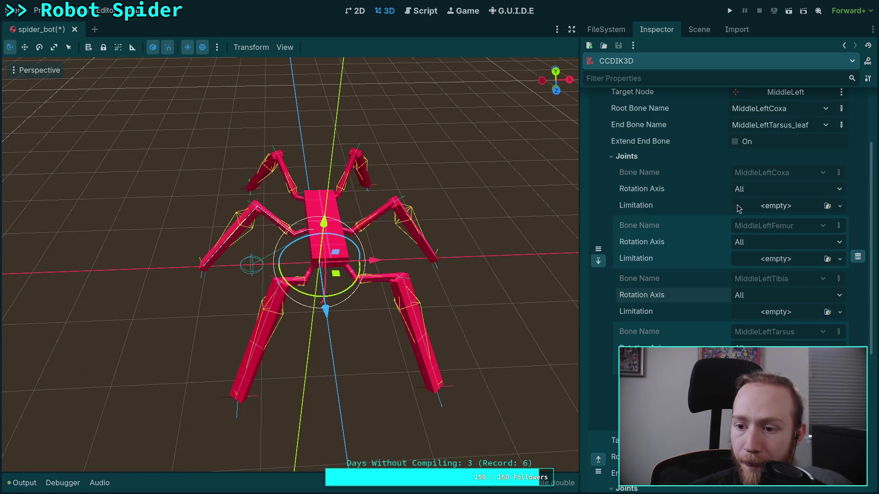
{"action": "left_click", "coordinate": [767, 188]}
{"action": "left_click", "coordinate": [681, 192]}
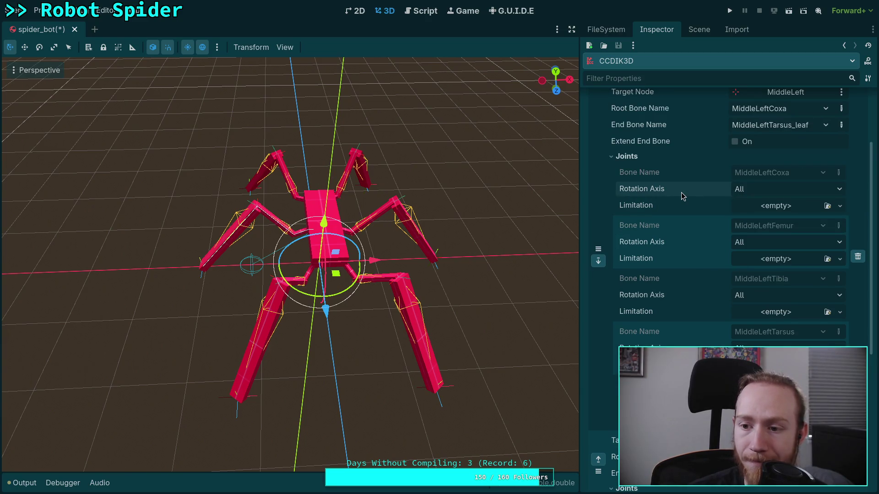
{"action": "left_click", "coordinate": [769, 196]}
{"action": "left_click", "coordinate": [754, 229]}
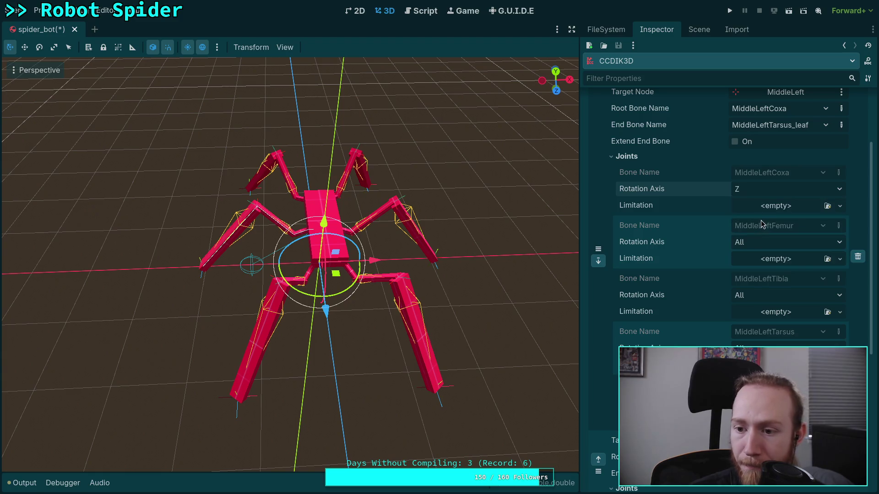
- Set femur, tibia and tarsus rotation axes to X; add a coxa cone limit
{"action": "left_click", "coordinate": [762, 241]}
{"action": "left_click", "coordinate": [762, 262]}
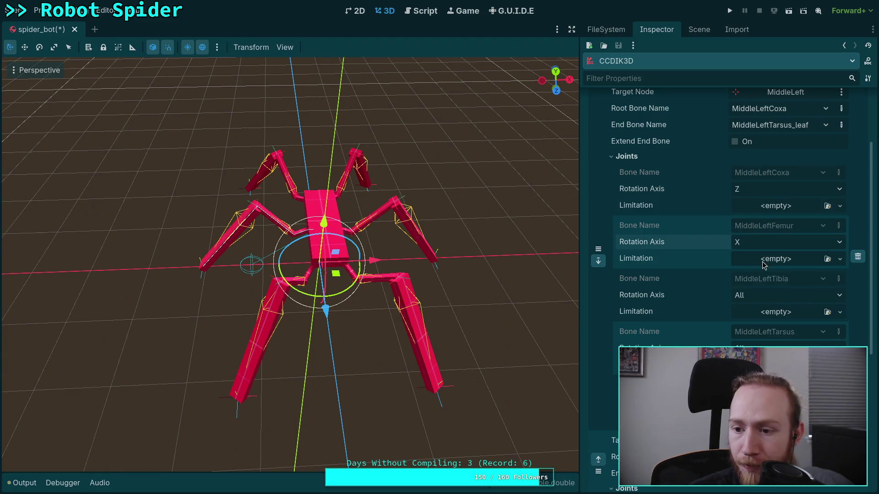
{"action": "left_click", "coordinate": [769, 295]}
{"action": "left_click", "coordinate": [761, 304]}
{"action": "left_click", "coordinate": [762, 348]}
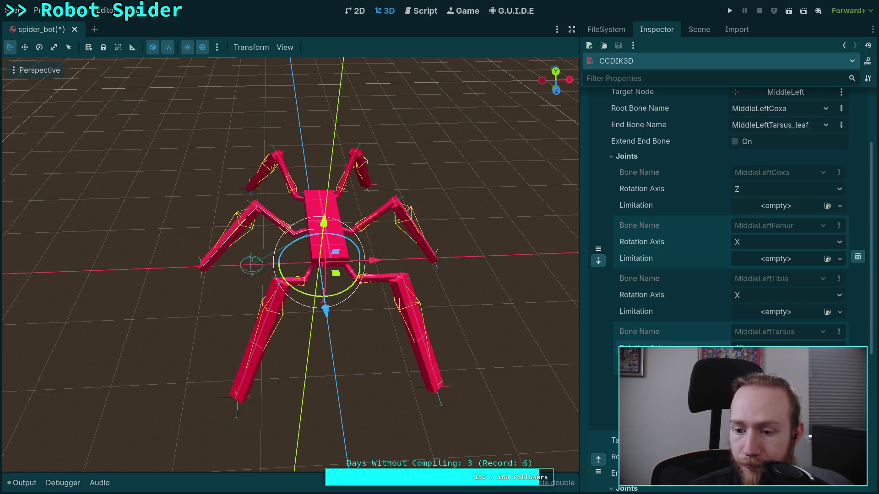
{"action": "left_click", "coordinate": [760, 367]}
{"action": "left_click", "coordinate": [781, 211]}
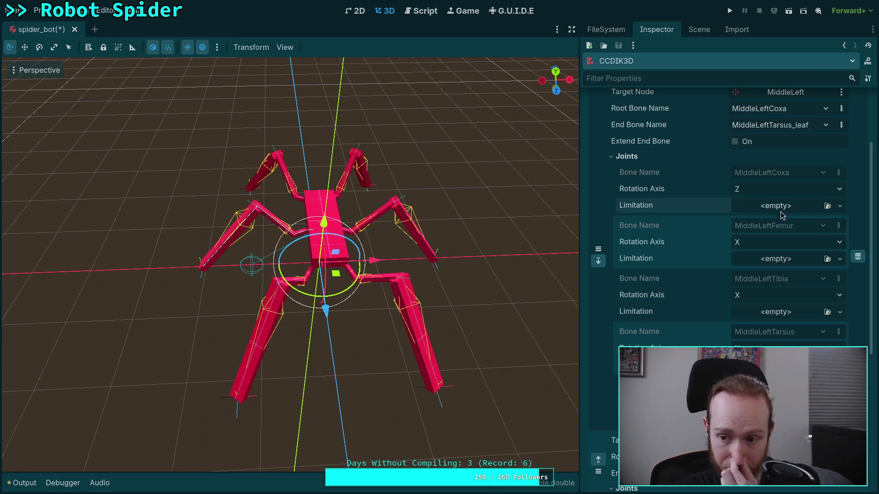
{"action": "left_click", "coordinate": [776, 222]}
- Set the coxa cone angle to 45° and add cone limits to femur, tibia and tarsus
{"action": "left_click", "coordinate": [765, 222]}
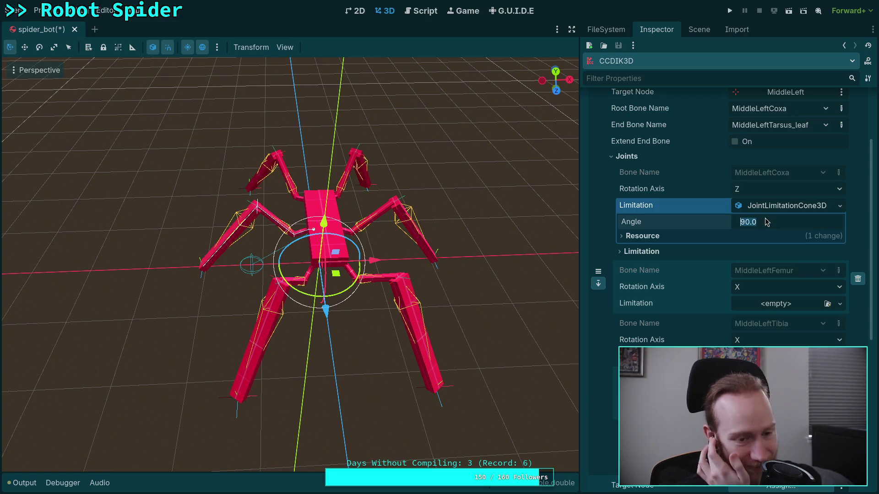
{"action": "type", "text": "45"}
{"action": "key", "text": "Return"}
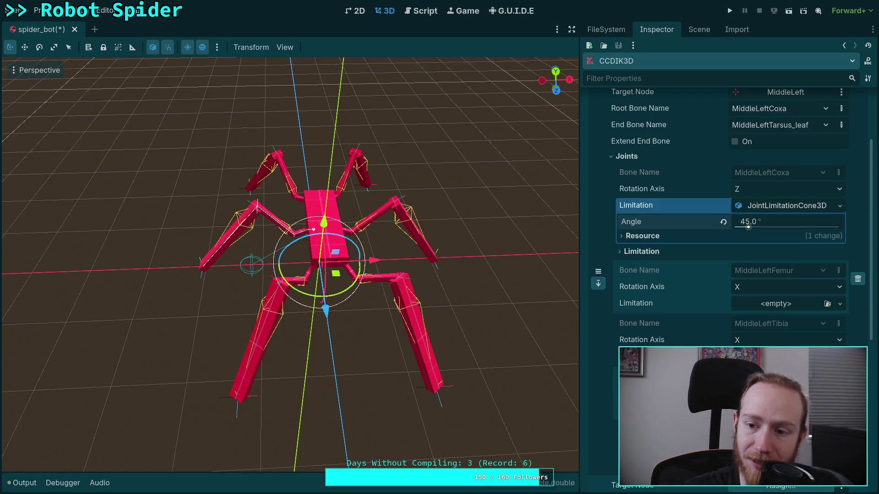
{"action": "left_click", "coordinate": [777, 305]}
{"action": "left_click", "coordinate": [775, 329]}
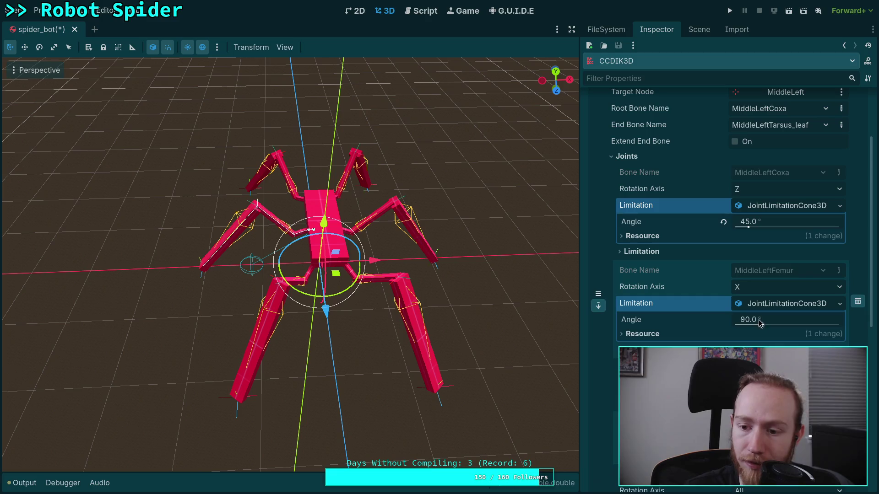
{"action": "scroll", "coordinate": [765, 316], "scroll_direction": "down", "scroll_amount": 2}
{"action": "left_click", "coordinate": [773, 306]}
{"action": "left_click", "coordinate": [774, 328]}
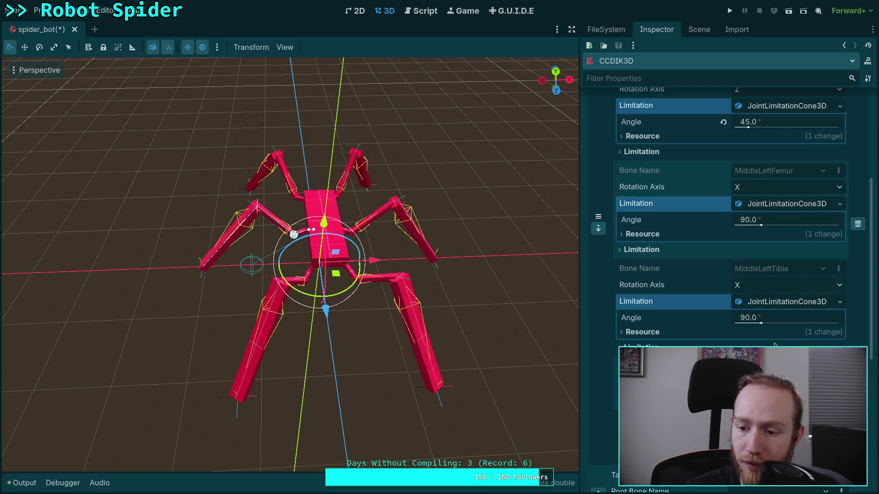
{"action": "scroll", "coordinate": [774, 329], "scroll_direction": "down", "scroll_amount": 1}
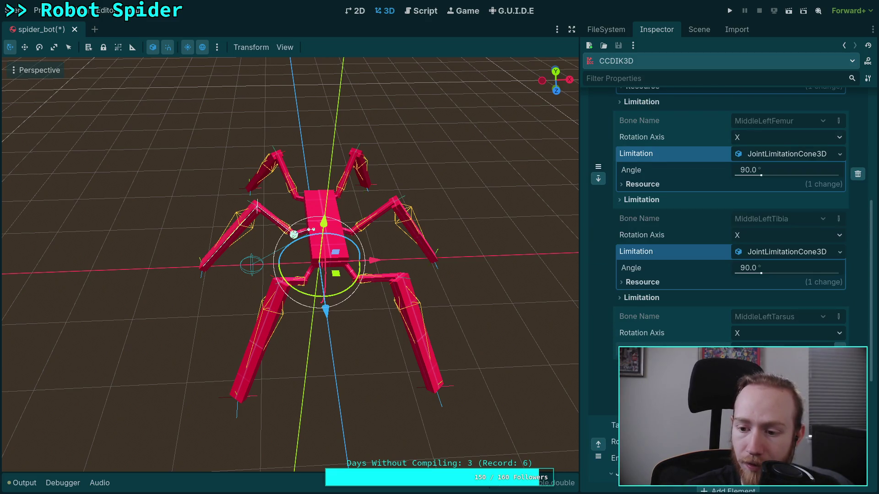
{"action": "left_click", "coordinate": [774, 372]}
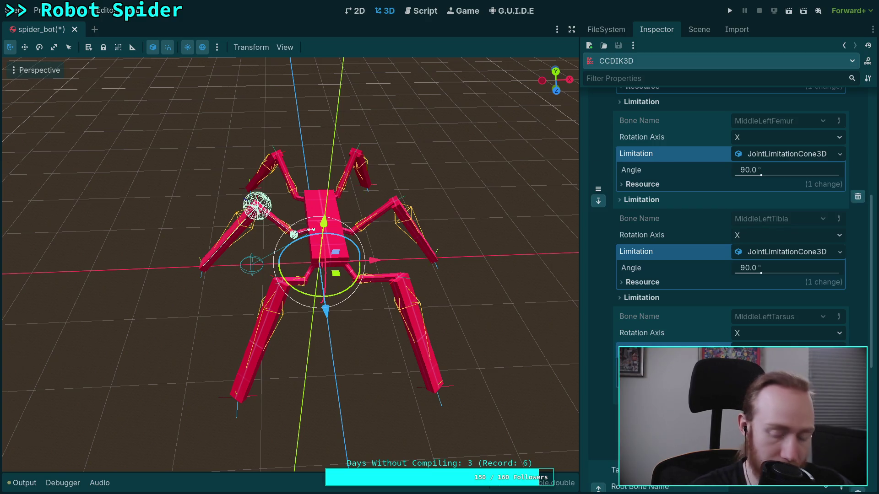
- Raise the MiddleLeftTibia cone limit angle to 120°
{"action": "left_click", "coordinate": [761, 264]}
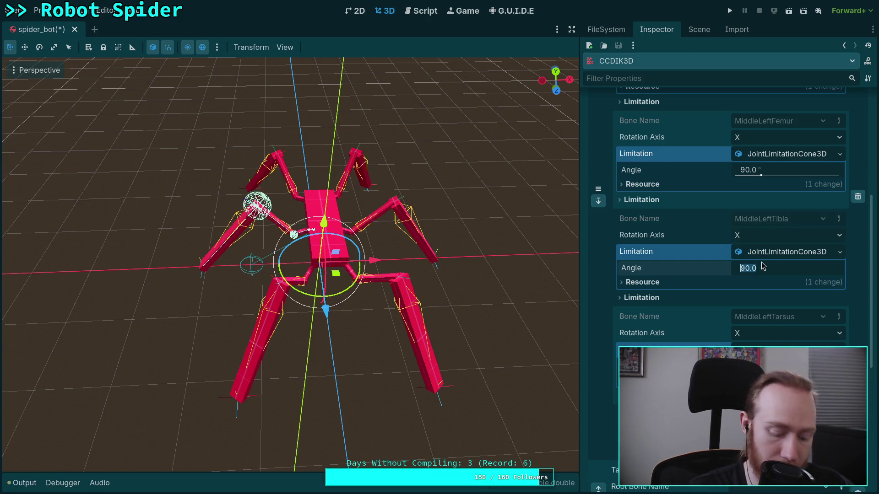
{"action": "type", "text": "120"}
{"action": "key", "text": "Return"}
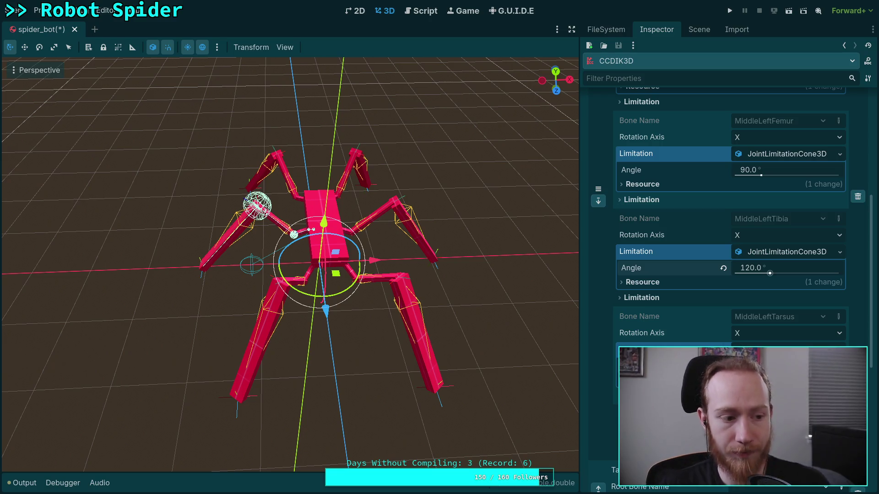
{"action": "scroll", "coordinate": [727, 247], "scroll_direction": "up", "scroll_amount": 5}
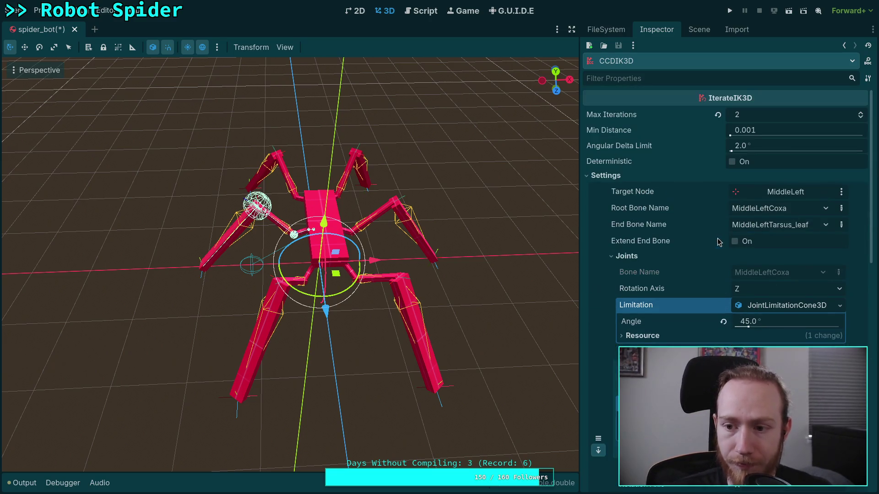
- Reassign the second chain's target to MiddleRight and save the scene
{"action": "left_click", "coordinate": [626, 256]}
{"action": "scroll", "coordinate": [634, 255], "scroll_direction": "up", "scroll_amount": 1}
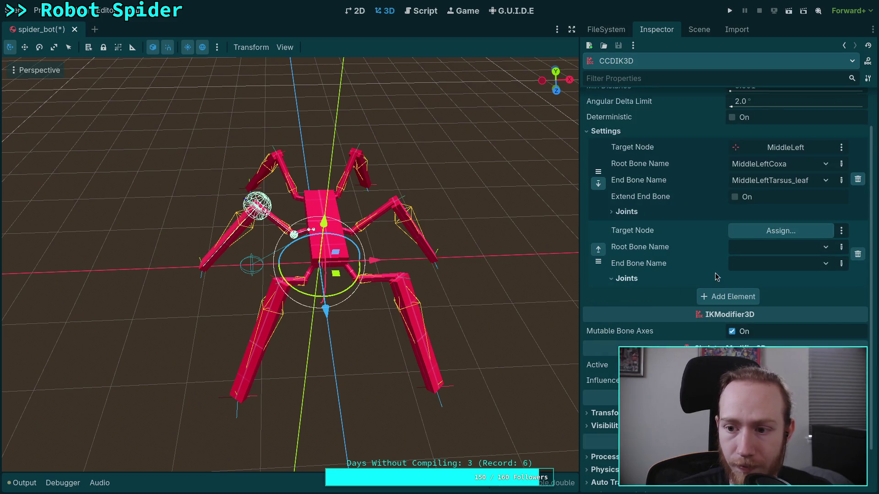
{"action": "left_click", "coordinate": [634, 213]}
{"action": "left_click", "coordinate": [634, 213]}
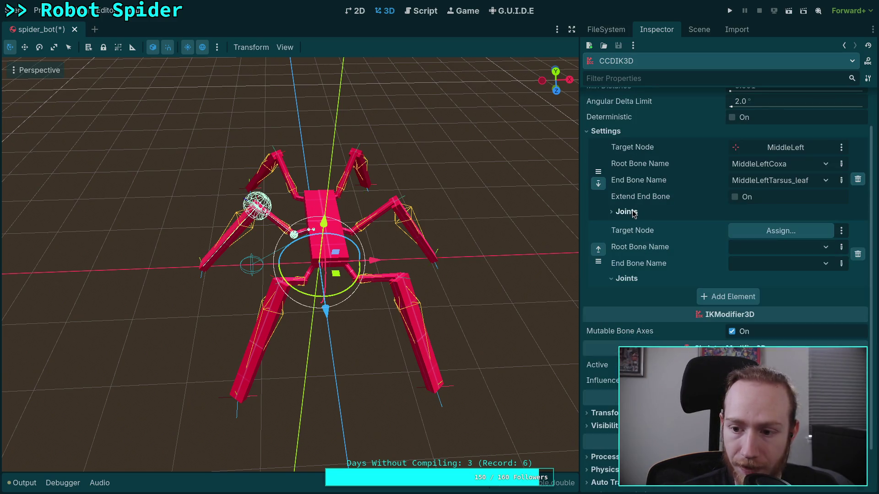
{"action": "left_click", "coordinate": [785, 235]}
{"action": "left_click", "coordinate": [441, 229]}
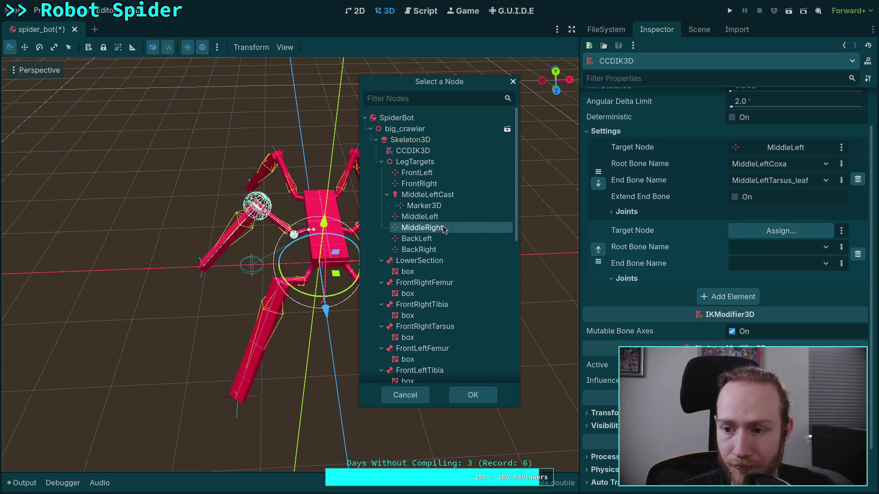
{"action": "left_click", "coordinate": [470, 399]}
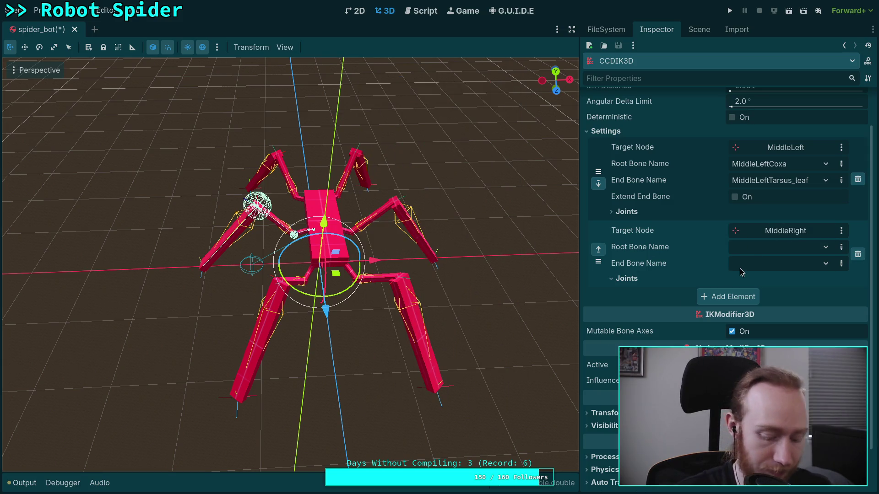
{"action": "key", "text": "ctrl+s"}
- Set the second chain's Root Bone to MiddleRightCoxa and End Bone to MiddleRightTarsus_leaf
{"action": "left_click", "coordinate": [627, 212]}
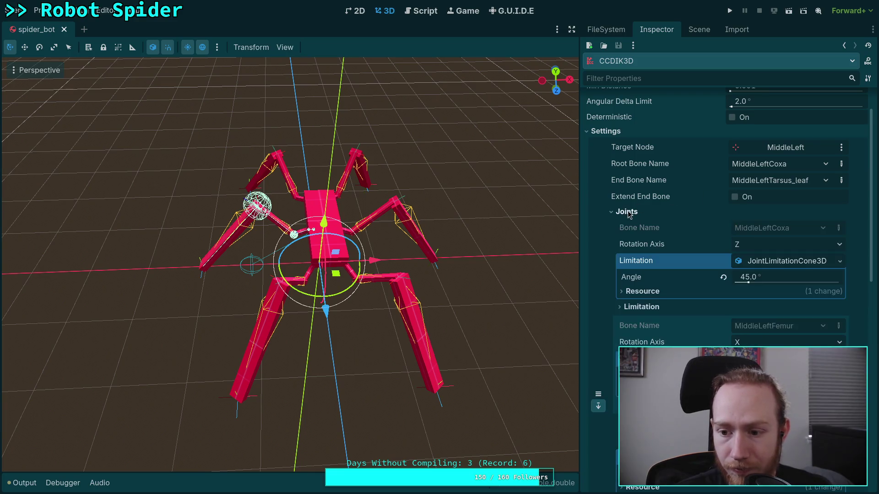
{"action": "left_click", "coordinate": [629, 213]}
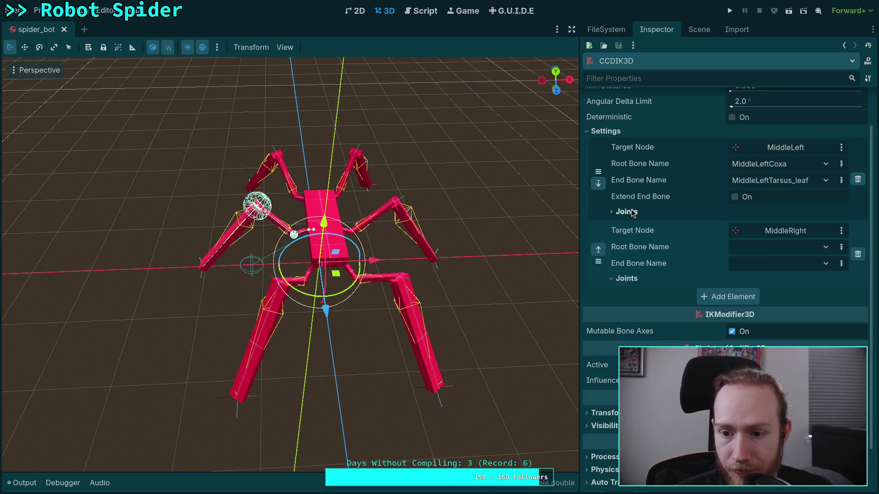
{"action": "left_click", "coordinate": [804, 251]}
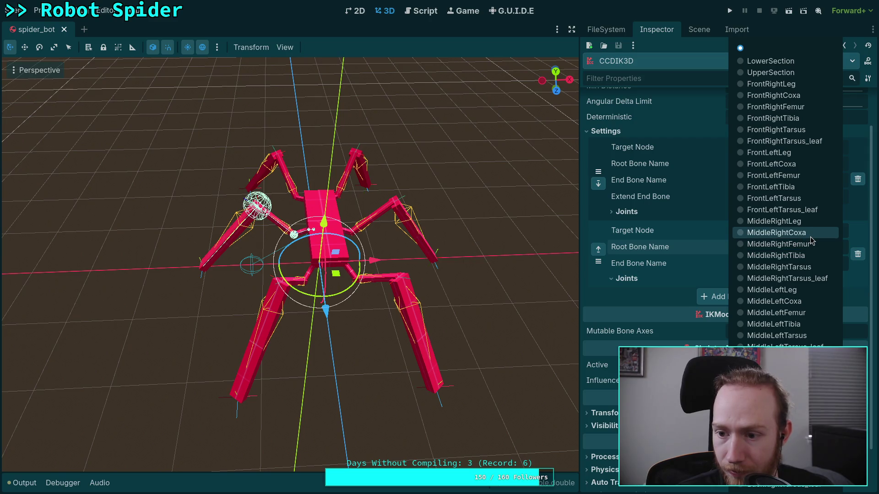
{"action": "left_click", "coordinate": [810, 237]}
{"action": "left_click", "coordinate": [809, 268]}
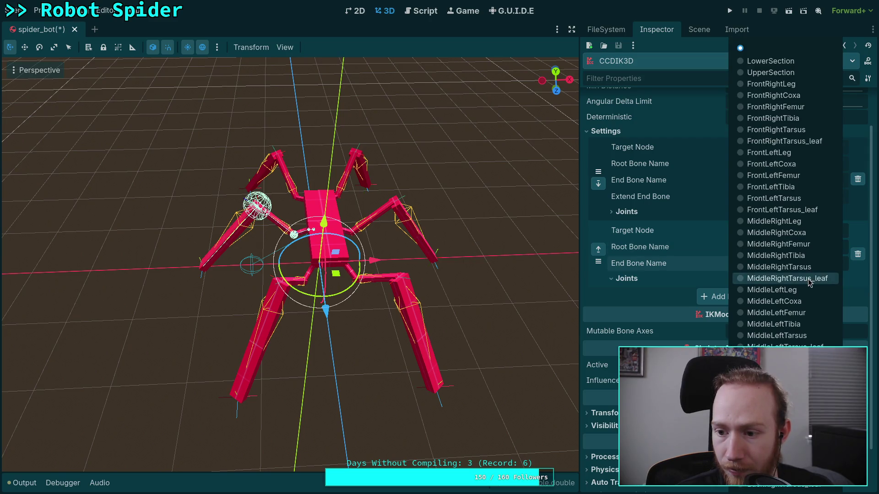
{"action": "left_click", "coordinate": [808, 280]}
{"action": "left_click", "coordinate": [643, 216]}
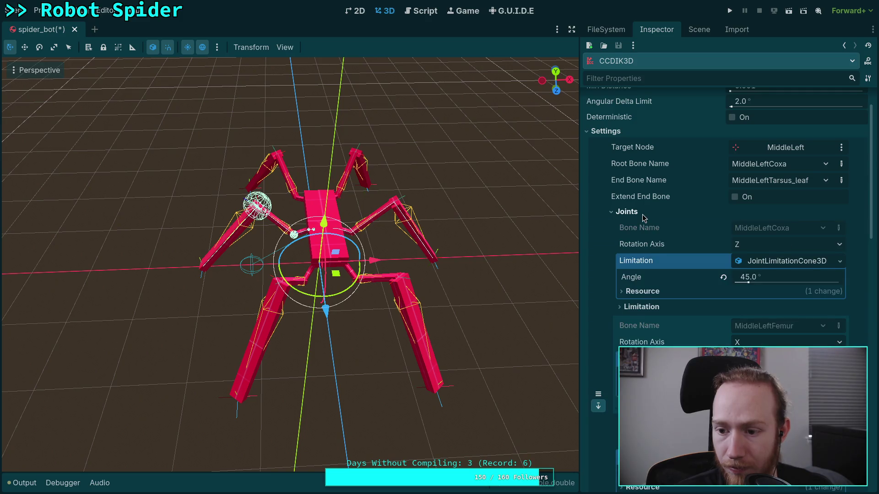
{"action": "left_click", "coordinate": [643, 215]}
{"action": "scroll", "coordinate": [750, 281], "scroll_direction": "down", "scroll_amount": 3}
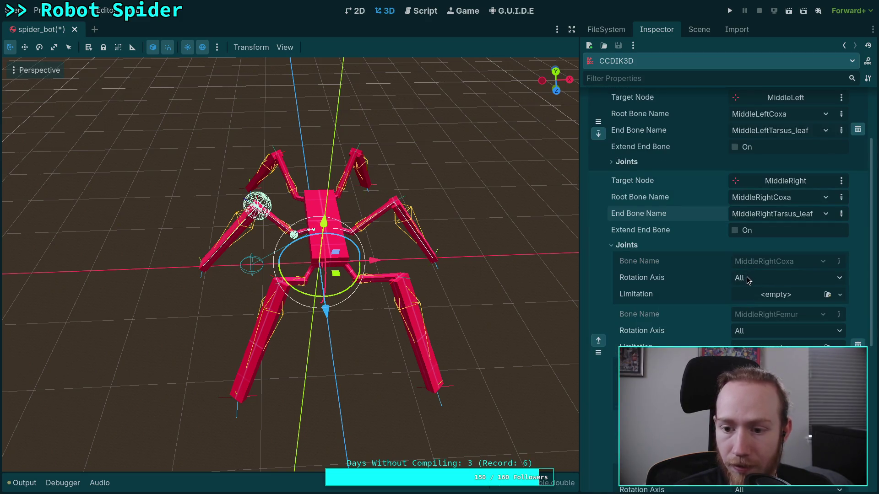
- Set the MiddleRight coxa to rotate on Z and give it a new JointLimitationCone3D
{"action": "left_click", "coordinate": [746, 278]}
{"action": "left_click", "coordinate": [751, 314]}
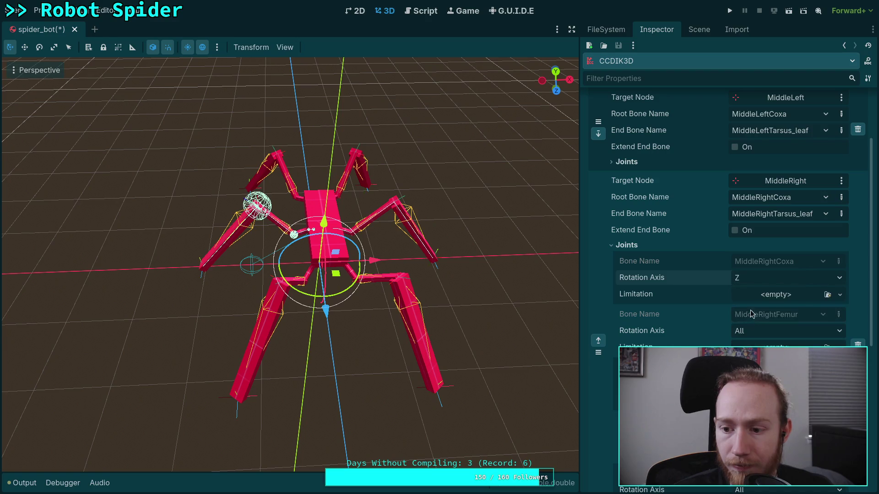
{"action": "left_click", "coordinate": [773, 295]}
{"action": "left_click", "coordinate": [764, 320]}
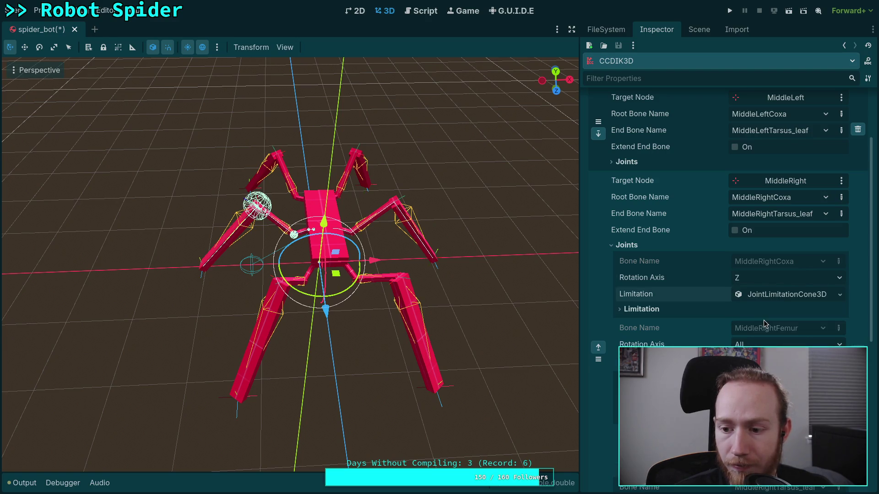
{"action": "left_click", "coordinate": [778, 300]}
{"action": "left_click", "coordinate": [643, 263]}
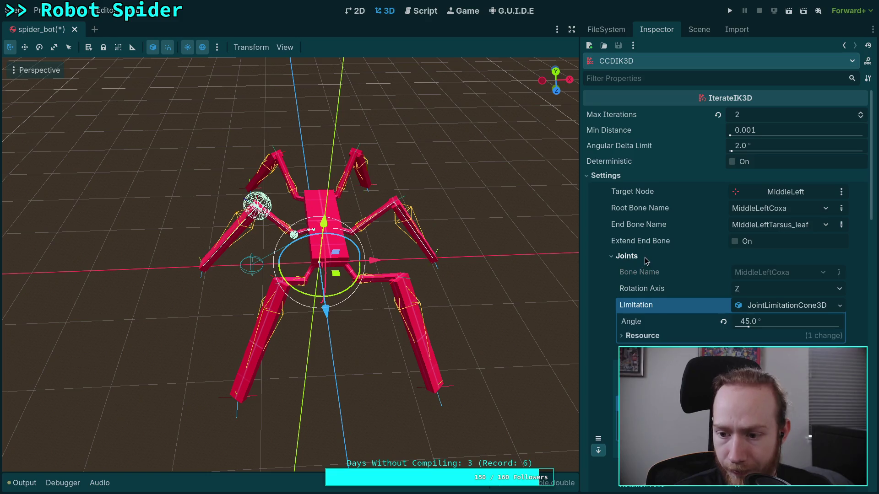
{"action": "left_click", "coordinate": [645, 258]}
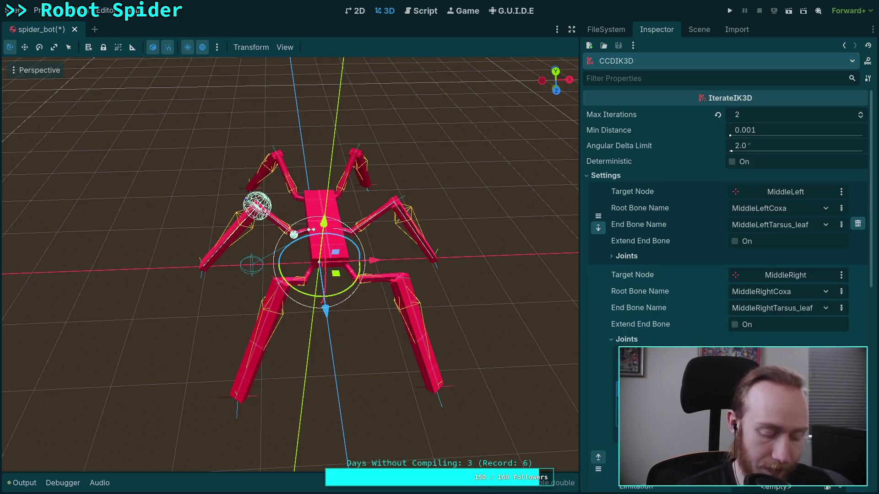
- Add a cone limitation to the MiddleRight femur and set its rotation axis to X
{"action": "scroll", "coordinate": [760, 293], "scroll_direction": "down", "scroll_amount": 5}
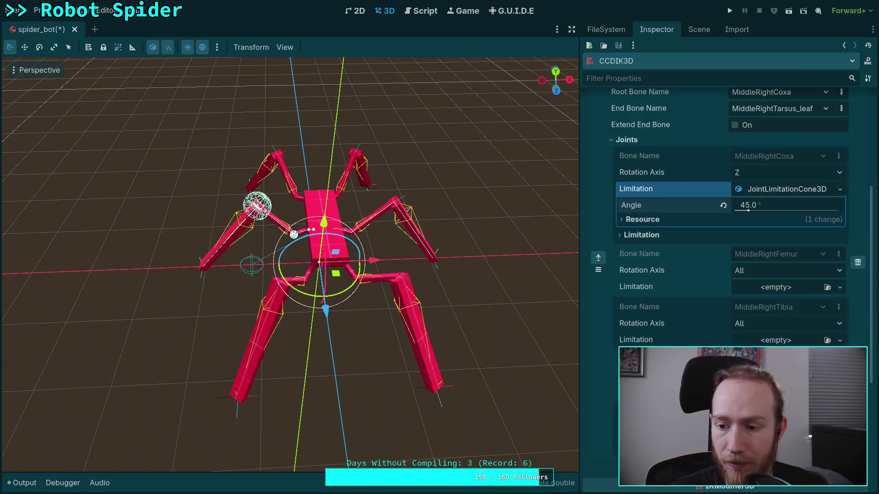
{"action": "left_click", "coordinate": [769, 287]}
{"action": "left_click", "coordinate": [769, 315]}
{"action": "left_click", "coordinate": [761, 271]}
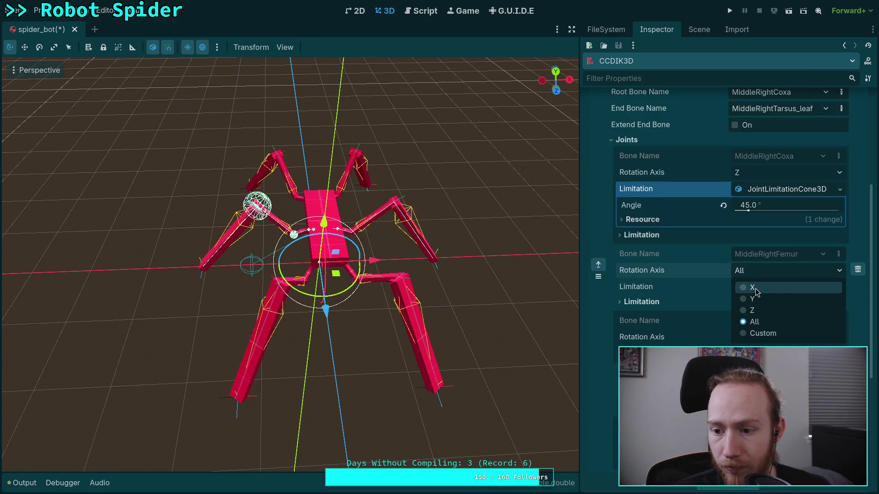
{"action": "left_click", "coordinate": [753, 288]}
- Make the MiddleRight tibia rotate on X with a cone limit angle of 120°
{"action": "scroll", "coordinate": [726, 300], "scroll_direction": "down", "scroll_amount": 4}
{"action": "left_click", "coordinate": [768, 238]}
{"action": "left_click", "coordinate": [760, 252]}
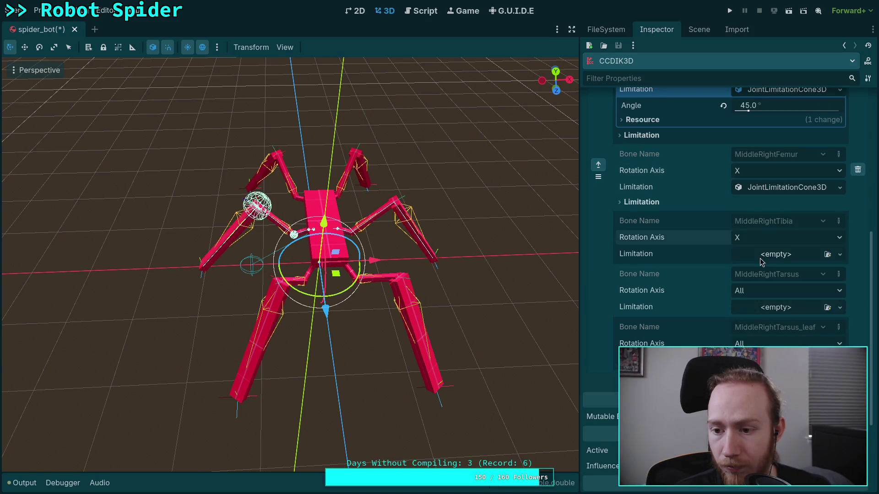
{"action": "left_click", "coordinate": [760, 256]}
{"action": "left_click", "coordinate": [772, 282]}
{"action": "left_click", "coordinate": [768, 258]}
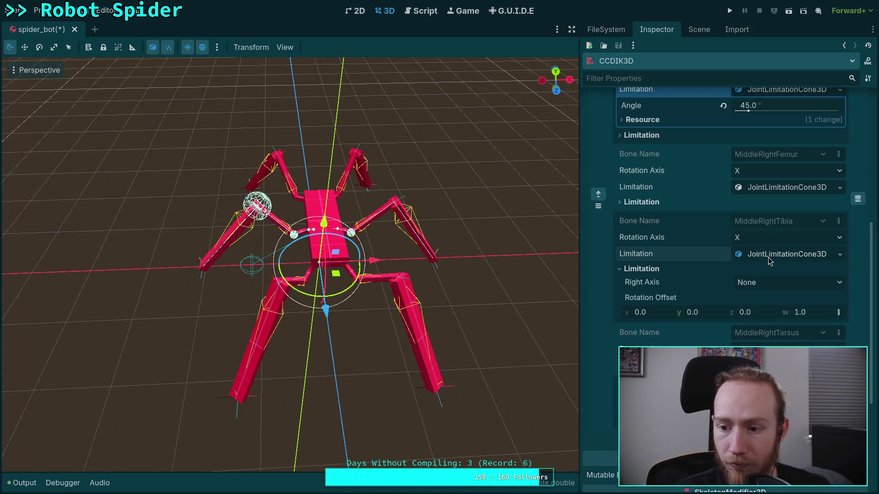
{"action": "left_click", "coordinate": [772, 269]}
{"action": "type", "text": "120"}
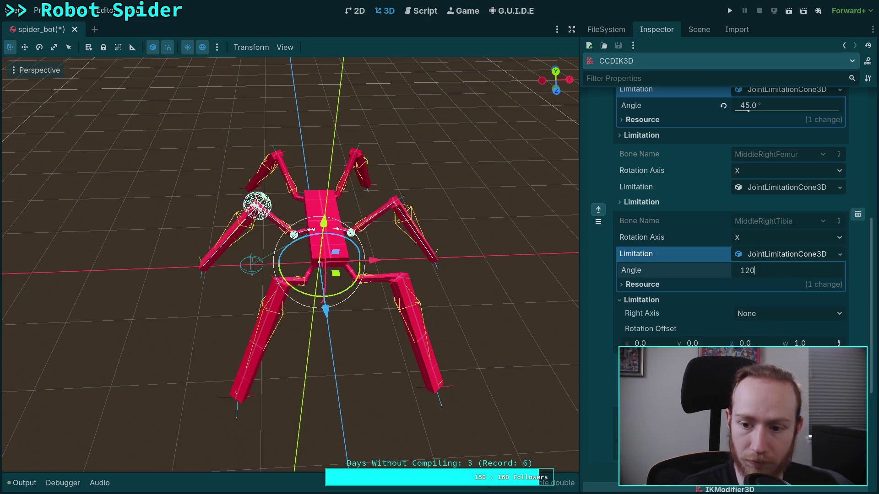
{"action": "key", "text": "Return"}
- Collapse the tibia limitation sections, leaving its right axis set to None
{"action": "left_click", "coordinate": [654, 301]}
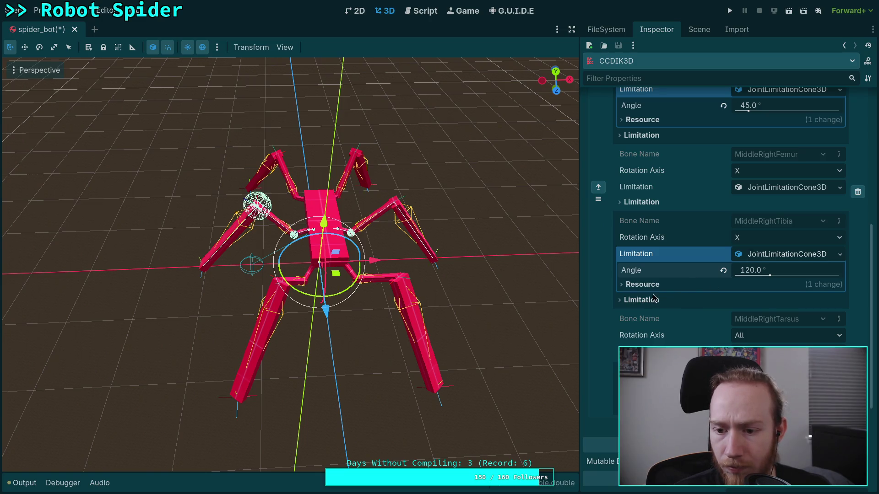
{"action": "left_click", "coordinate": [756, 254]}
{"action": "left_click", "coordinate": [653, 270]}
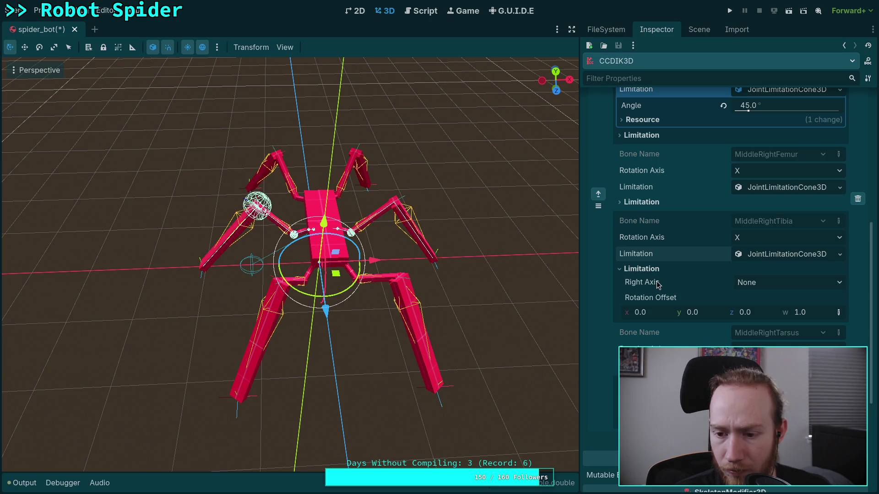
{"action": "left_click", "coordinate": [753, 283]}
{"action": "left_click", "coordinate": [754, 284]}
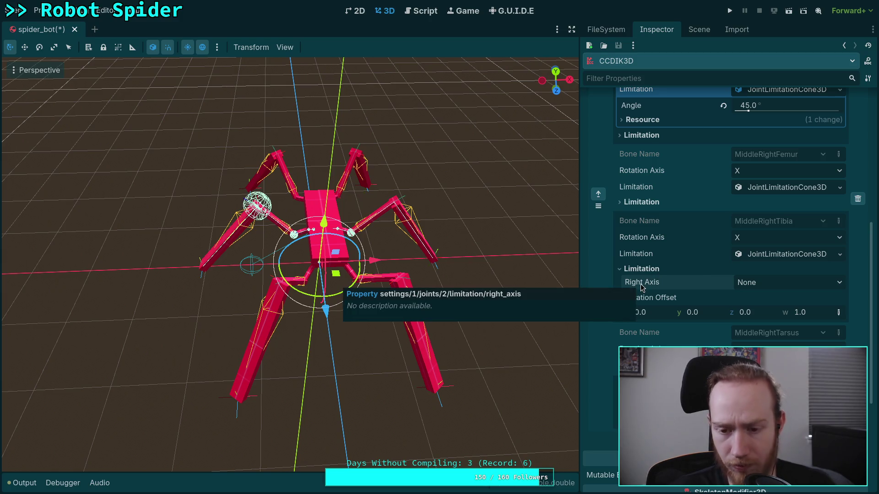
{"action": "scroll", "coordinate": [657, 256], "scroll_direction": "up", "scroll_amount": 5}
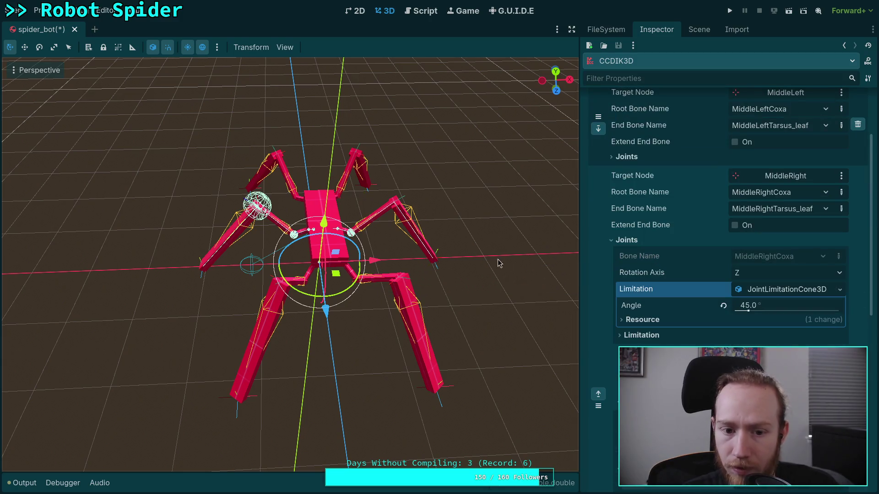
{"action": "scroll", "coordinate": [497, 261], "scroll_direction": "up", "scroll_amount": 8}
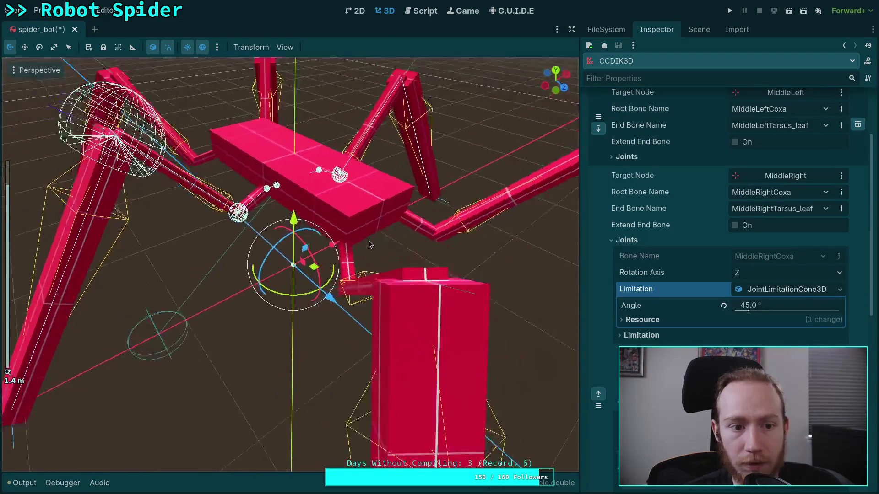
{"action": "left_click_drag", "start_coordinate": [369, 244], "coordinate": [392, 251]}
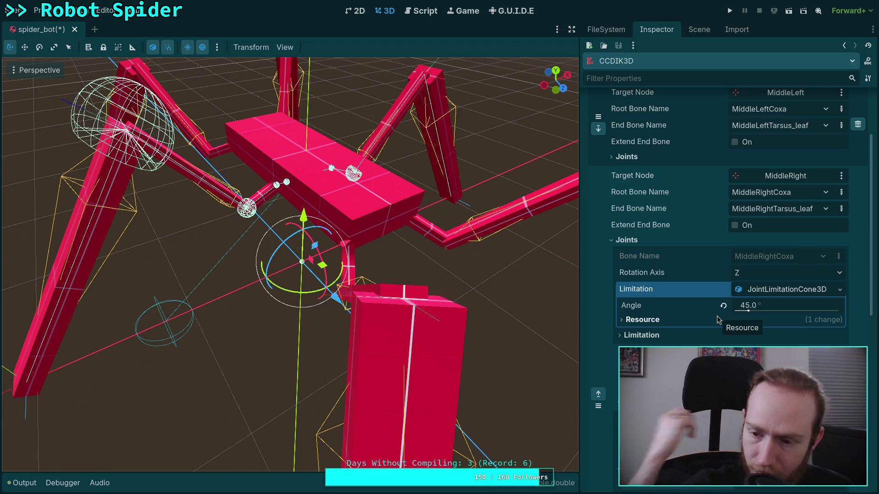
{"action": "scroll", "coordinate": [689, 265], "scroll_direction": "up", "scroll_amount": 4}
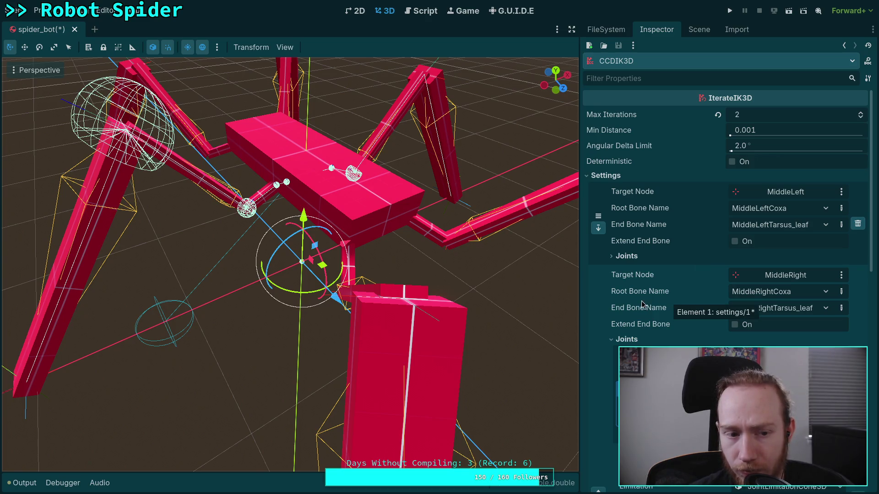
{"action": "scroll", "coordinate": [641, 315], "scroll_direction": "down", "scroll_amount": 3}
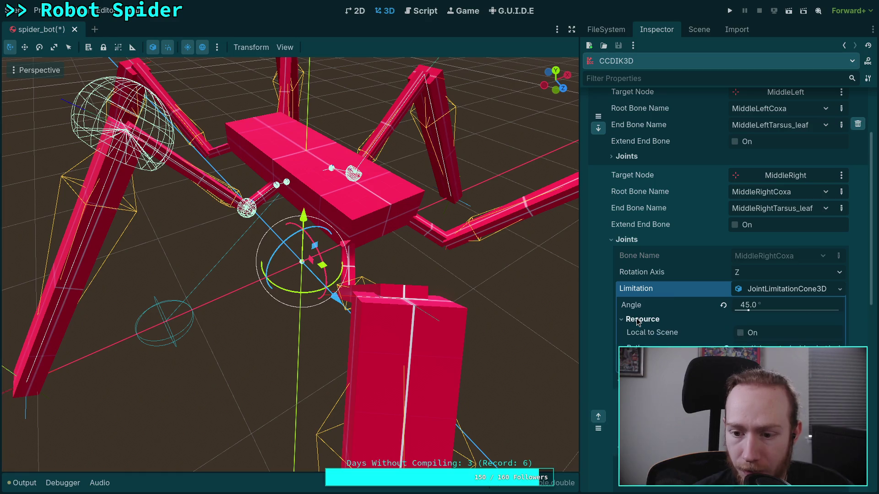
{"action": "left_click", "coordinate": [641, 319]}
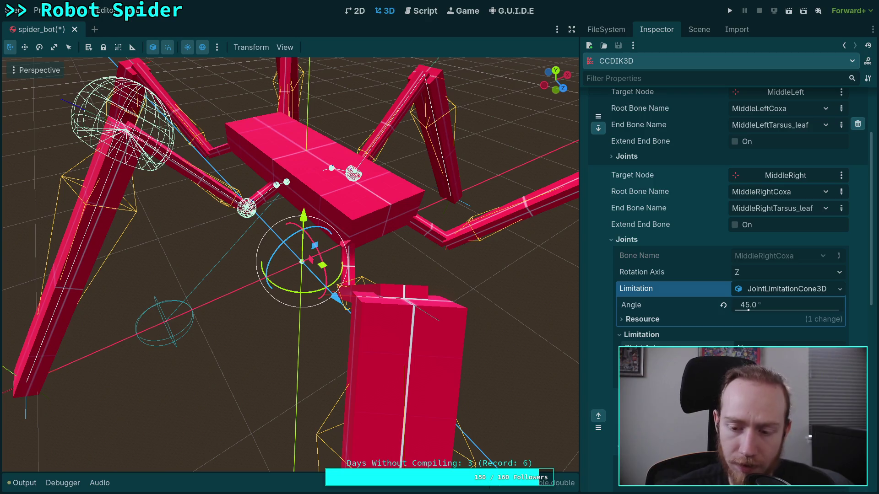
{"action": "left_click", "coordinate": [642, 335]}
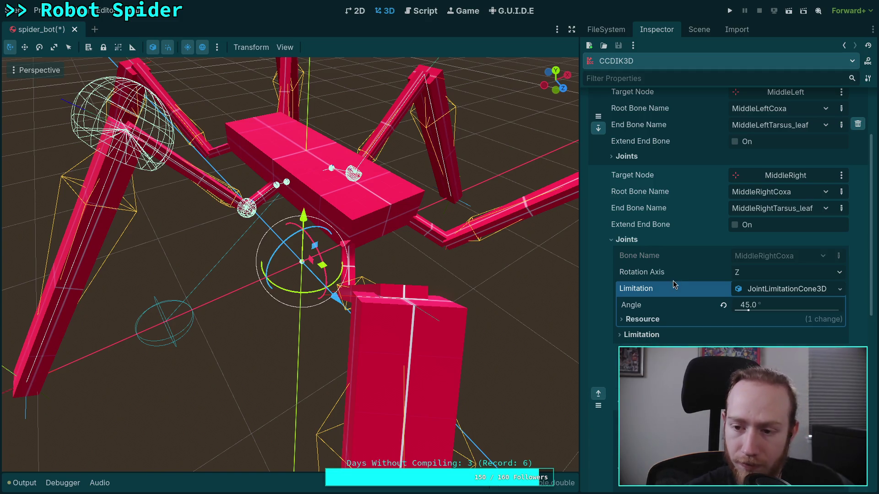
{"action": "left_click", "coordinate": [758, 289]}
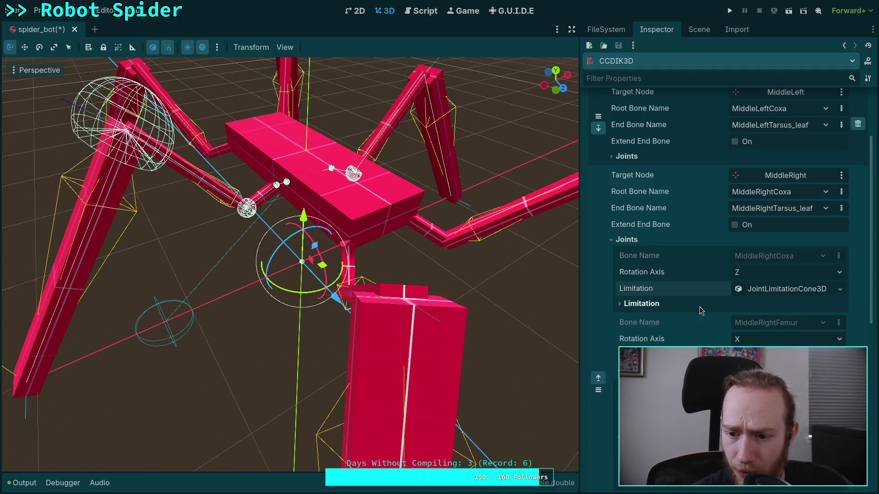
{"action": "scroll", "coordinate": [672, 326], "scroll_direction": "down", "scroll_amount": 3}
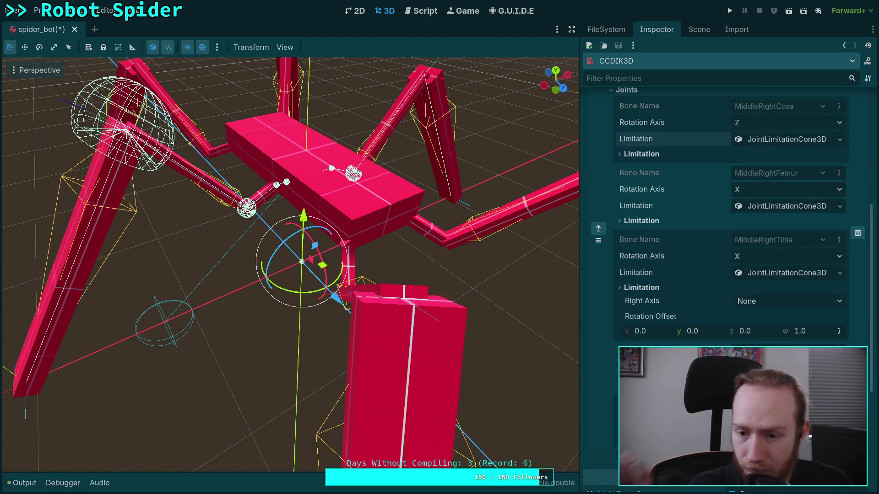
{"action": "left_click", "coordinate": [654, 289]}
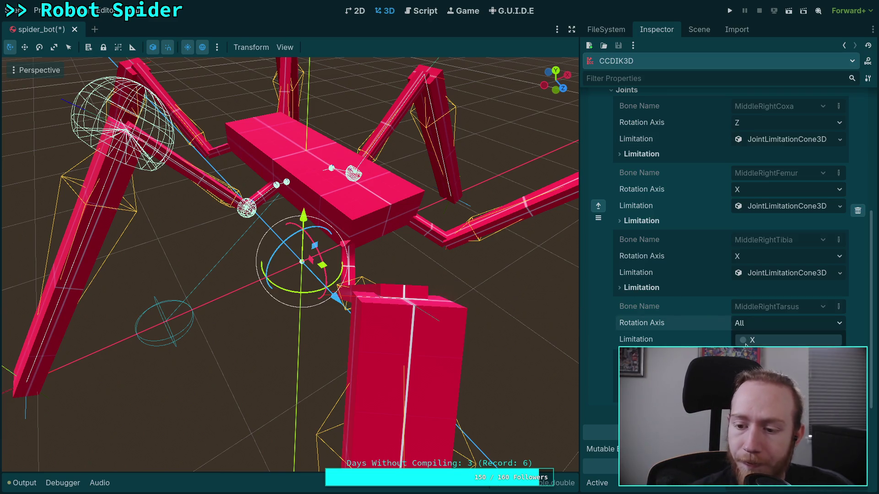
{"action": "left_click", "coordinate": [775, 275]}
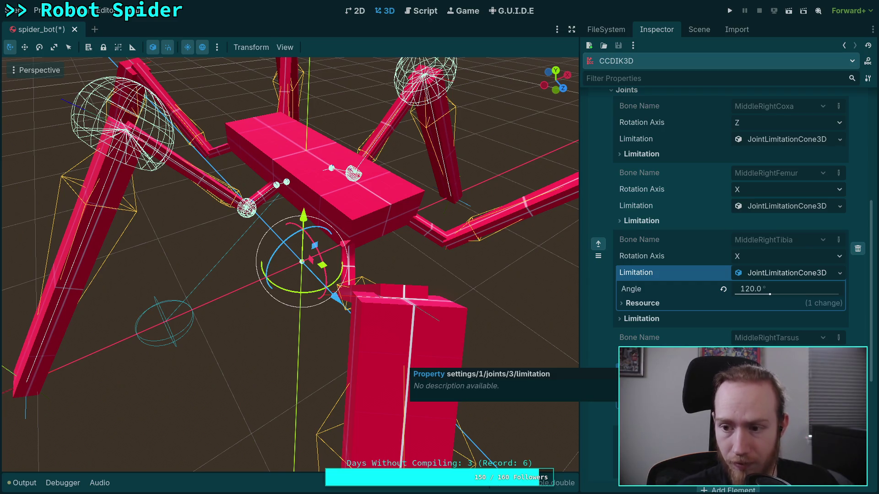
{"action": "scroll", "coordinate": [692, 309], "scroll_direction": "up", "scroll_amount": 5}
{"action": "left_click", "coordinate": [637, 340]}
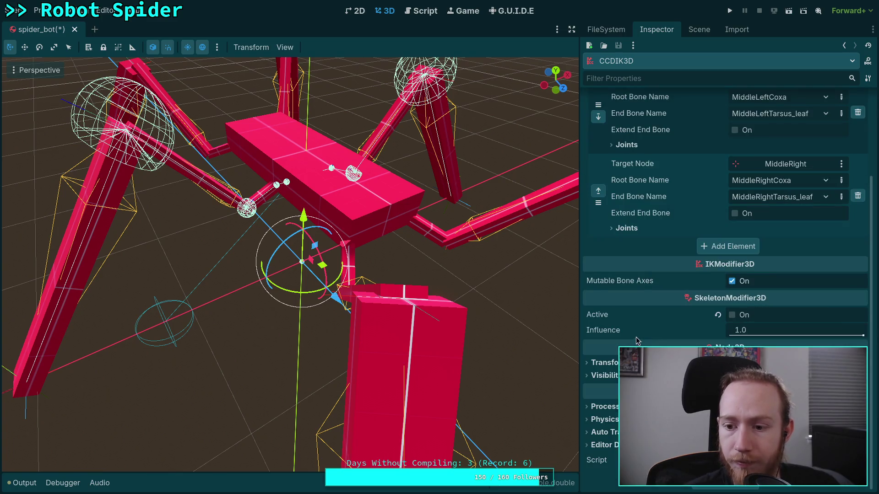
- Move the MiddleLeft leg target slightly along its Z direction
{"action": "scroll", "coordinate": [293, 266], "scroll_direction": "down", "scroll_amount": 5}
{"action": "left_click", "coordinate": [117, 342]}
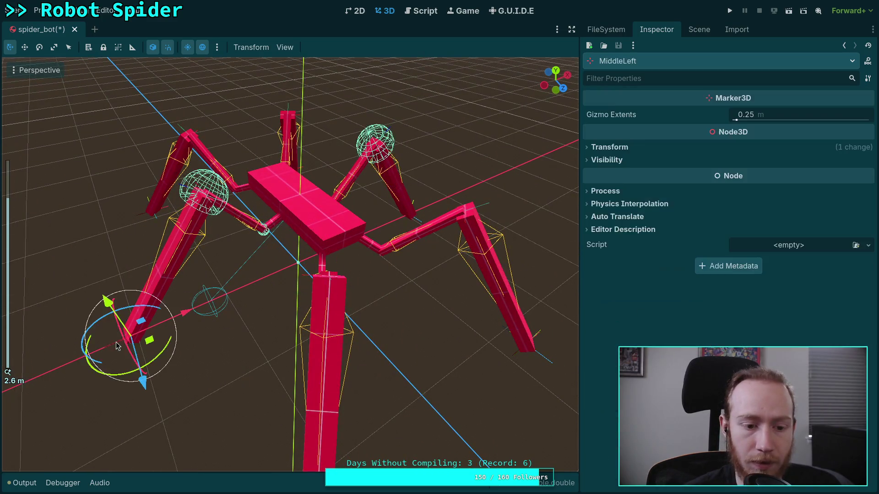
{"action": "mouse_move", "coordinate": [138, 373]}
{"action": "left_mouse_down"}
{"action": "mouse_move", "coordinate": [191, 436]}
{"action": "mouse_move", "coordinate": [142, 383]}
{"action": "left_mouse_up"}
- Select CCDIK3D, save the spider scene, and switch the IK modifier on
{"action": "left_click", "coordinate": [699, 29]}
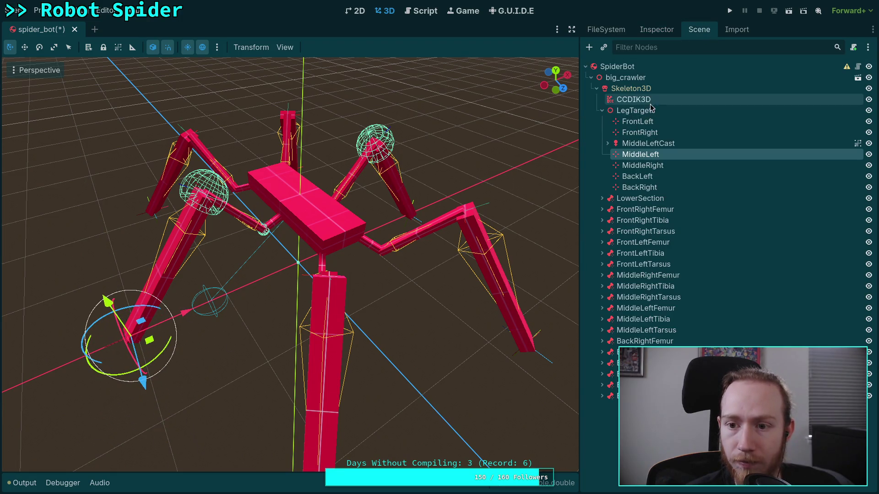
{"action": "left_click", "coordinate": [633, 100]}
{"action": "key", "text": "ctrl+s"}
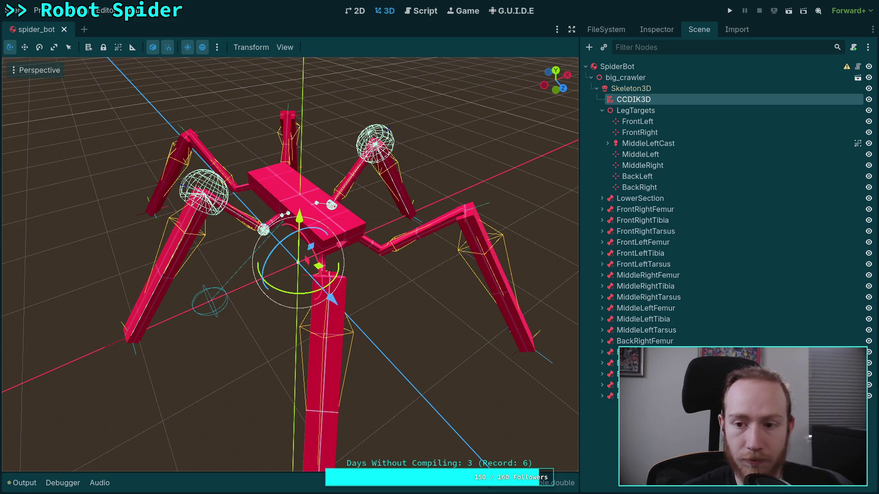
{"action": "left_click", "coordinate": [637, 28]}
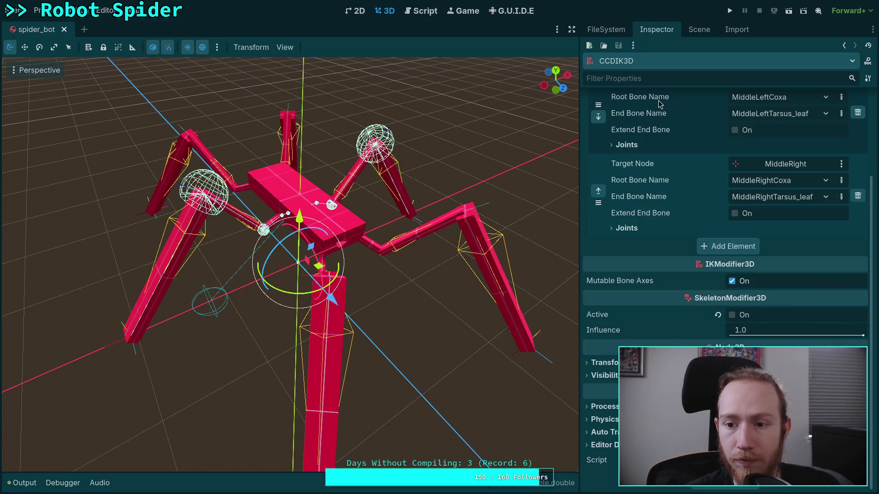
{"action": "left_click", "coordinate": [732, 315]}
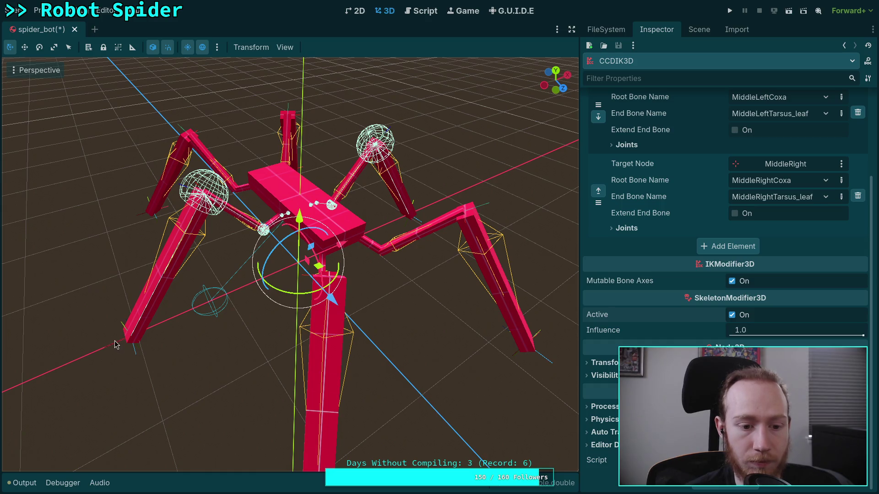
- Move the MiddleRight leg target so its leg follows, then orbit slightly
{"action": "left_click", "coordinate": [115, 345]}
{"action": "mouse_move", "coordinate": [132, 353]}
{"action": "left_mouse_down"}
{"action": "mouse_move", "coordinate": [171, 432]}
{"action": "mouse_move", "coordinate": [431, 227]}
{"action": "mouse_move", "coordinate": [406, 211]}
{"action": "mouse_move", "coordinate": [490, 268]}
{"action": "mouse_move", "coordinate": [401, 215]}
{"action": "mouse_move", "coordinate": [481, 227]}
{"action": "mouse_move", "coordinate": [457, 206]}
{"action": "mouse_move", "coordinate": [540, 181]}
{"action": "mouse_move", "coordinate": [339, 256]}
{"action": "mouse_move", "coordinate": [457, 187]}
{"action": "mouse_move", "coordinate": [412, 229]}
{"action": "mouse_move", "coordinate": [393, 211]}
{"action": "mouse_move", "coordinate": [435, 215]}
{"action": "mouse_move", "coordinate": [428, 224]}
{"action": "left_mouse_up"}
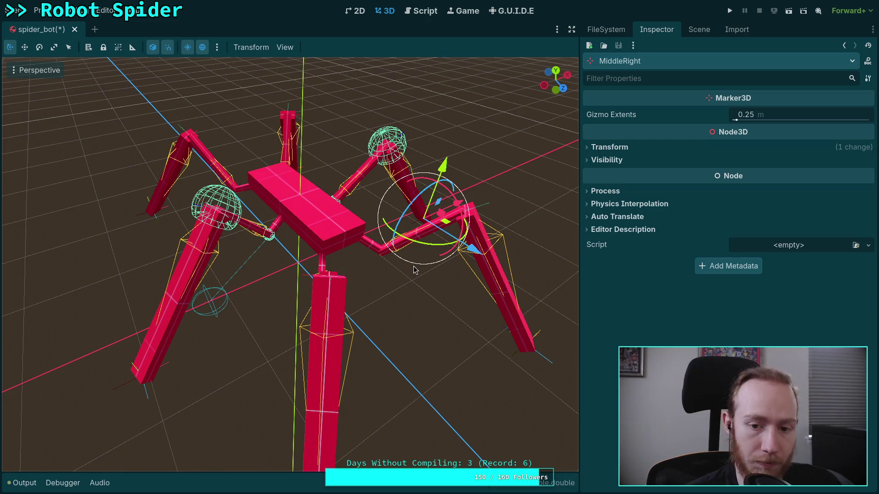
{"action": "key", "text": "ctrl+z"}
{"action": "key", "text": "ctrl+z"}
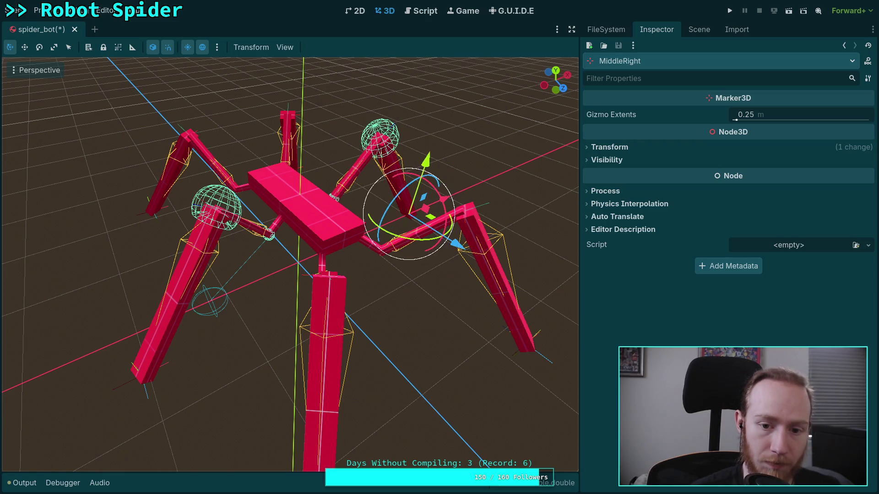
{"action": "mouse_move", "coordinate": [316, 315]}
{"action": "left_mouse_down"}
{"action": "mouse_move", "coordinate": [323, 322]}
{"action": "mouse_move", "coordinate": [326, 288]}
{"action": "mouse_move", "coordinate": [331, 323]}
{"action": "left_mouse_up"}
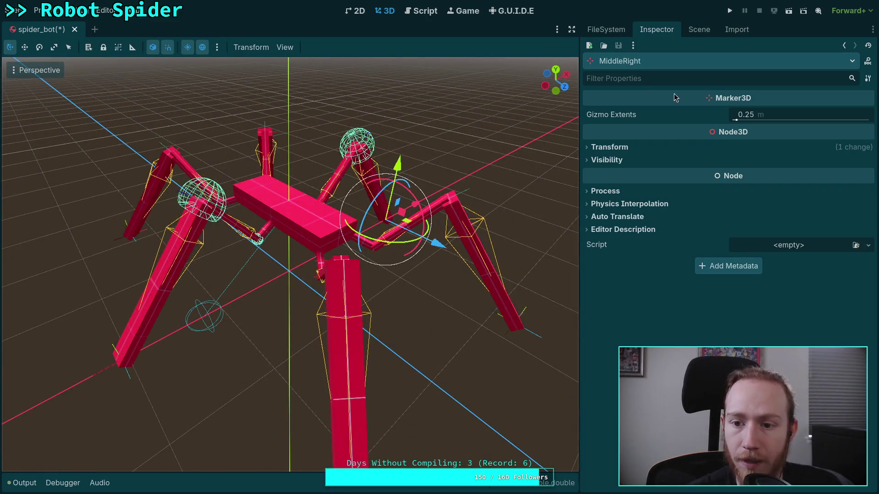
- Reselect the CCDIK3D node in the Scene tree to show its Settings in the Inspector
{"action": "left_click", "coordinate": [699, 29]}
{"action": "left_click", "coordinate": [591, 110]}
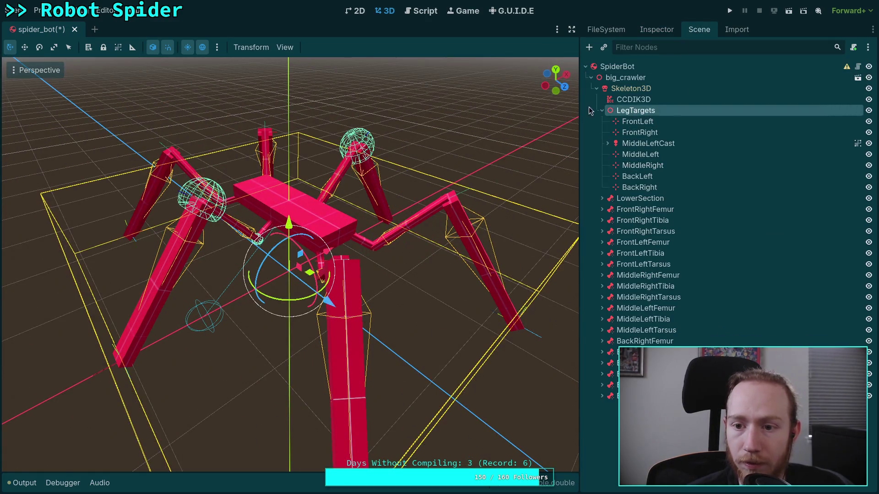
{"action": "left_click", "coordinate": [627, 99]}
{"action": "left_click", "coordinate": [656, 30]}
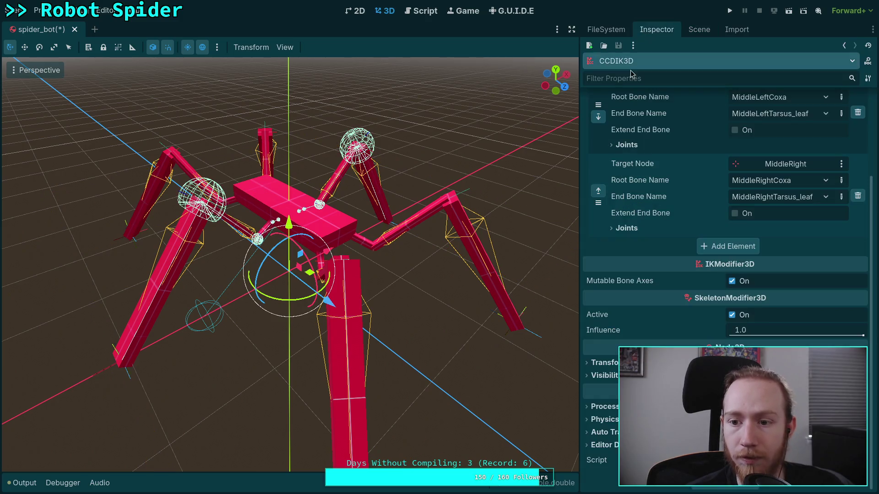
{"action": "scroll", "coordinate": [654, 202], "scroll_direction": "up", "scroll_amount": 2}
- Add a third empty chain element to the CCDIK3D Settings and orbit around the spider from several angles
{"action": "left_click", "coordinate": [724, 298]}
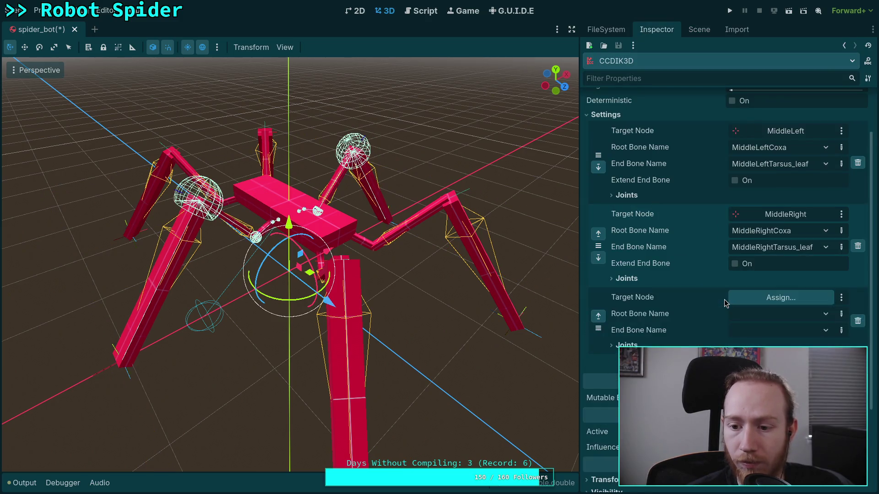
{"action": "mouse_move", "coordinate": [423, 299]}
{"action": "left_mouse_down"}
{"action": "mouse_move", "coordinate": [424, 287]}
{"action": "mouse_move", "coordinate": [470, 298]}
{"action": "mouse_move", "coordinate": [547, 195]}
{"action": "mouse_move", "coordinate": [413, 237]}
{"action": "mouse_move", "coordinate": [377, 287]}
{"action": "mouse_move", "coordinate": [346, 298]}
{"action": "mouse_move", "coordinate": [258, 257]}
{"action": "left_mouse_up"}
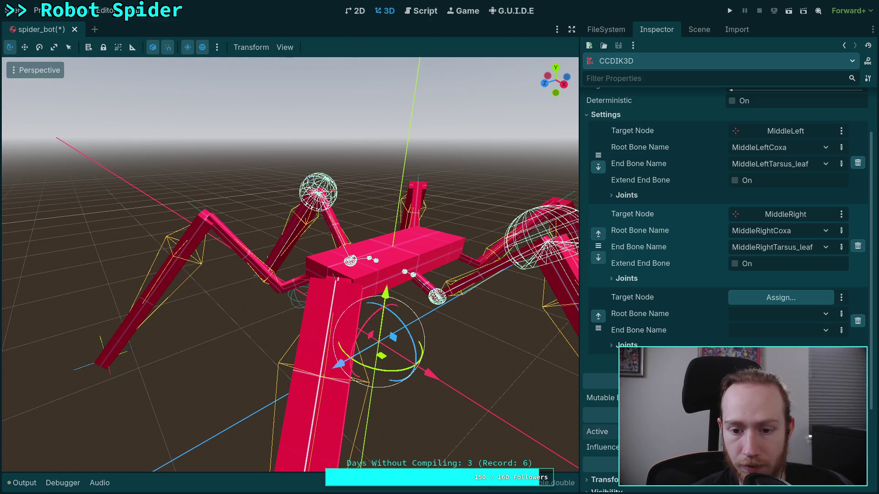
{"action": "mouse_move", "coordinate": [384, 316]}
{"action": "left_mouse_down"}
{"action": "mouse_move", "coordinate": [463, 319]}
{"action": "mouse_move", "coordinate": [568, 275]}
{"action": "mouse_move", "coordinate": [503, 227]}
{"action": "left_mouse_up"}
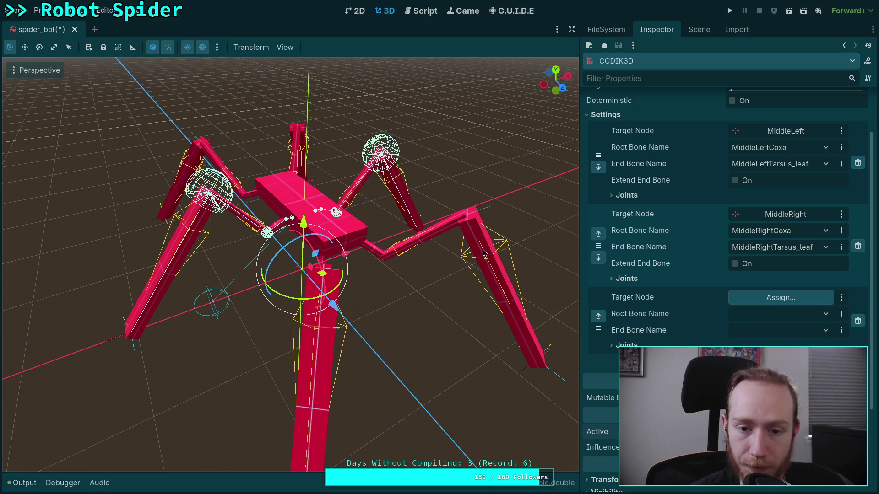
{"action": "mouse_move", "coordinate": [481, 253]}
{"action": "left_mouse_down"}
{"action": "mouse_move", "coordinate": [331, 259]}
{"action": "mouse_move", "coordinate": [389, 246]}
{"action": "mouse_move", "coordinate": [344, 187]}
{"action": "left_mouse_up"}
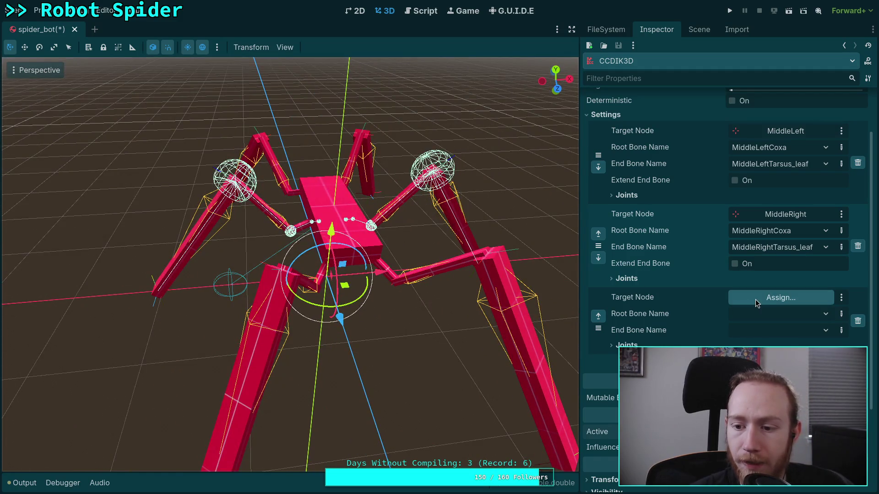
{"action": "left_click", "coordinate": [756, 298]}
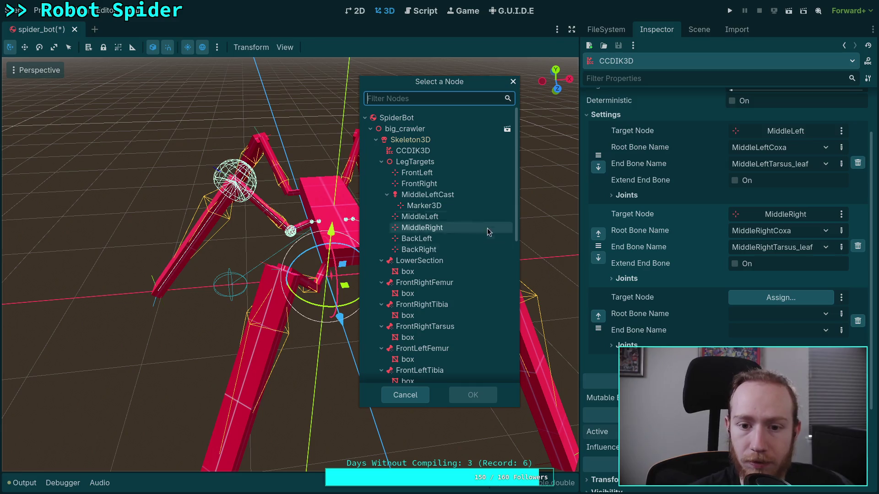
- Assign FrontLeft as the chain's target node and move that chain to the top
{"action": "left_click", "coordinate": [442, 176]}
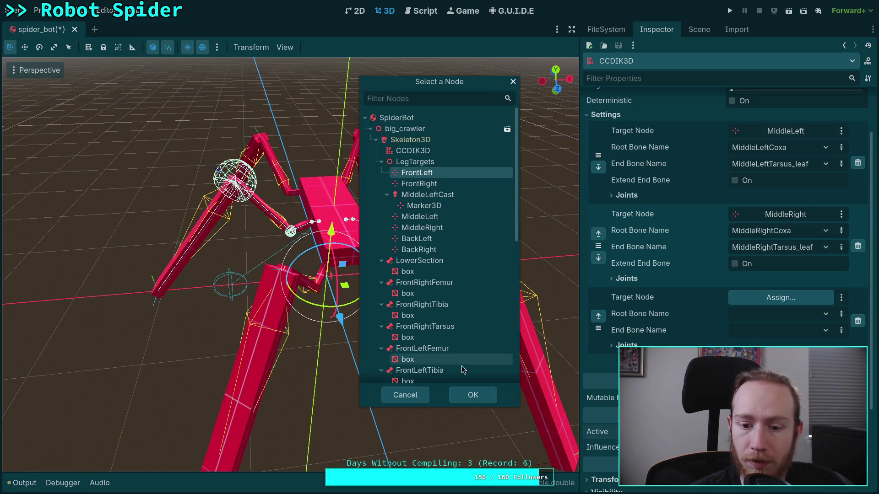
{"action": "left_click", "coordinate": [464, 401]}
{"action": "left_click", "coordinate": [598, 316]}
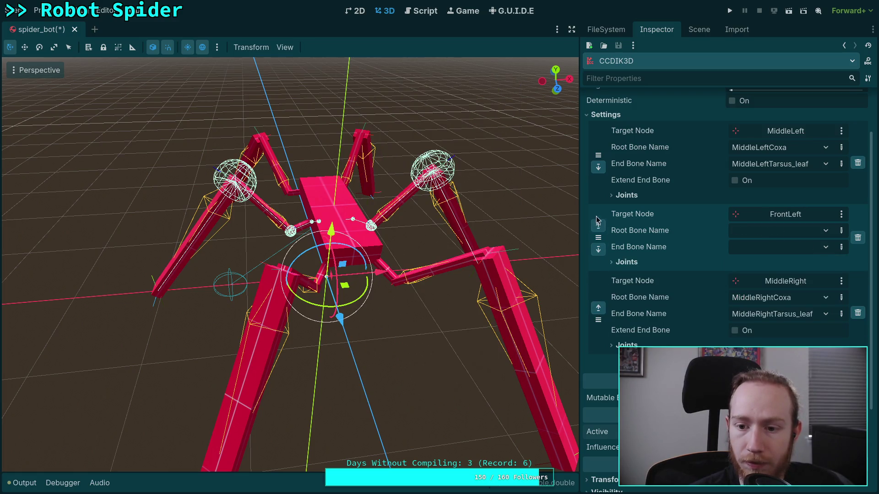
{"action": "left_click", "coordinate": [598, 230]}
{"action": "scroll", "coordinate": [637, 258], "scroll_direction": "up", "scroll_amount": 3}
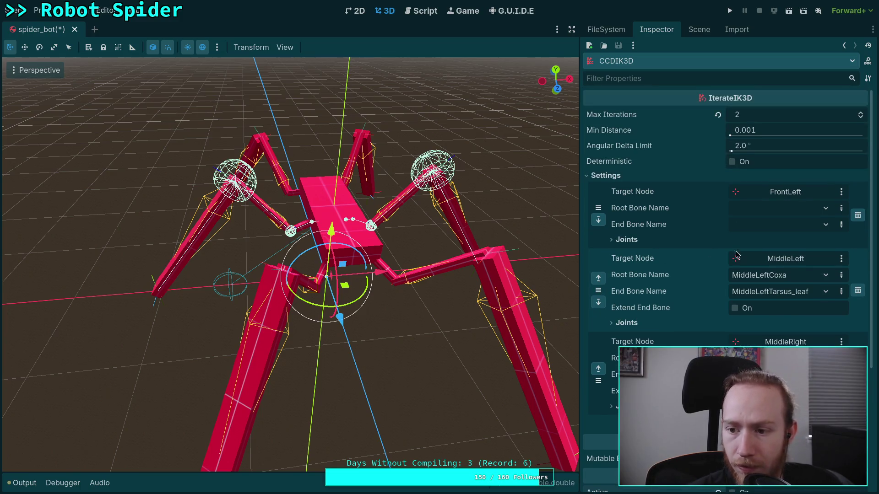
- Set the FrontLeft chain's root bone to FrontLeftCoxa and end bone to FrontLeftTarsus_leaf
{"action": "left_click", "coordinate": [783, 214]}
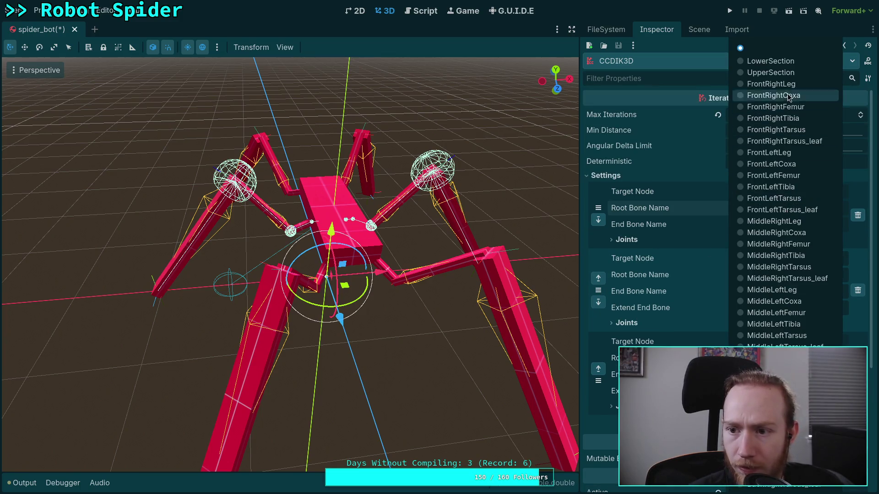
{"action": "left_click", "coordinate": [794, 164]}
{"action": "left_click", "coordinate": [787, 224]}
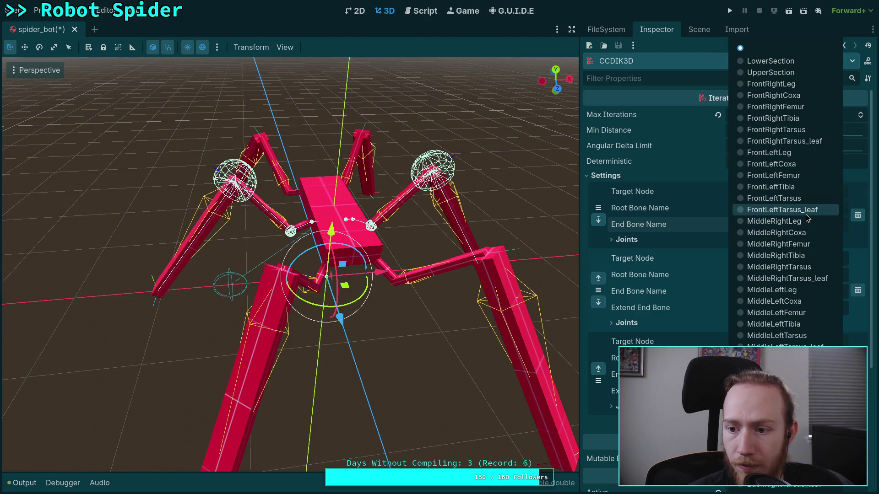
{"action": "left_click", "coordinate": [782, 210]}
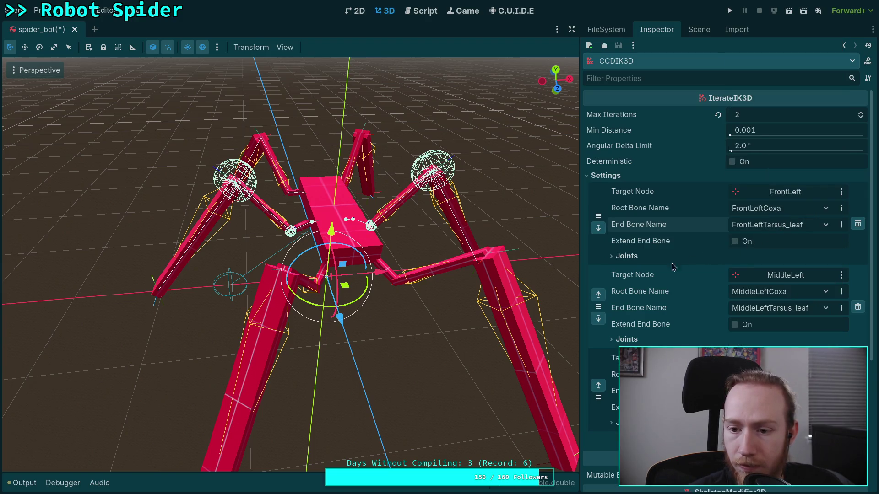
- Add a new empty chain element and move it into the second slot
{"action": "left_click", "coordinate": [732, 458]}
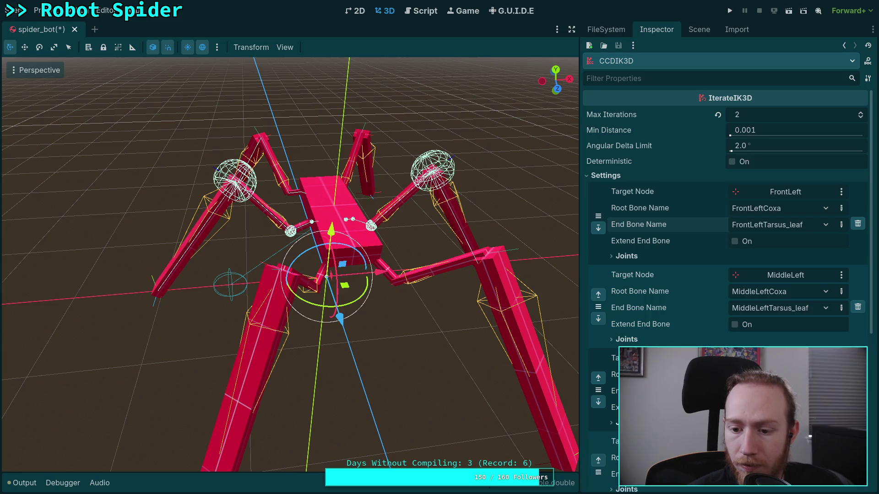
{"action": "left_click", "coordinate": [598, 458]}
{"action": "left_click", "coordinate": [598, 377]}
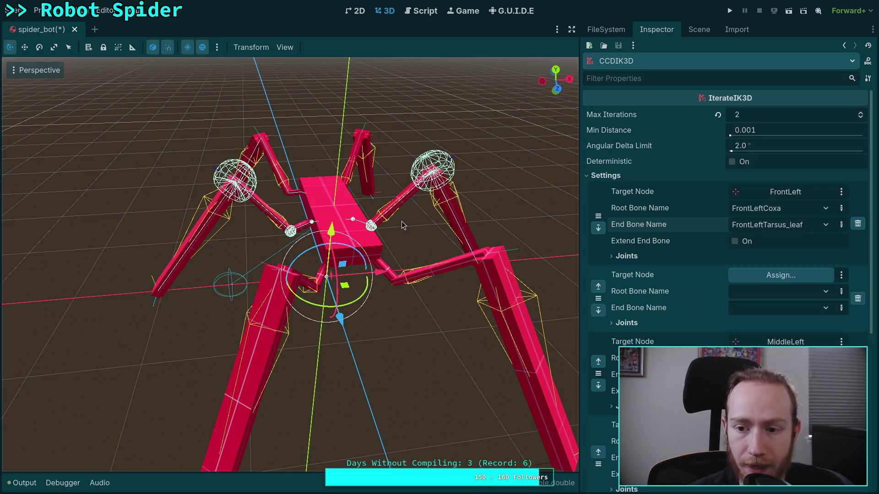
- Collapse the Settings list and open the CCDIK3D node's documentation from its Scene tree context menu
{"action": "scroll", "coordinate": [401, 225], "scroll_direction": "down", "scroll_amount": 3}
{"action": "left_click_drag", "start_coordinate": [402, 226], "coordinate": [426, 246]}
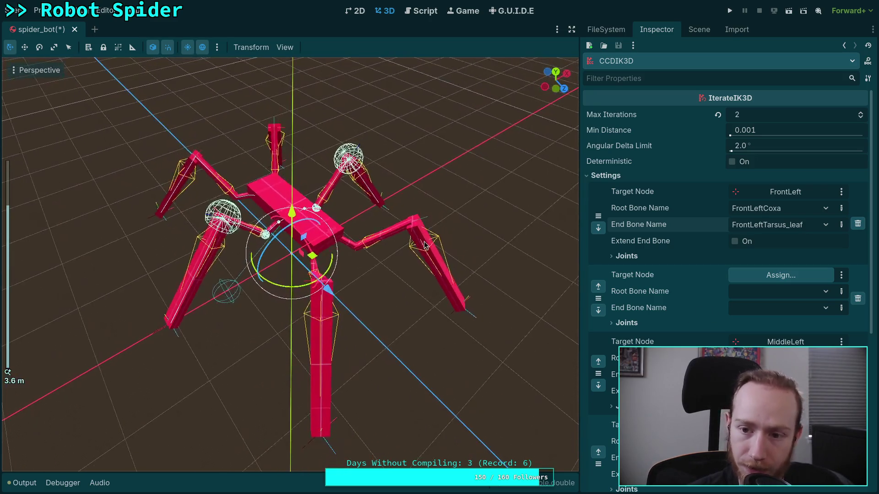
{"action": "left_click", "coordinate": [632, 176]}
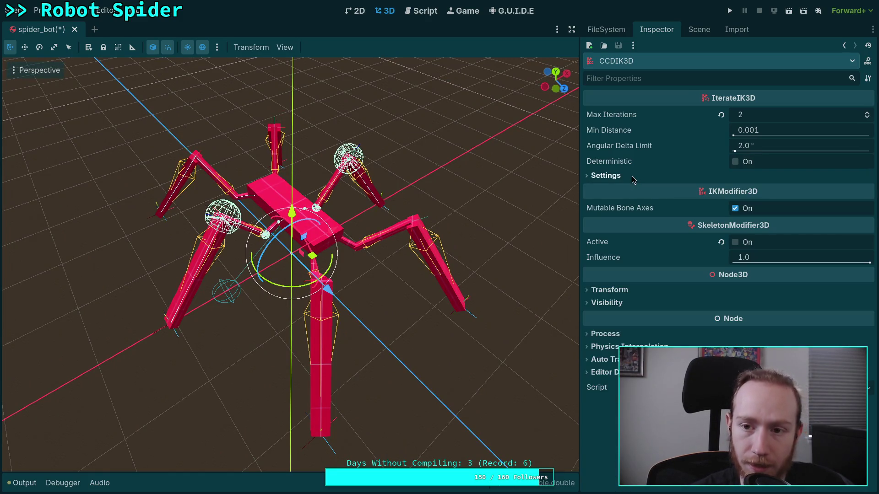
{"action": "left_click", "coordinate": [699, 29]}
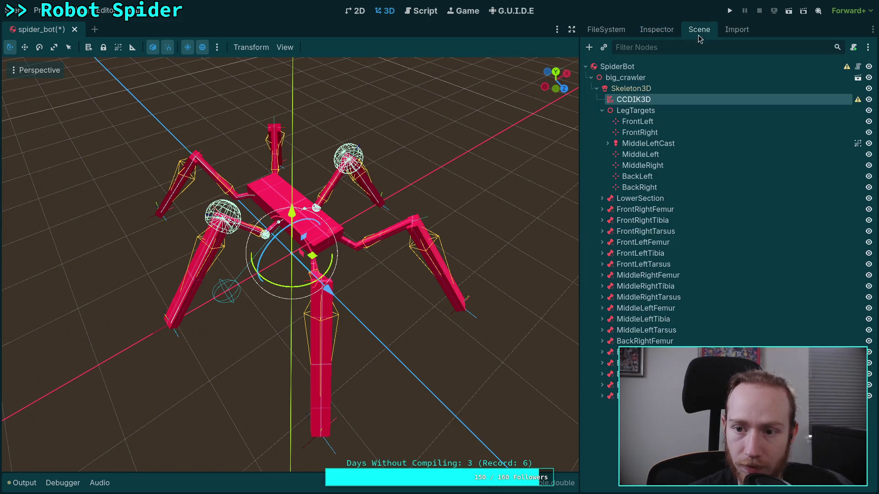
{"action": "right_click", "coordinate": [638, 98]}
{"action": "left_click", "coordinate": [677, 344]}
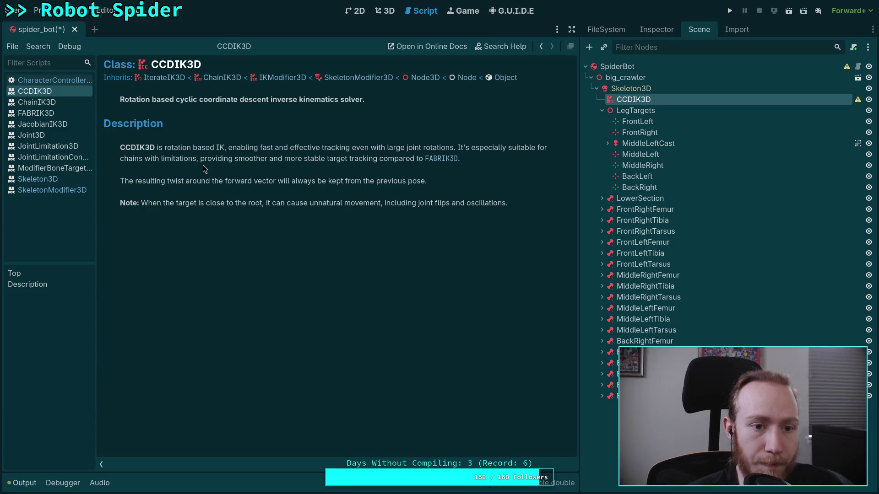
- Follow the Inherits link to IterateIK3D and browse its properties, including setting_count
{"action": "left_click", "coordinate": [156, 79]}
{"action": "scroll", "coordinate": [314, 244], "scroll_direction": "down", "scroll_amount": 3}
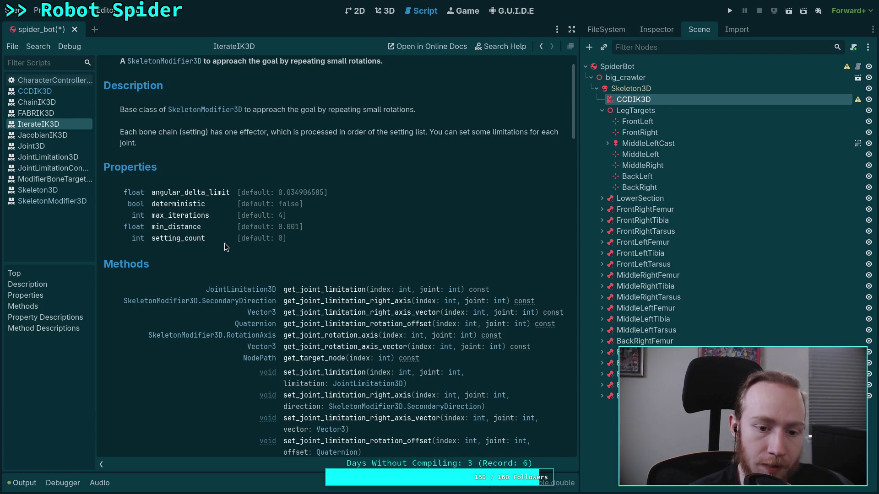
{"action": "scroll", "coordinate": [224, 243], "scroll_direction": "down", "scroll_amount": 6}
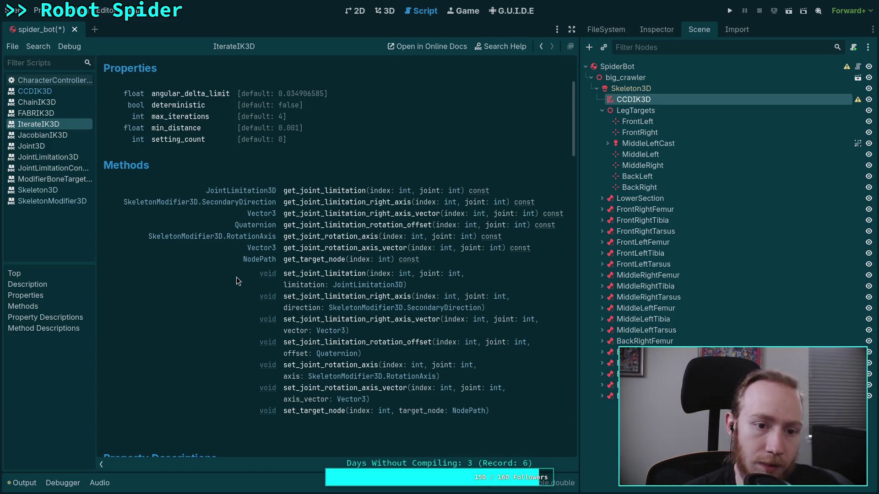
{"action": "left_click", "coordinate": [182, 143]}
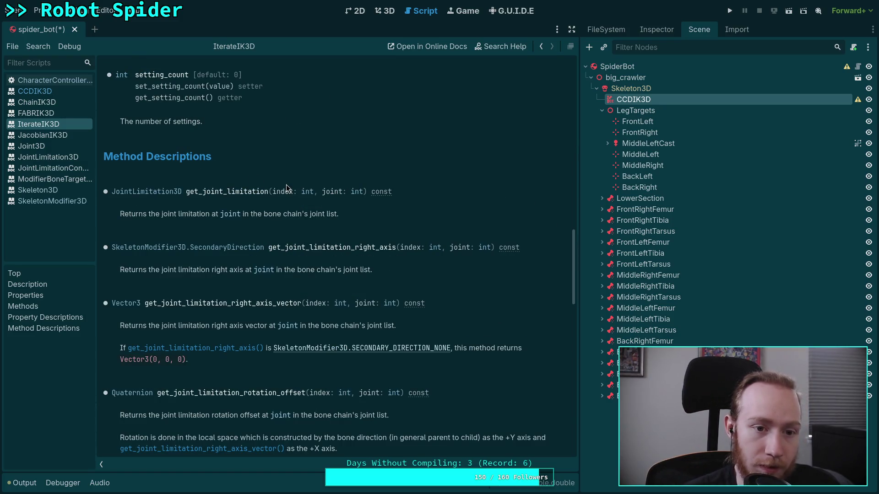
{"action": "scroll", "coordinate": [288, 185], "scroll_direction": "up", "scroll_amount": 3}
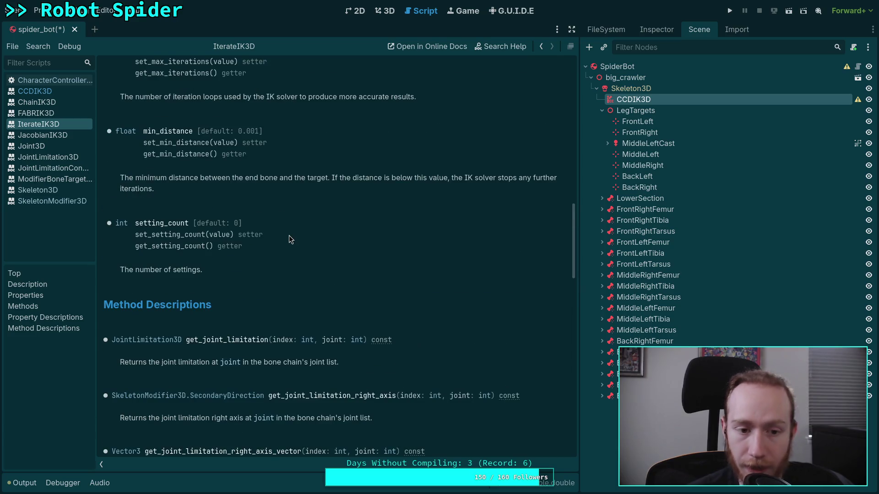
{"action": "scroll", "coordinate": [289, 238], "scroll_direction": "up", "scroll_amount": 10}
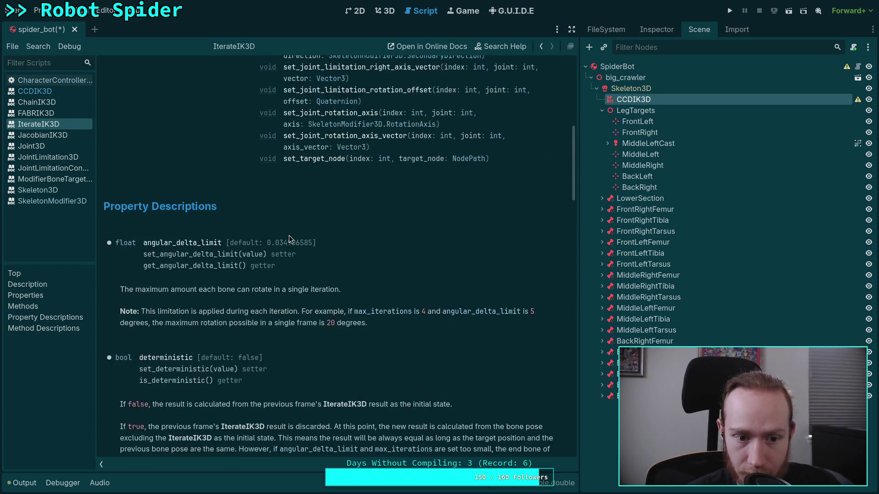
{"action": "scroll", "coordinate": [290, 235], "scroll_direction": "up", "scroll_amount": 4}
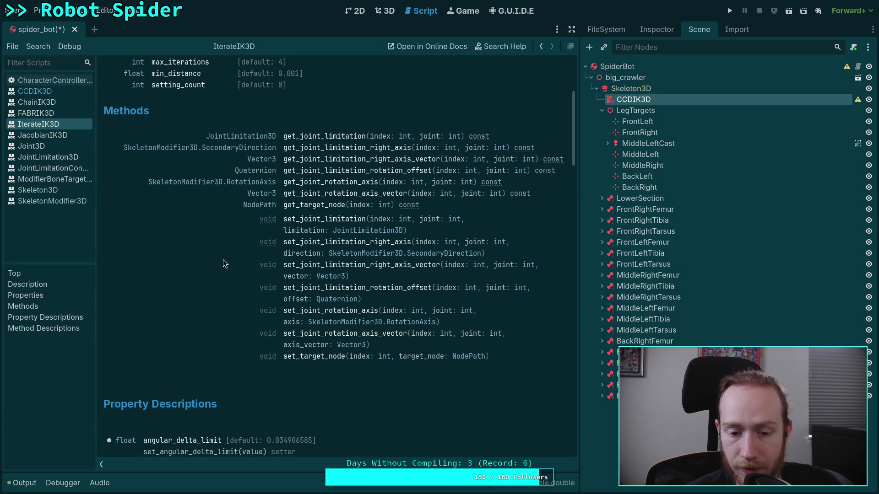
{"action": "scroll", "coordinate": [219, 255], "scroll_direction": "up", "scroll_amount": 2}
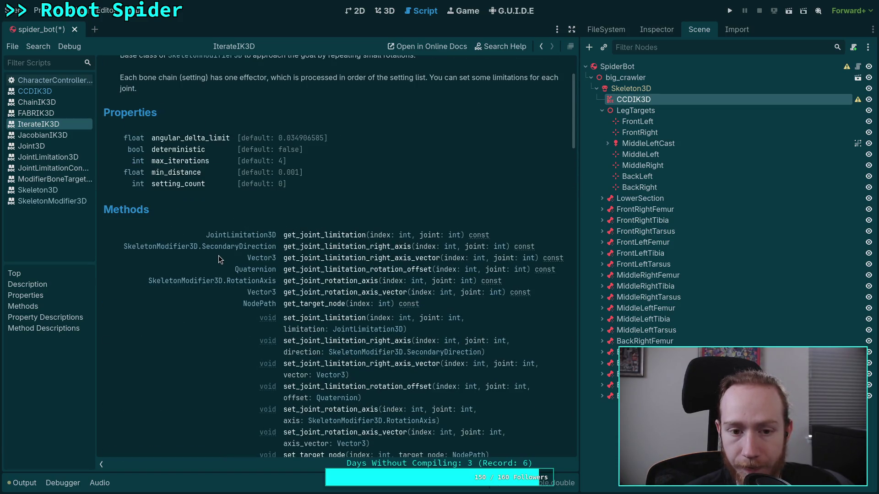
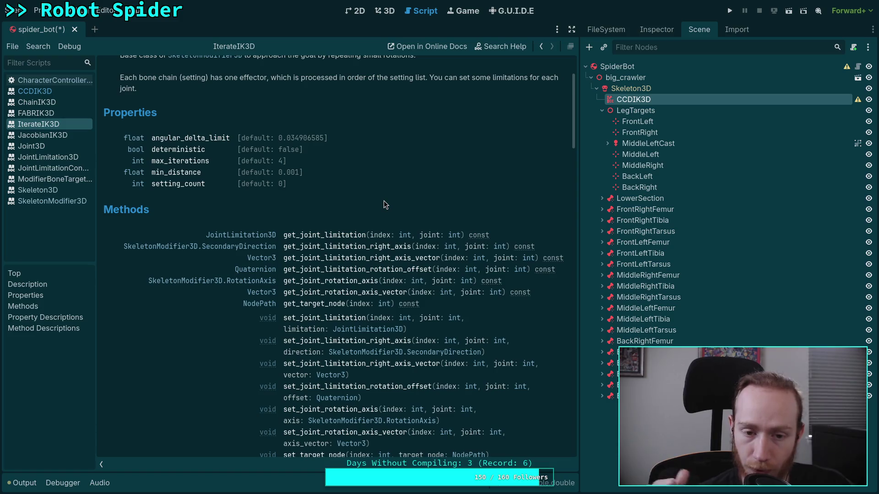
- Read the JointLimitation3D and JointLimitationCone3D class reference pages
{"action": "scroll", "coordinate": [384, 203], "scroll_direction": "up", "scroll_amount": 3}
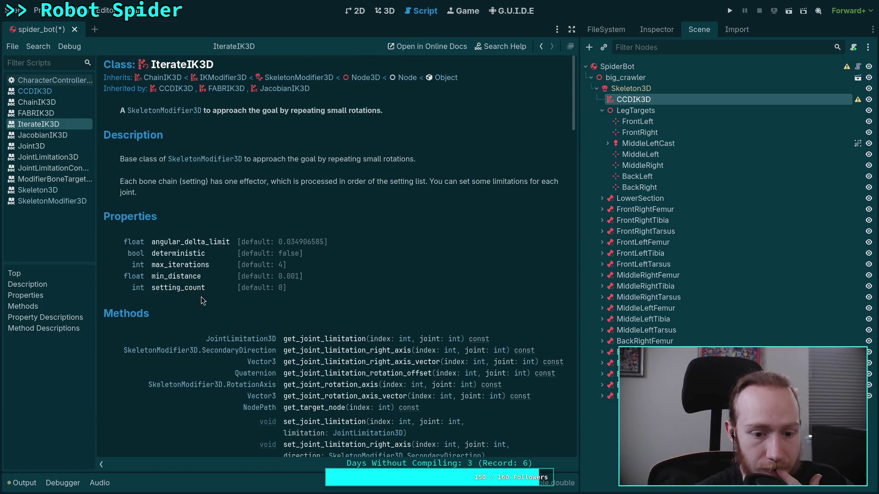
{"action": "scroll", "coordinate": [229, 299], "scroll_direction": "down", "scroll_amount": 3}
{"action": "left_click", "coordinate": [242, 243]}
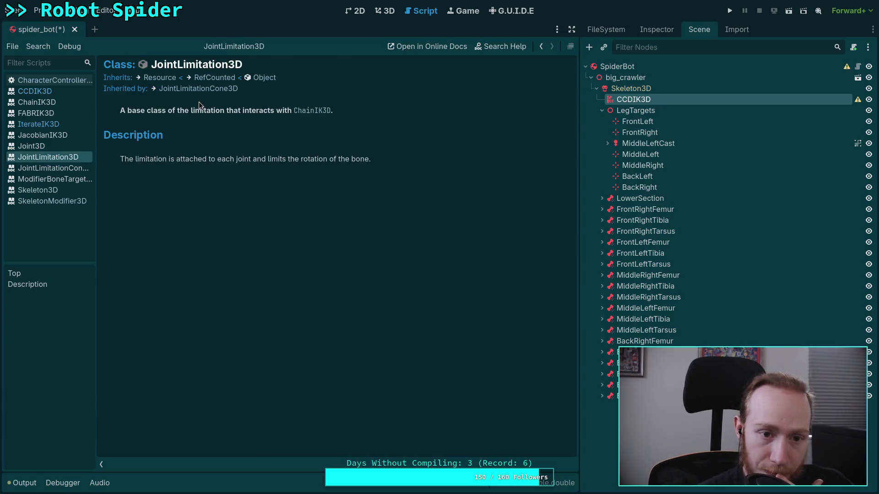
{"action": "left_click", "coordinate": [189, 90]}
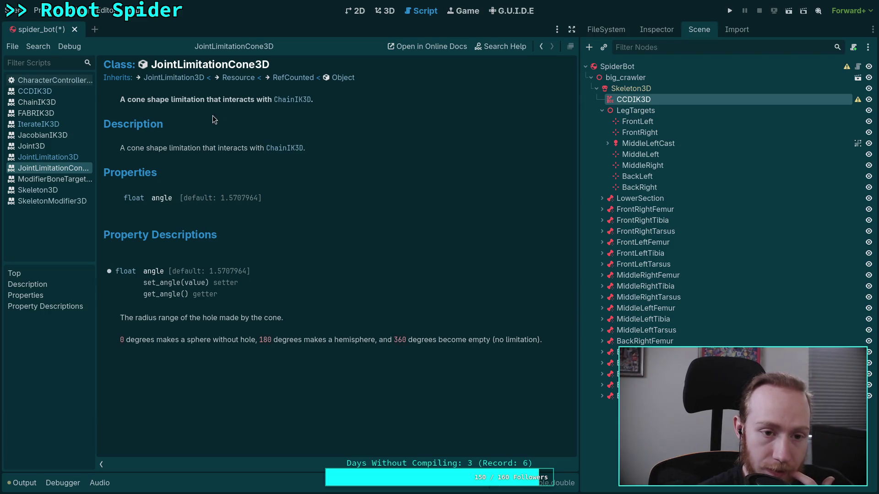
{"action": "left_click", "coordinate": [178, 83]}
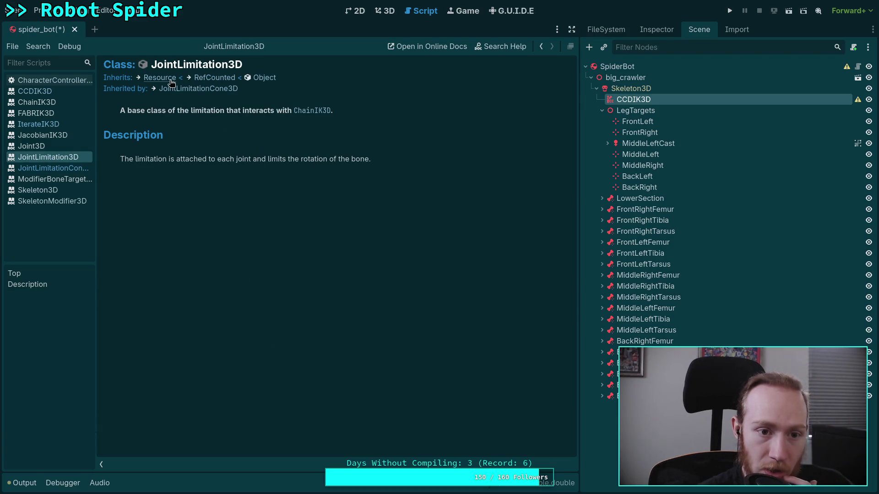
{"action": "left_click", "coordinate": [186, 91]}
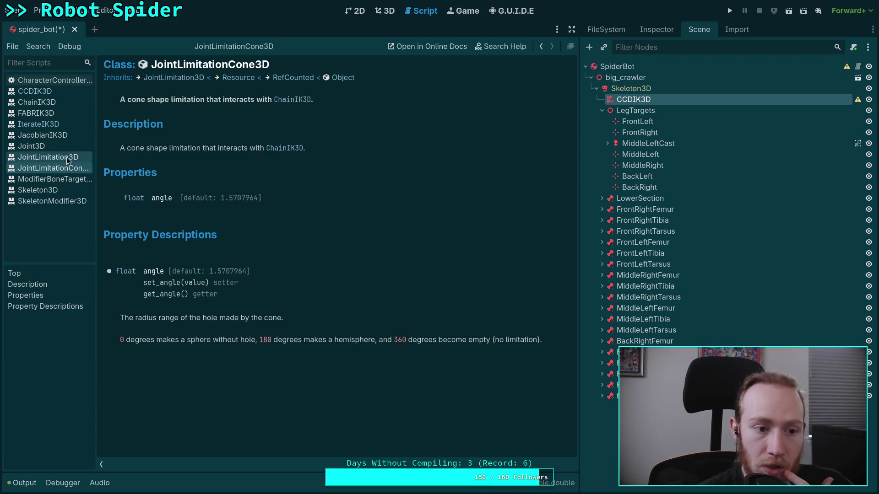
{"action": "left_click", "coordinate": [62, 124]}
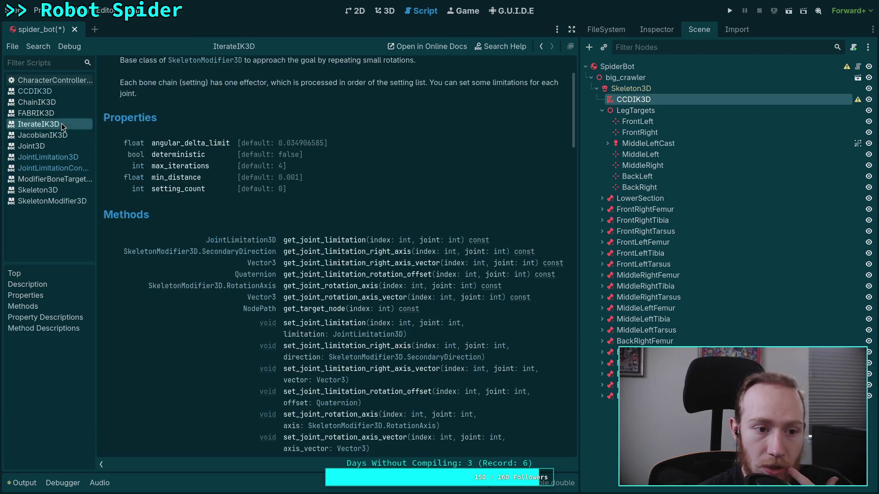
{"action": "scroll", "coordinate": [310, 273], "scroll_direction": "down", "scroll_amount": 3}
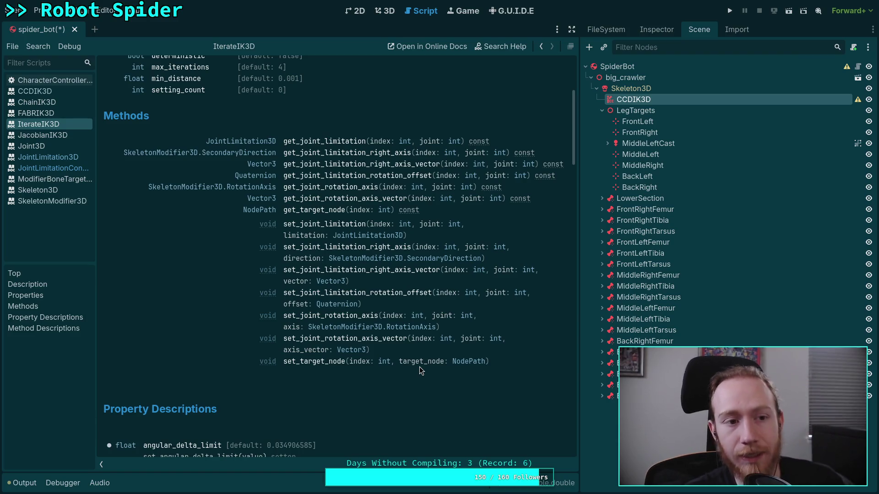
- In the 3D view, set FrontRight as the CCDIK3D second chain's target node
{"action": "left_click", "coordinate": [383, 12]}
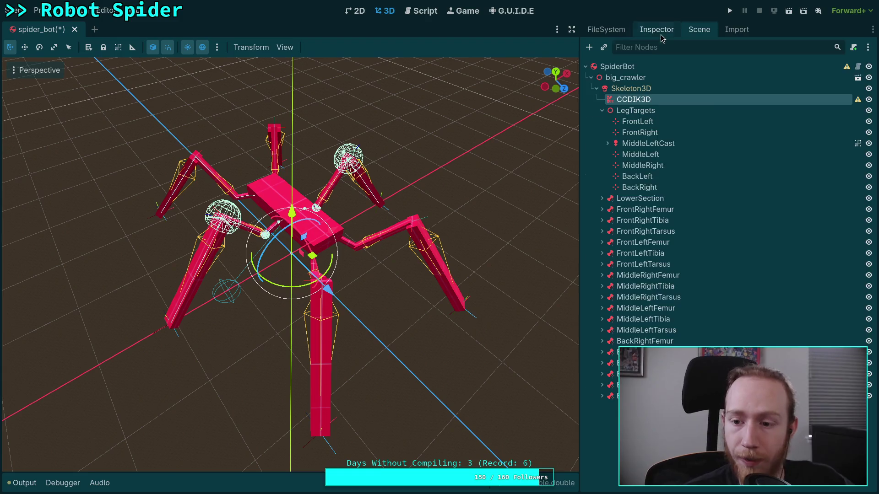
{"action": "left_click", "coordinate": [659, 31]}
{"action": "left_click", "coordinate": [605, 176]}
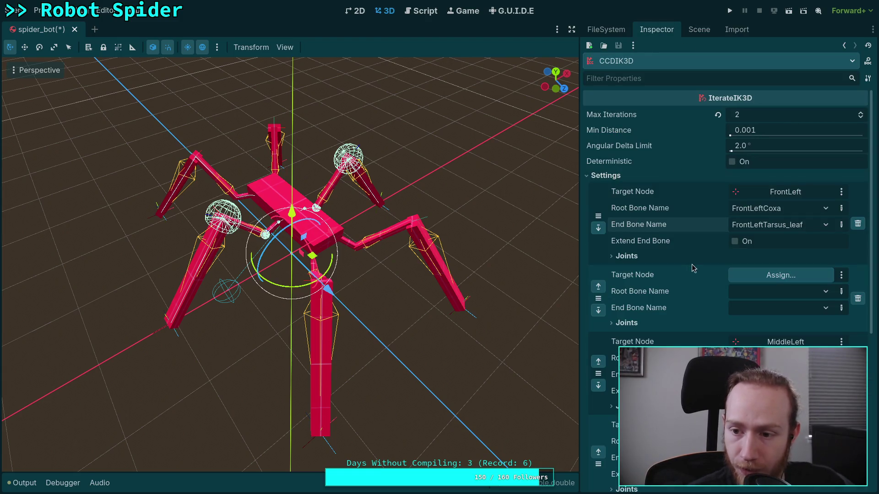
{"action": "left_click", "coordinate": [755, 276]}
{"action": "left_click", "coordinate": [419, 183]}
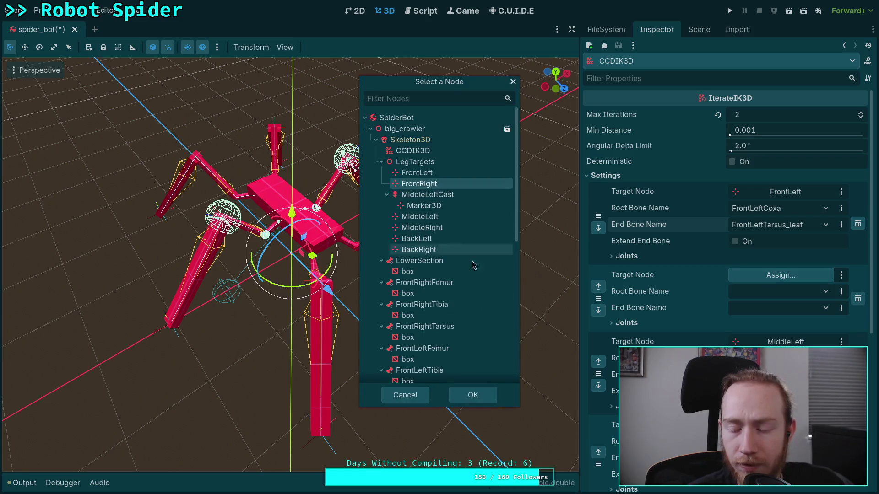
{"action": "left_click", "coordinate": [473, 395]}
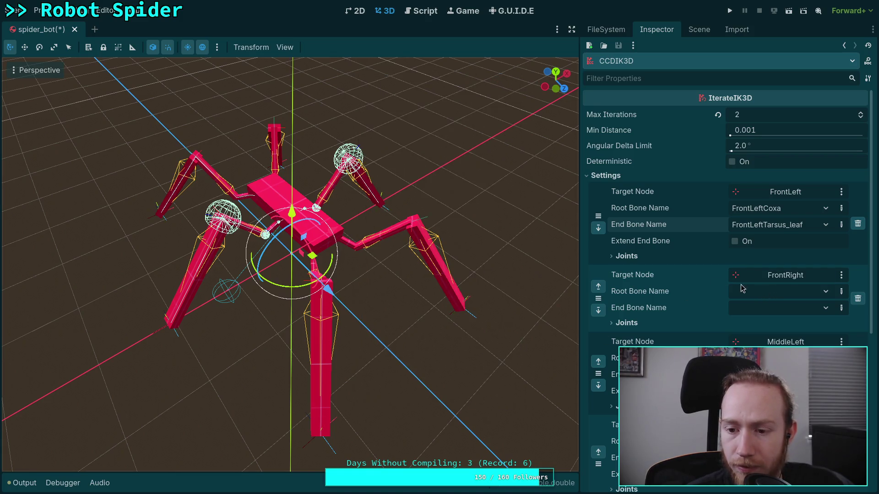
- Restrict FrontLeftCoxa rotation to Z with a 45° cone limitation
{"action": "left_click", "coordinate": [627, 257]}
{"action": "scroll", "coordinate": [688, 298], "scroll_direction": "down", "scroll_amount": 2}
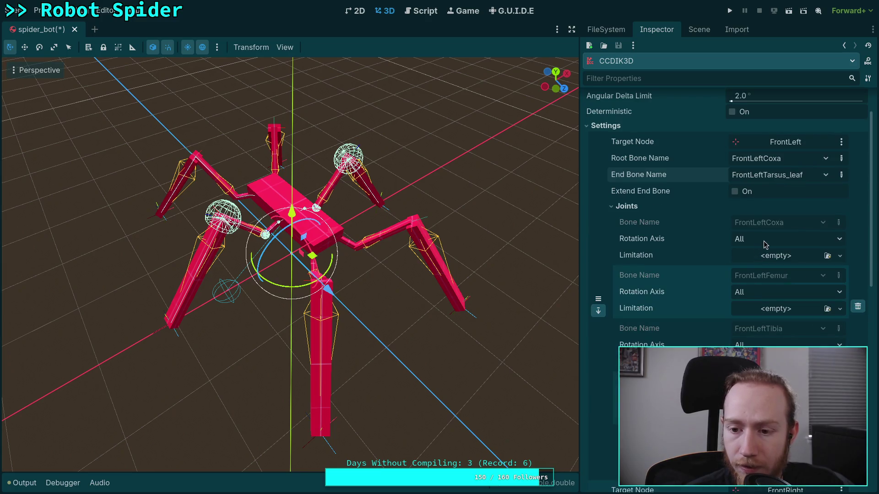
{"action": "left_click", "coordinate": [765, 241]}
{"action": "left_click", "coordinate": [753, 279]}
{"action": "left_click", "coordinate": [774, 255]}
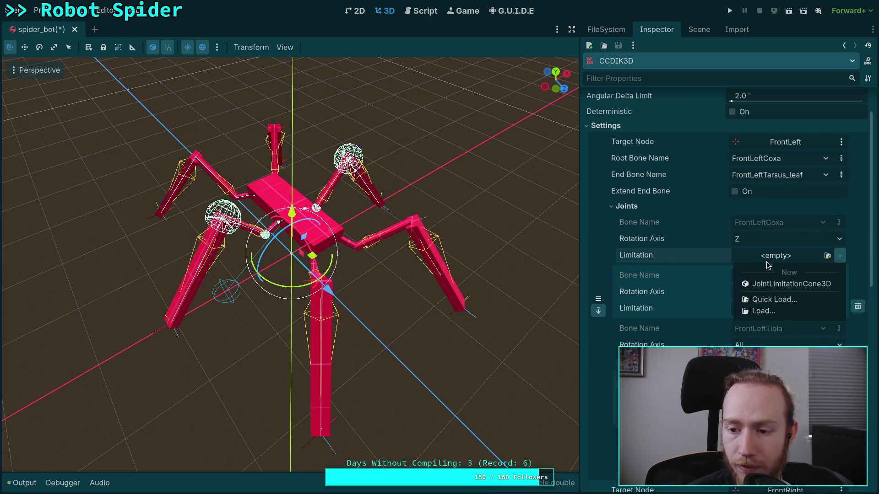
{"action": "left_click", "coordinate": [778, 285]}
{"action": "left_click", "coordinate": [769, 271]}
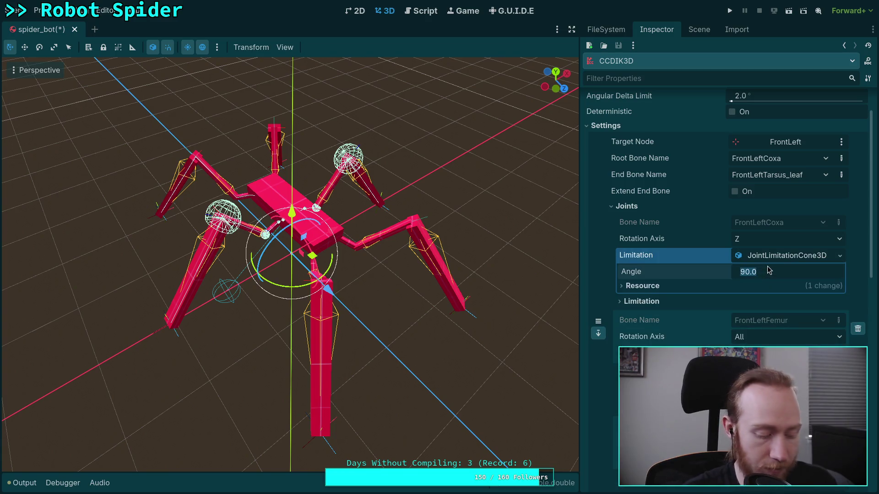
{"action": "type", "text": "45"}
{"action": "key", "text": "Return"}
- Restrict FrontLeftFemur and FrontLeftTibia to X, giving the tibia a 120° cone limit
{"action": "left_click", "coordinate": [785, 337]}
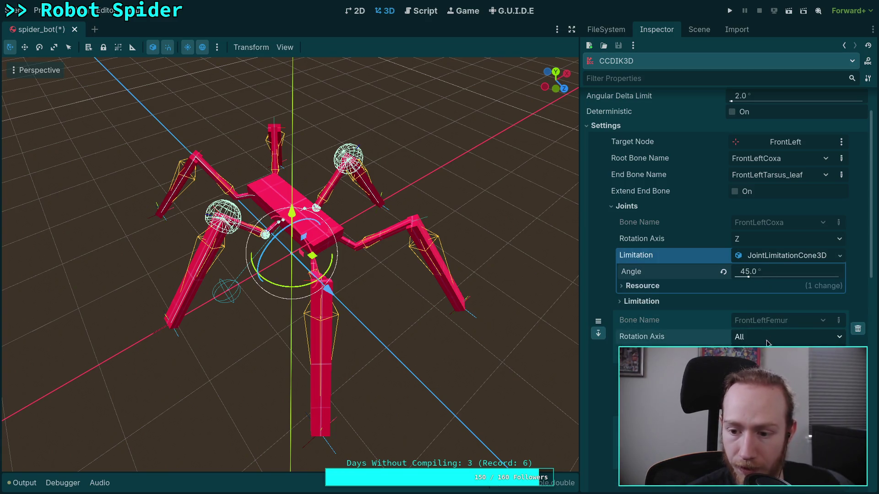
{"action": "left_click", "coordinate": [760, 351]}
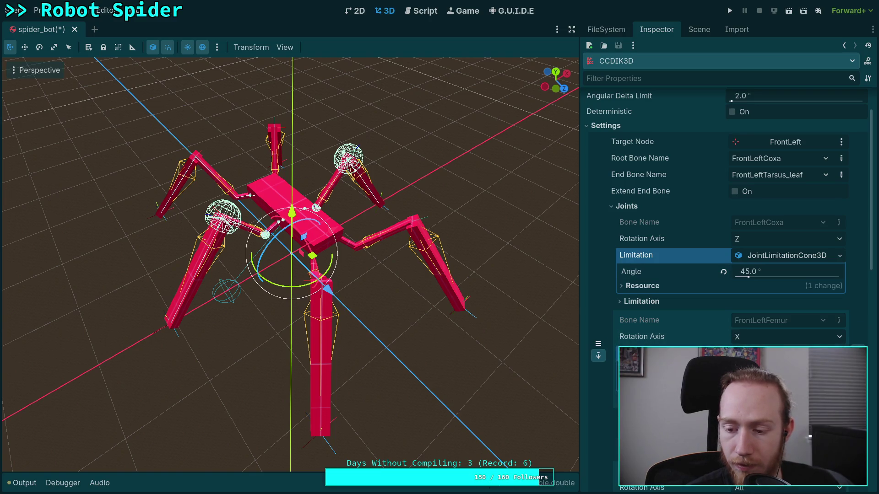
{"action": "scroll", "coordinate": [760, 297], "scroll_direction": "down", "scroll_amount": 5}
{"action": "left_click", "coordinate": [763, 285]}
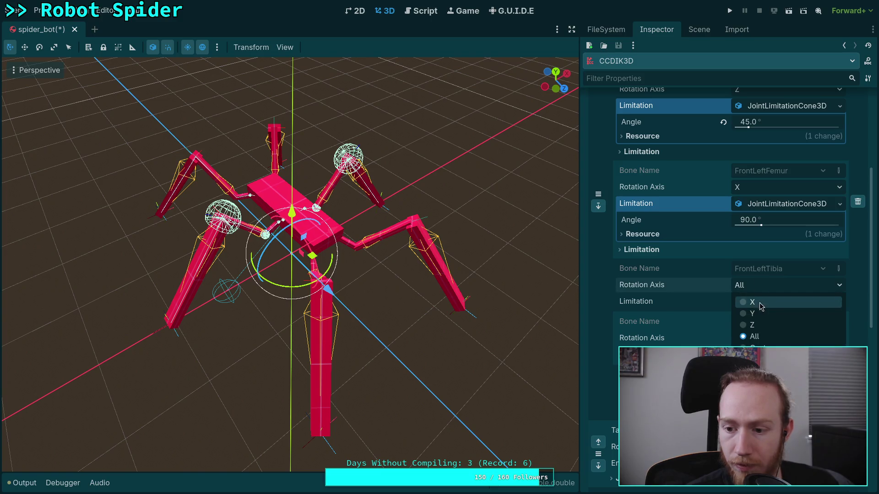
{"action": "left_click", "coordinate": [752, 302]}
{"action": "left_click", "coordinate": [771, 301]}
{"action": "left_click", "coordinate": [773, 333]}
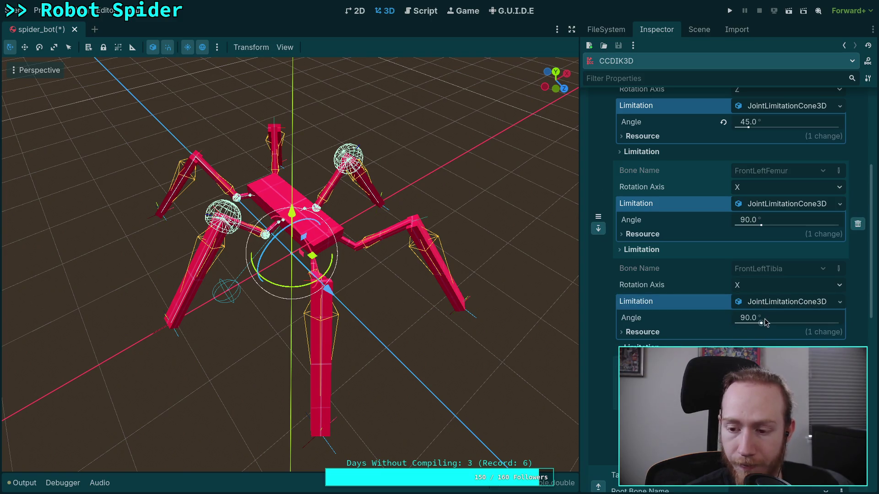
{"action": "left_click", "coordinate": [765, 322]}
{"action": "type", "text": "120"}
{"action": "key", "text": "Return"}
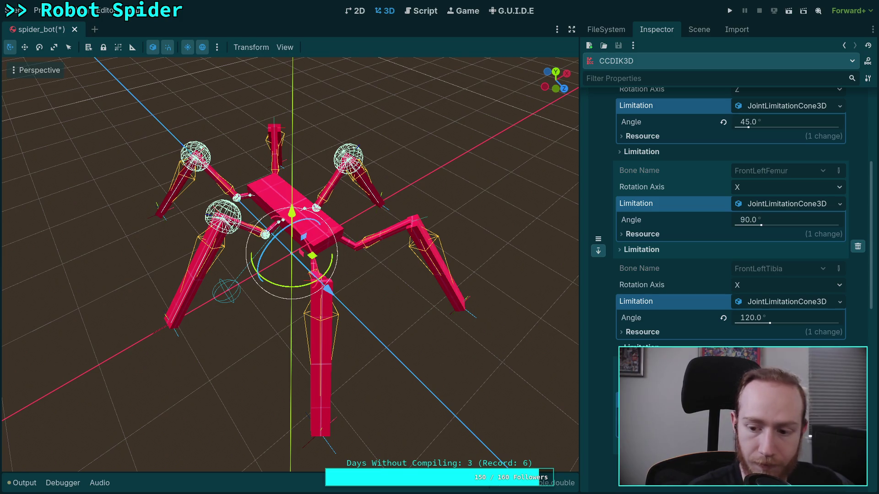
{"action": "scroll", "coordinate": [731, 210], "scroll_direction": "down", "scroll_amount": 3}
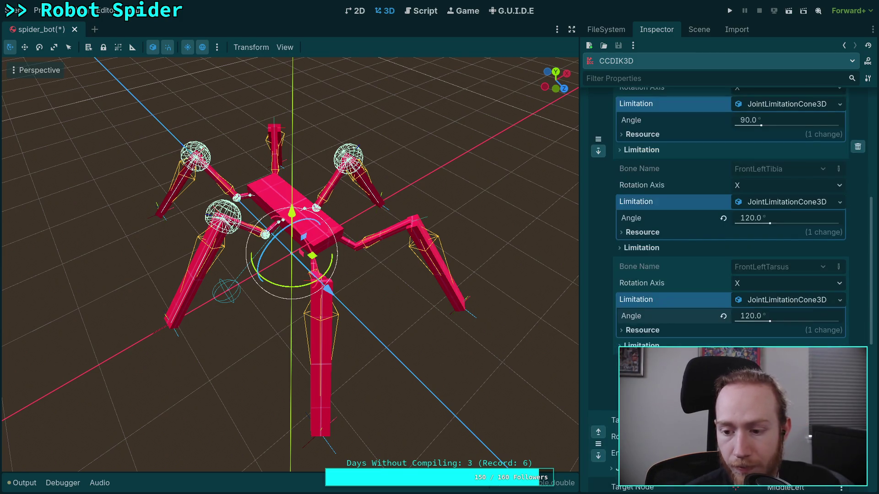
{"action": "scroll", "coordinate": [653, 229], "scroll_direction": "up", "scroll_amount": 10}
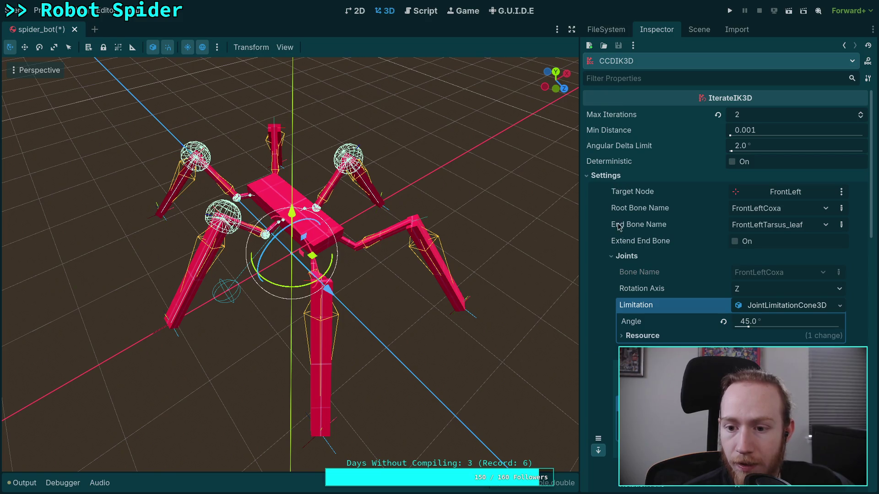
- Make the FrontRight chain run from FrontRightCoxa to FrontRightTarsus_leaf
{"action": "left_click", "coordinate": [626, 256]}
{"action": "scroll", "coordinate": [654, 275], "scroll_direction": "up", "scroll_amount": 5}
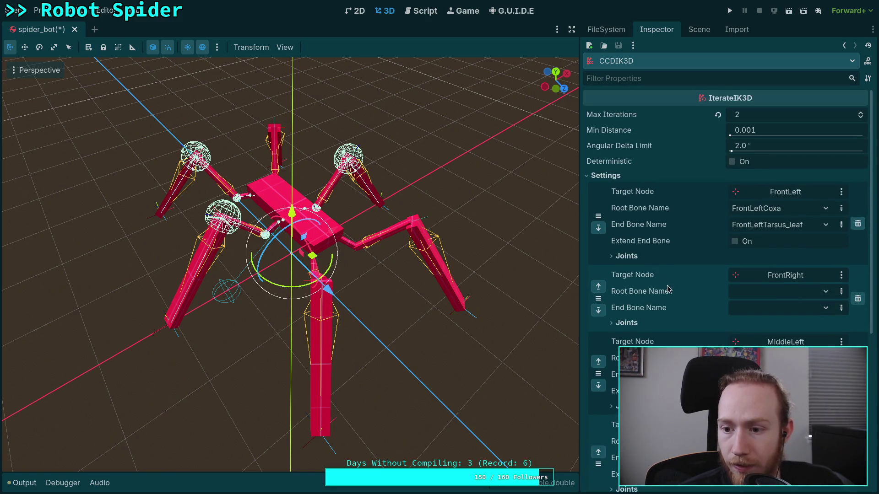
{"action": "left_click", "coordinate": [822, 293]}
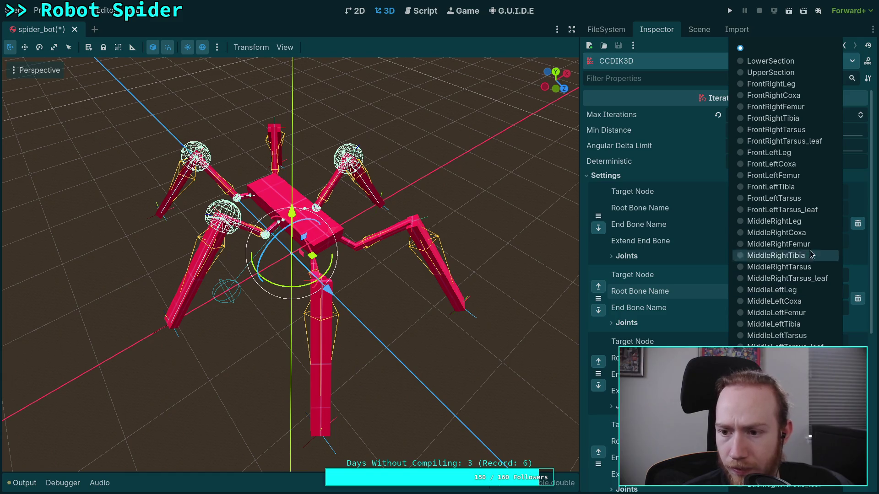
{"action": "left_click", "coordinate": [800, 96]}
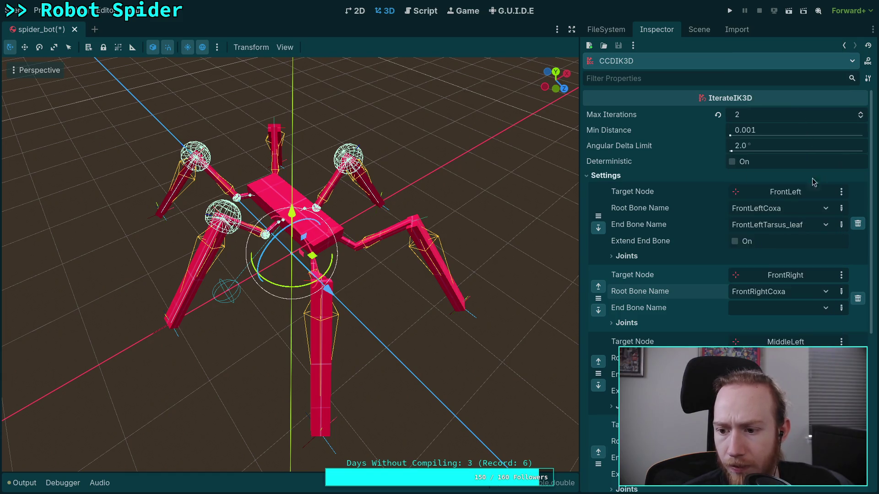
{"action": "left_click", "coordinate": [817, 308]}
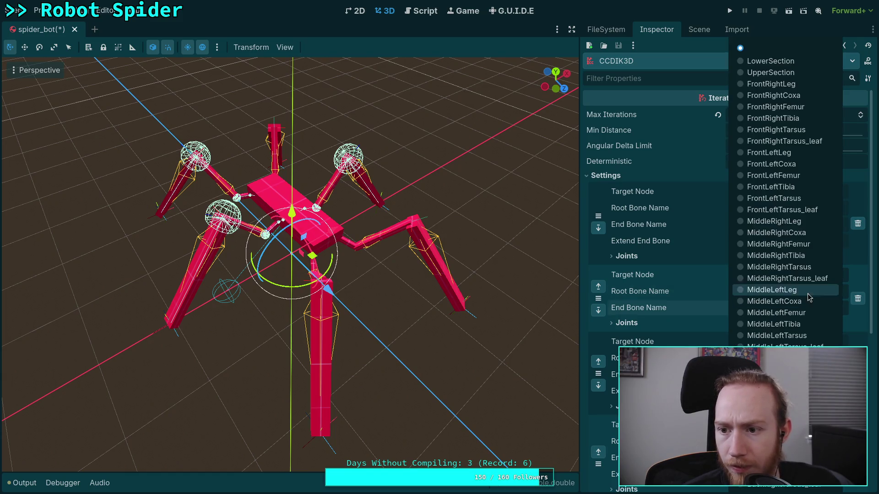
{"action": "left_click", "coordinate": [805, 143]}
- Restrict FrontRightCoxa rotation to Z with a 45° cone limitation
{"action": "left_click", "coordinate": [642, 342]}
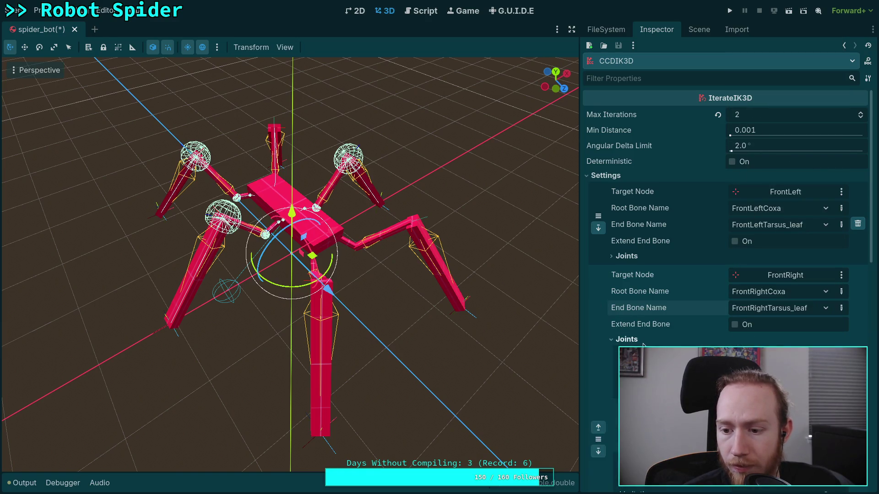
{"action": "scroll", "coordinate": [643, 344], "scroll_direction": "down", "scroll_amount": 3}
{"action": "left_click", "coordinate": [760, 272]}
{"action": "left_click", "coordinate": [760, 313]}
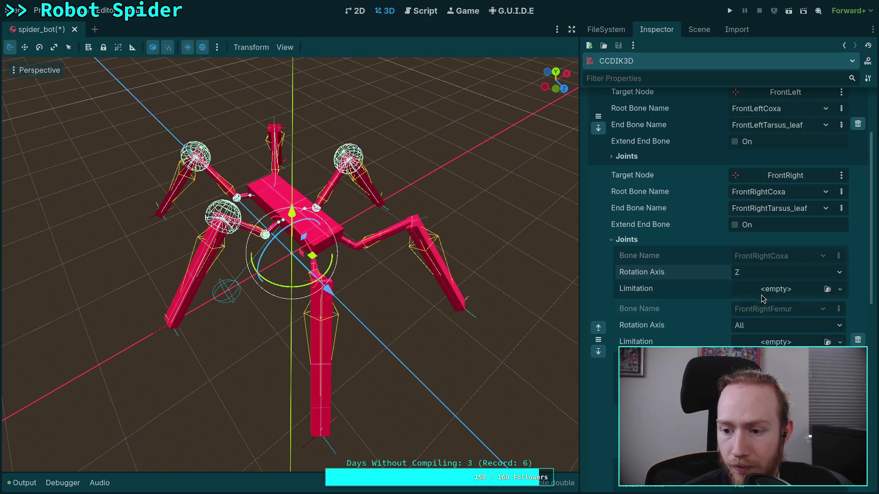
{"action": "left_click", "coordinate": [763, 291]}
{"action": "left_click", "coordinate": [767, 315]}
{"action": "left_click", "coordinate": [772, 305]}
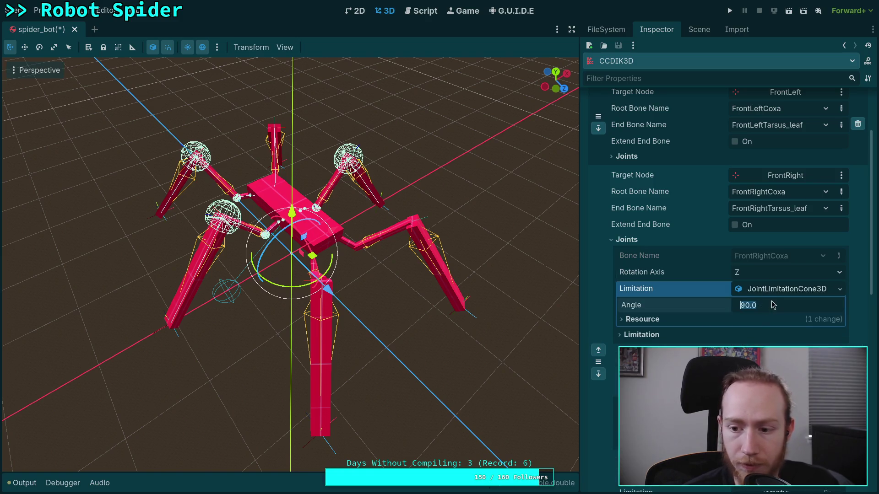
{"action": "type", "text": "45"}
{"action": "key", "text": "Return"}
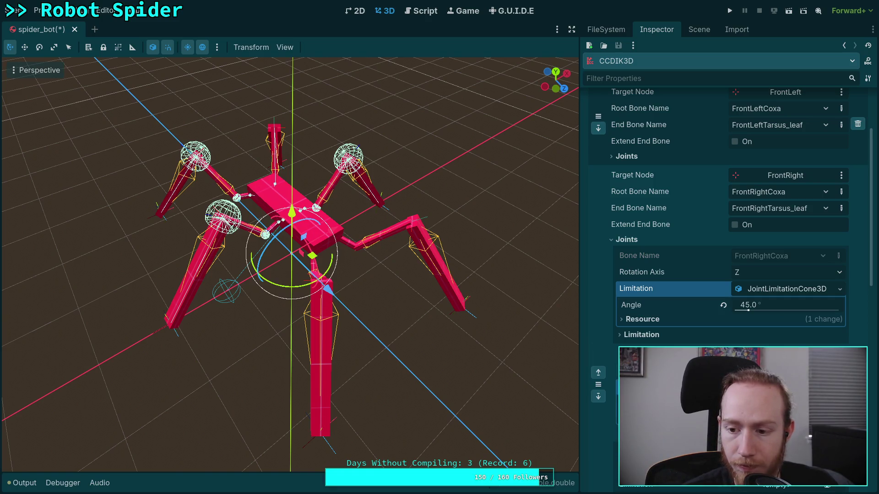
- Restrict FrontRightTibia to X with a 120° cone limit and save the spider_bot scene
{"action": "scroll", "coordinate": [753, 293], "scroll_direction": "down", "scroll_amount": 5}
{"action": "left_click", "coordinate": [753, 270]}
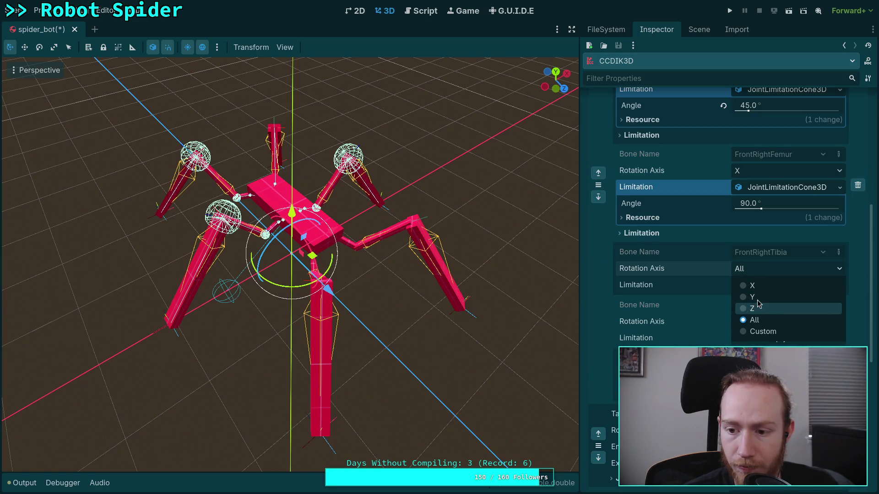
{"action": "left_click", "coordinate": [757, 306]}
{"action": "left_click", "coordinate": [756, 272]}
{"action": "left_click", "coordinate": [752, 286]}
{"action": "left_click", "coordinate": [761, 285]}
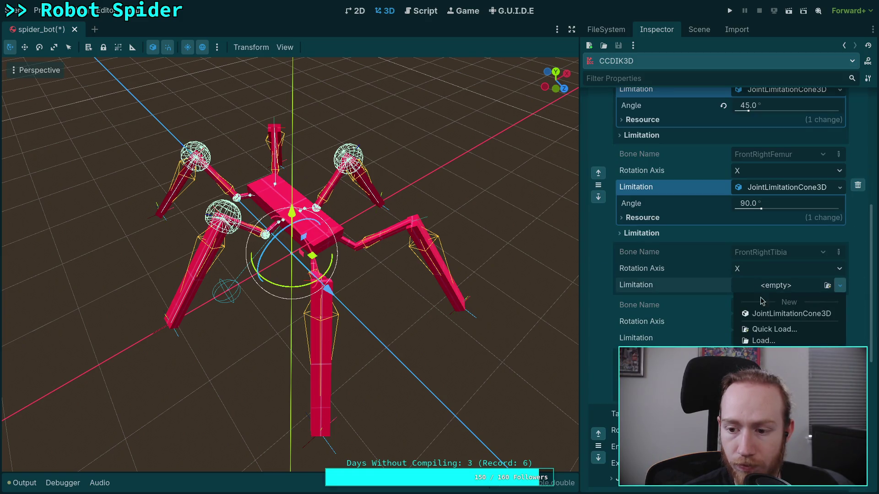
{"action": "left_click", "coordinate": [765, 315]}
{"action": "left_click", "coordinate": [764, 302]}
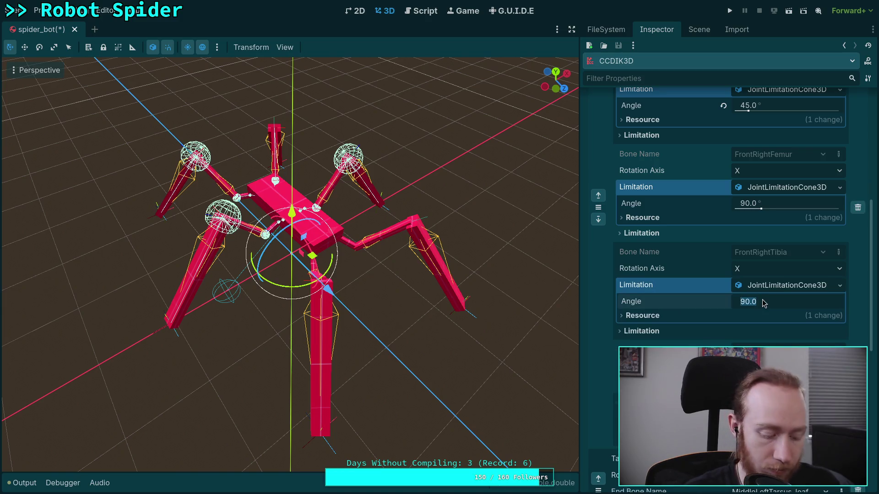
{"action": "type", "text": "120"}
{"action": "key", "text": "Return"}
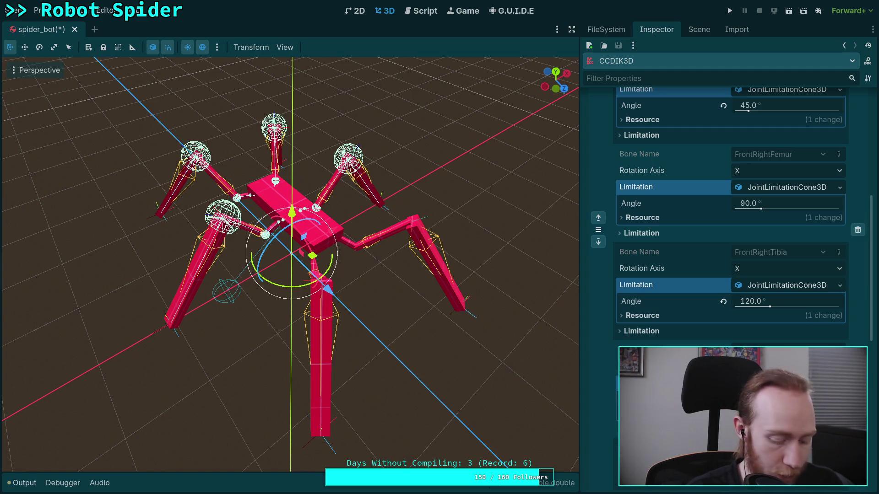
{"action": "key", "text": "ctrl+s"}
{"action": "scroll", "coordinate": [641, 274], "scroll_direction": "up", "scroll_amount": 5}
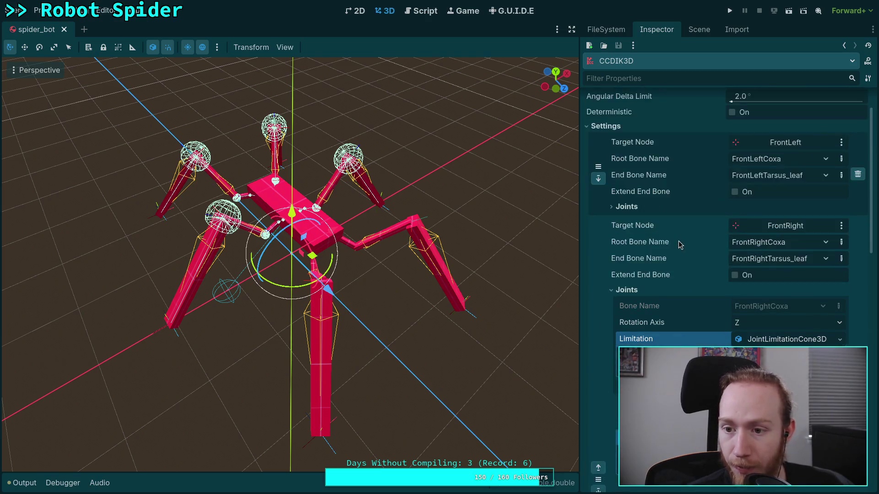
- Add a fourth IK chain to CCDIK3D targeting BackLeft
{"action": "scroll", "coordinate": [619, 246], "scroll_direction": "down", "scroll_amount": 10}
{"action": "scroll", "coordinate": [664, 264], "scroll_direction": "up", "scroll_amount": 5}
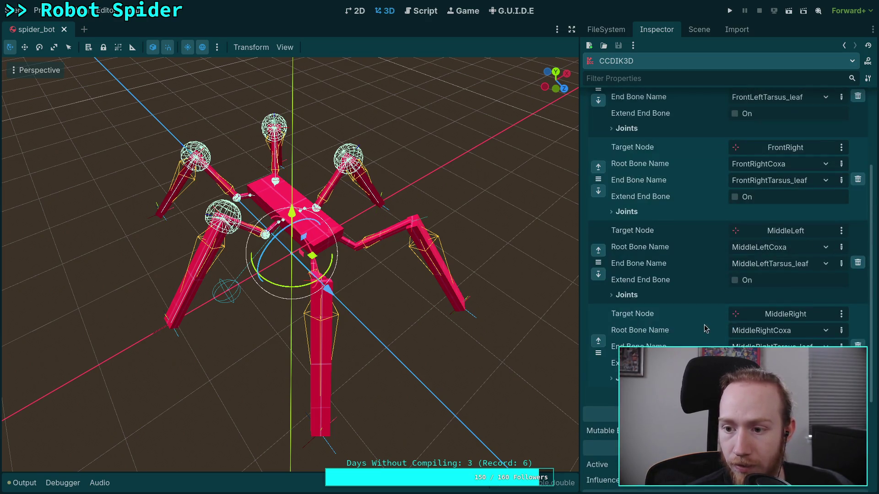
{"action": "scroll", "coordinate": [664, 265], "scroll_direction": "down", "scroll_amount": 2}
{"action": "left_click", "coordinate": [728, 344]}
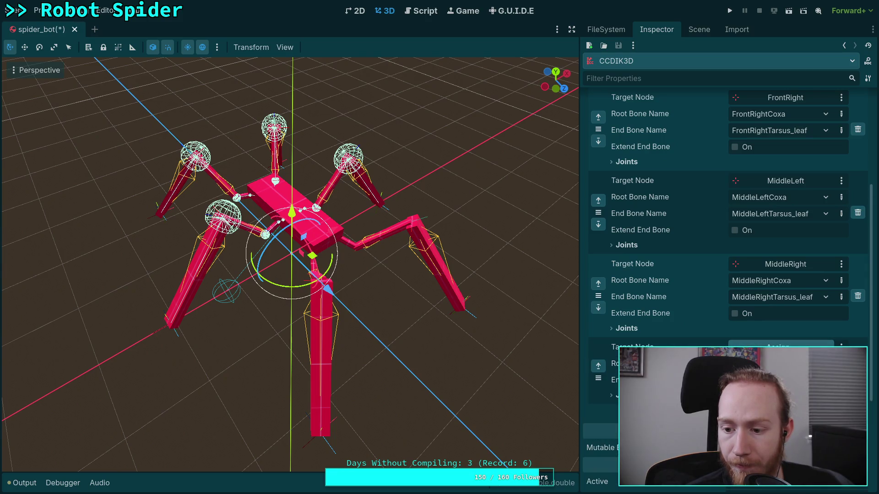
{"action": "left_click", "coordinate": [780, 344]}
{"action": "left_click", "coordinate": [416, 238]}
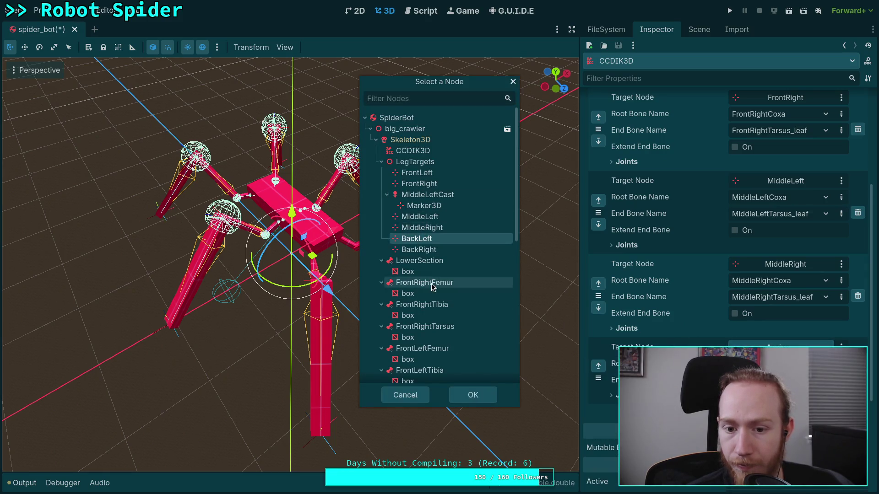
{"action": "left_click", "coordinate": [473, 395]}
- Make the BackLeft chain run from BackLeftCoxa to BackLeftTarsus_leaf
{"action": "scroll", "coordinate": [718, 332], "scroll_direction": "down", "scroll_amount": 2}
{"action": "left_click", "coordinate": [778, 314]}
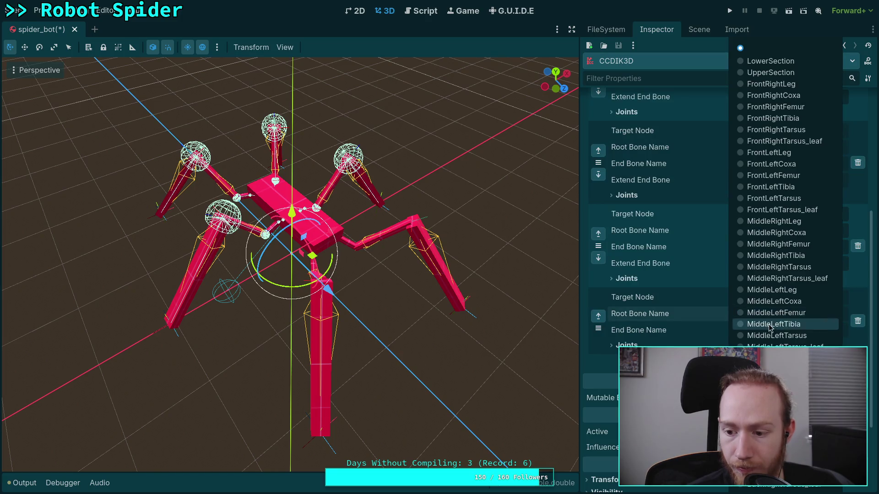
{"action": "left_click", "coordinate": [778, 336]}
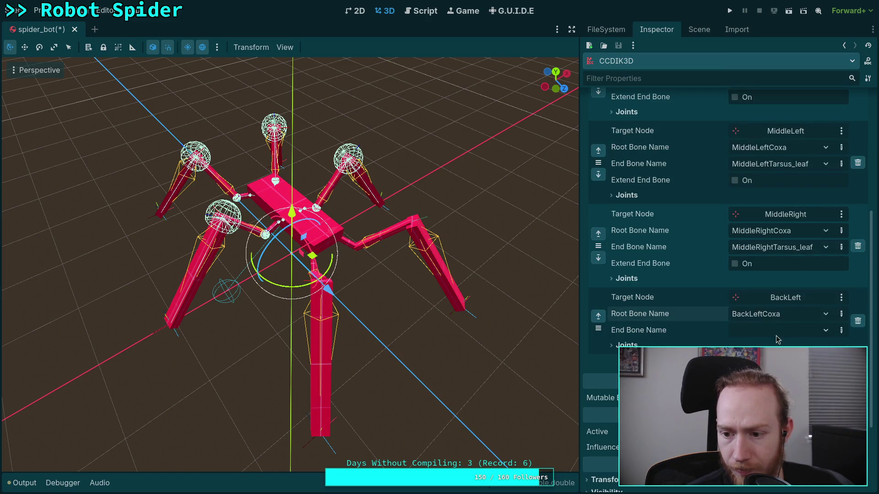
{"action": "left_click", "coordinate": [778, 330]}
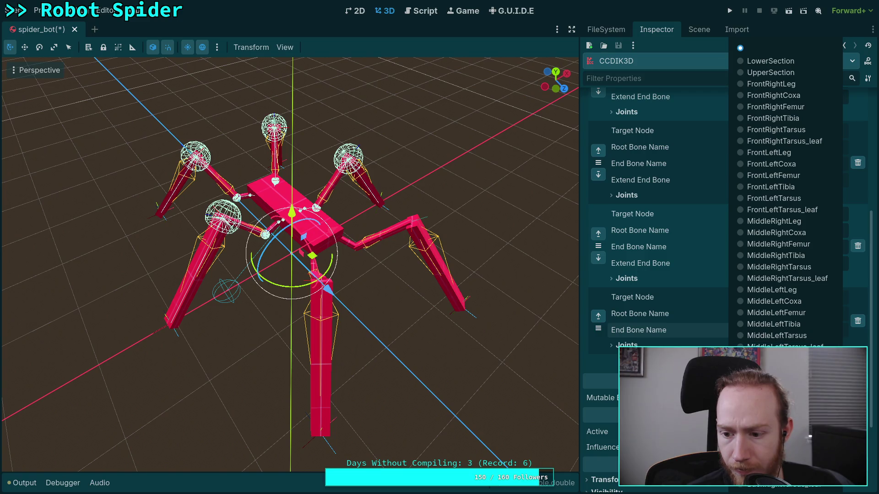
{"action": "left_click", "coordinate": [778, 484]}
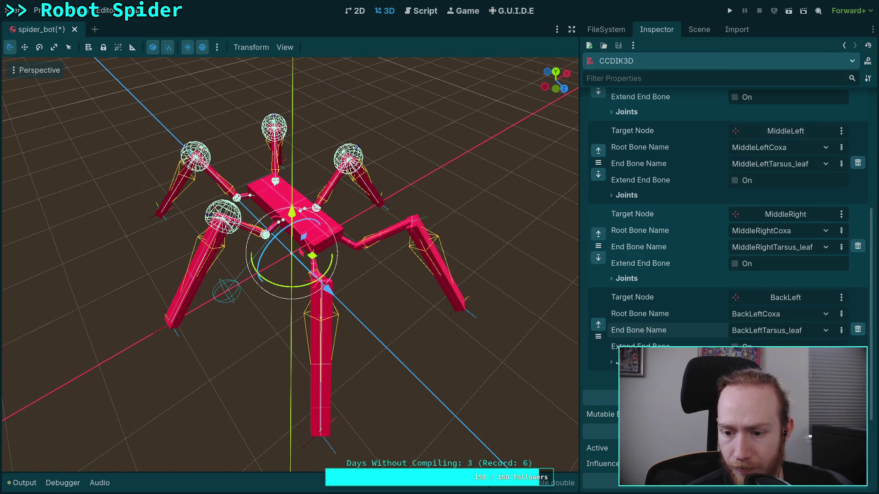
- Restrict BackLeftCoxa rotation to Z with a 45° cone limitation
{"action": "scroll", "coordinate": [686, 275], "scroll_direction": "down", "scroll_amount": 3}
{"action": "left_click", "coordinate": [627, 211]}
{"action": "left_click", "coordinate": [762, 245]}
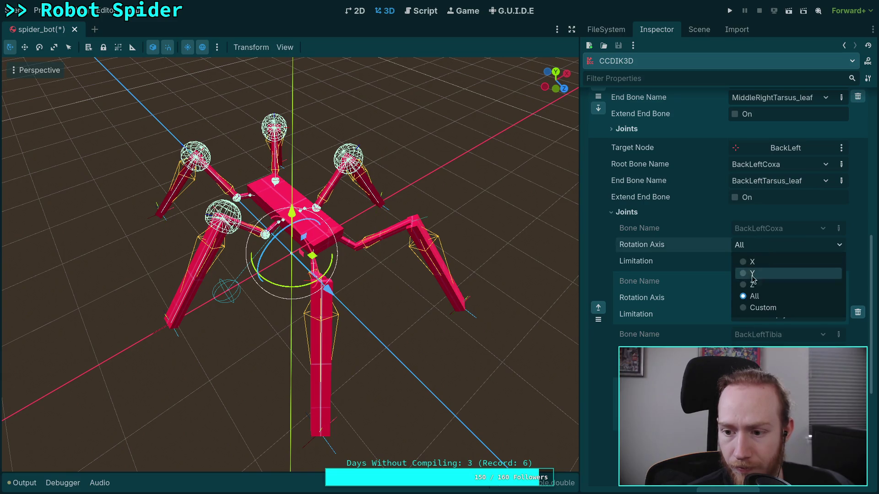
{"action": "left_click", "coordinate": [760, 284]}
{"action": "left_click", "coordinate": [774, 261]}
{"action": "left_click", "coordinate": [772, 294]}
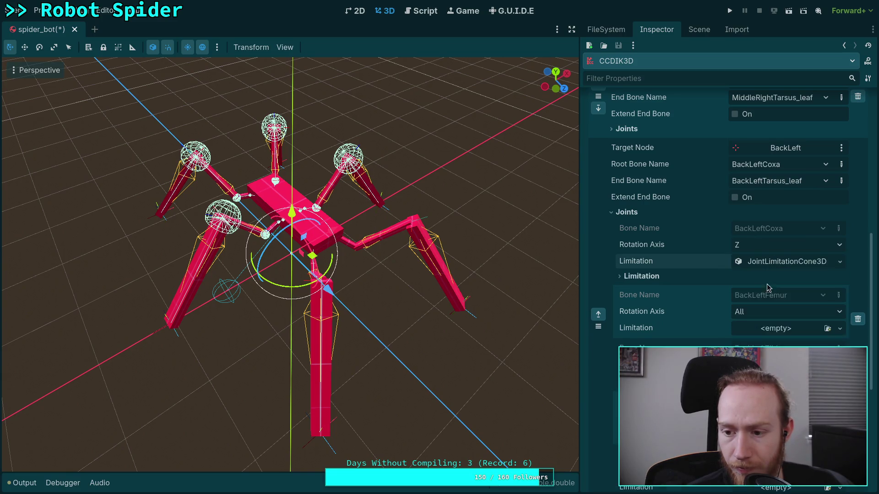
{"action": "left_click", "coordinate": [772, 261]}
{"action": "left_click", "coordinate": [759, 278]}
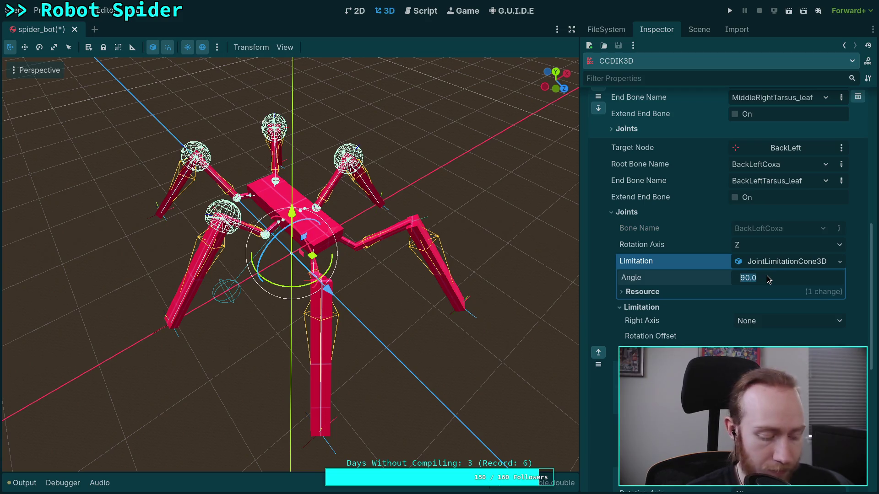
{"action": "type", "text": "45"}
{"action": "key", "text": "Return"}
{"action": "left_click", "coordinate": [659, 307]}
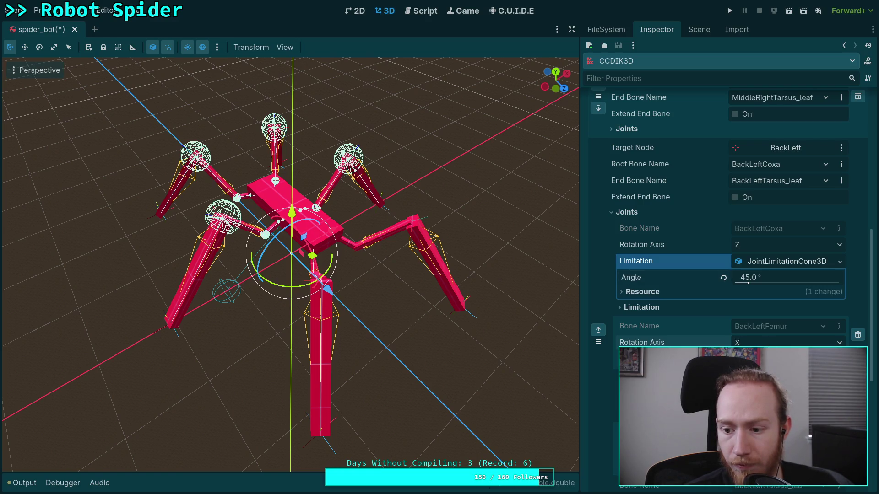
- Restrict BackLeftTibia rotation to X with a 120° cone limitation
{"action": "scroll", "coordinate": [691, 341], "scroll_direction": "down", "scroll_amount": 3}
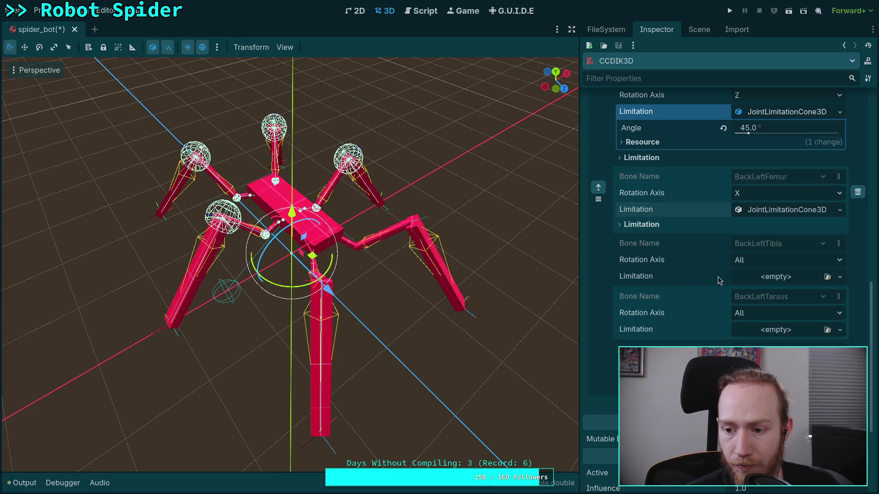
{"action": "left_click", "coordinate": [738, 260]}
{"action": "left_click", "coordinate": [756, 277]}
{"action": "left_click", "coordinate": [772, 282]}
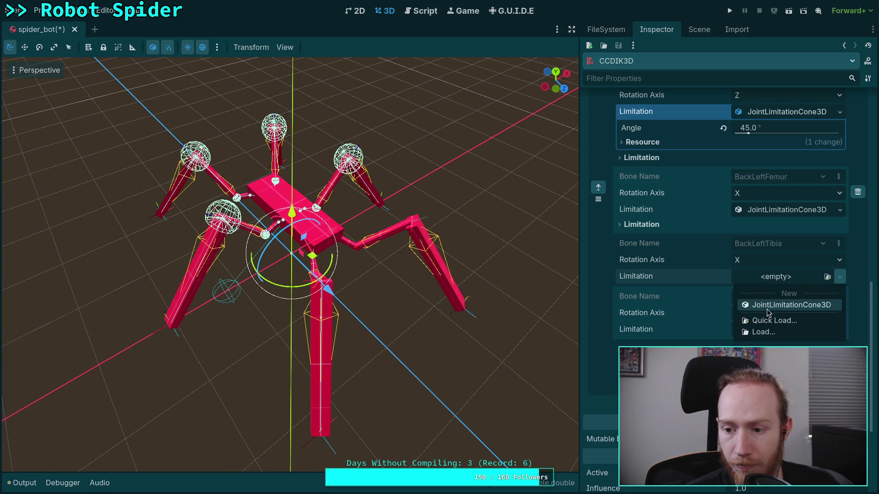
{"action": "left_click", "coordinate": [763, 304]}
{"action": "left_click", "coordinate": [777, 282]}
{"action": "left_click", "coordinate": [751, 293]}
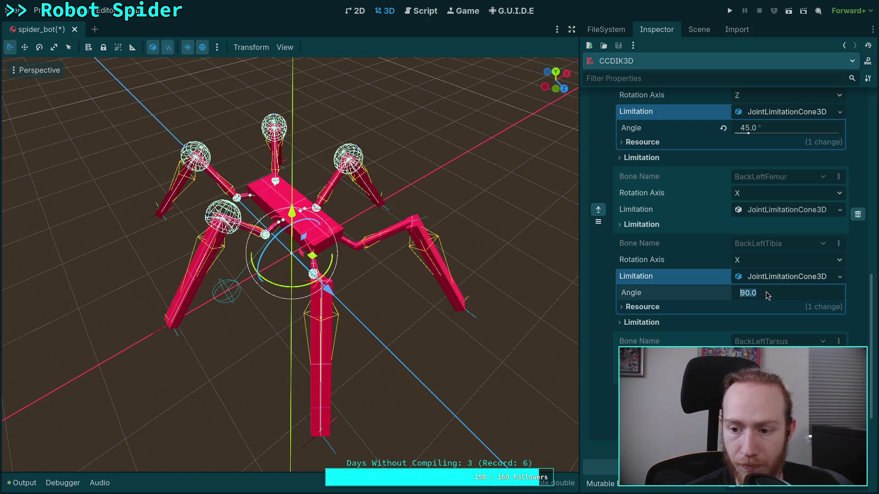
{"action": "type", "text": "120"}
{"action": "key", "text": "Return"}
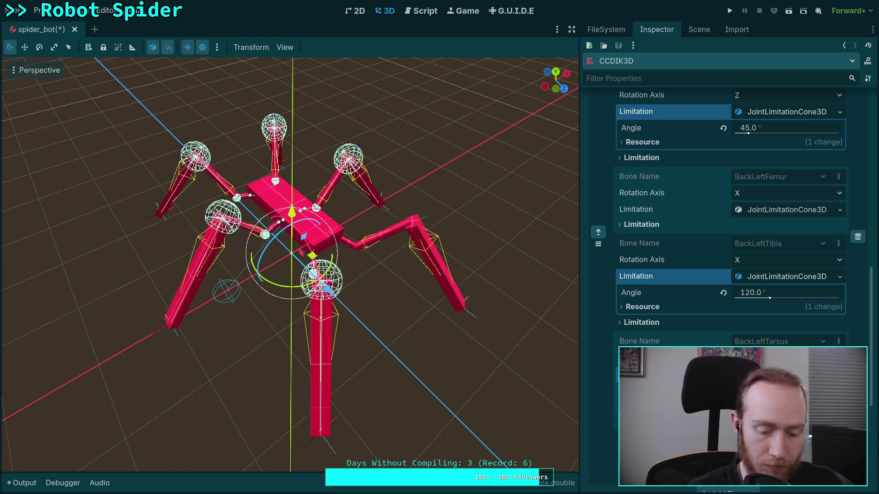
{"action": "scroll", "coordinate": [730, 220], "scroll_direction": "up", "scroll_amount": 5}
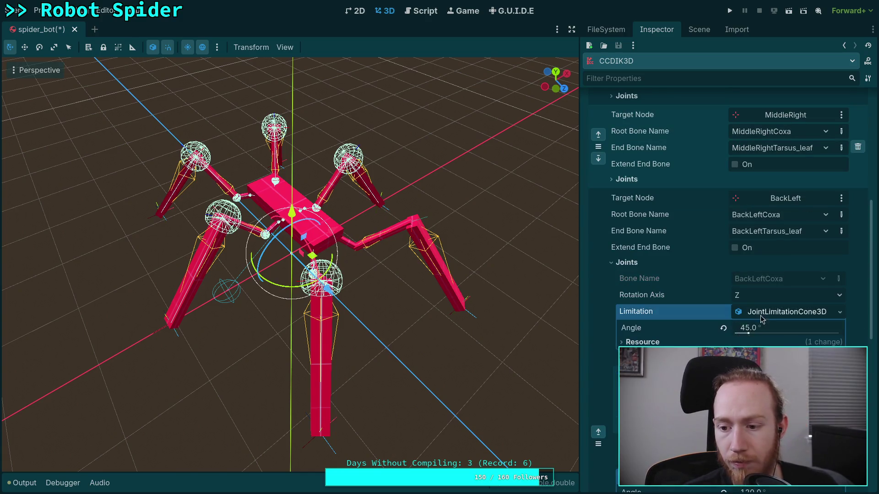
- Review the FrontLeft chain's coxa and tarsus cone limits for reference
{"action": "left_click", "coordinate": [783, 311]}
{"action": "scroll", "coordinate": [730, 220], "scroll_direction": "down", "scroll_amount": 3}
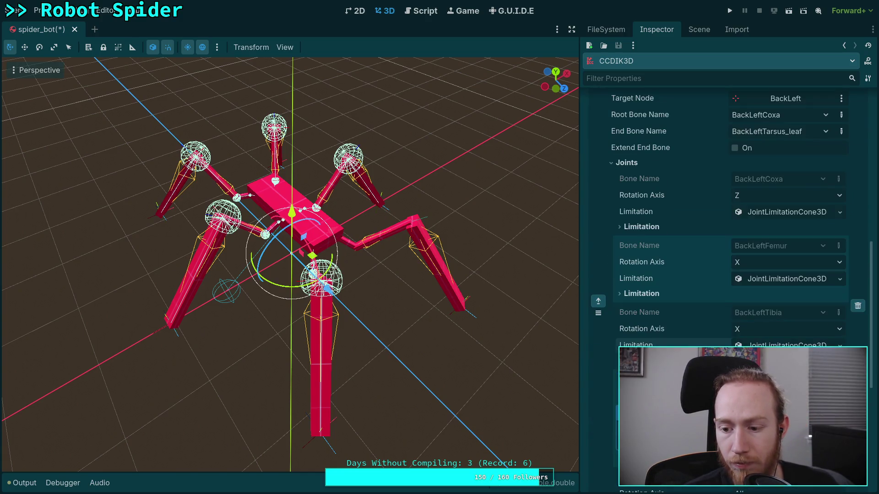
{"action": "scroll", "coordinate": [623, 333], "scroll_direction": "up", "scroll_amount": 6}
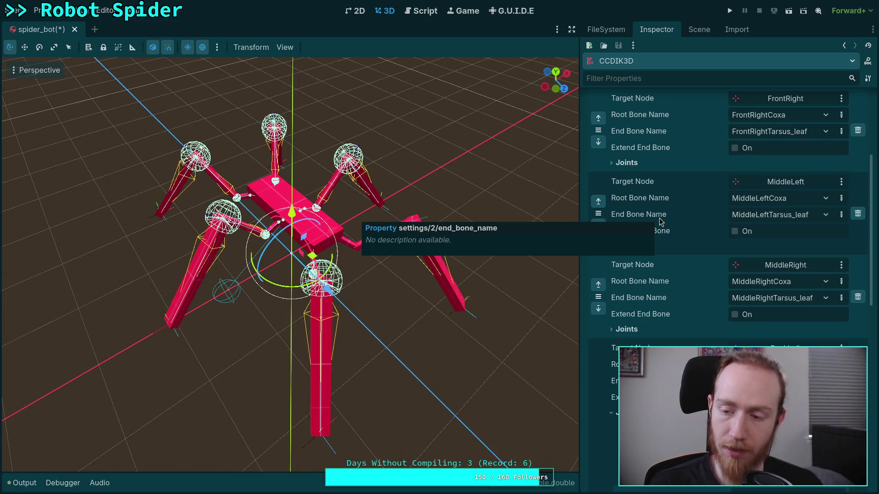
{"action": "scroll", "coordinate": [647, 227], "scroll_direction": "up", "scroll_amount": 3}
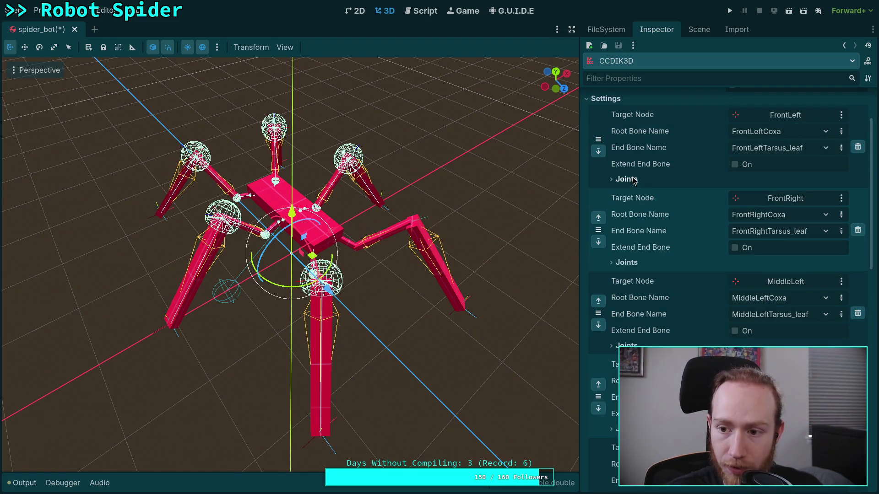
{"action": "scroll", "coordinate": [634, 183], "scroll_direction": "up", "scroll_amount": 1}
{"action": "left_click", "coordinate": [627, 229]}
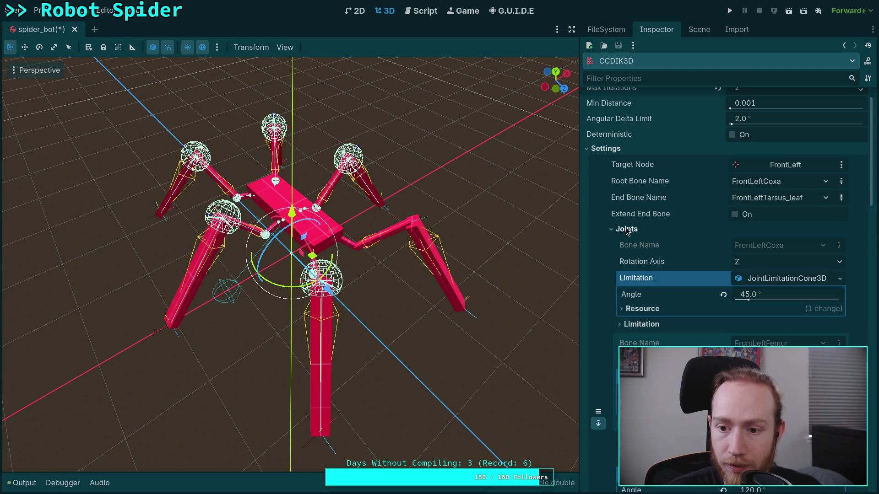
{"action": "left_click", "coordinate": [840, 279]}
{"action": "left_click", "coordinate": [773, 307]}
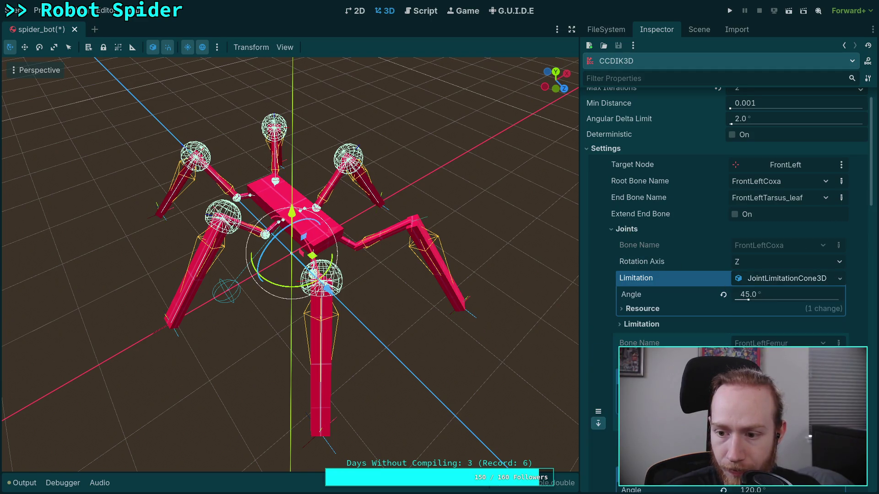
{"action": "left_click", "coordinate": [783, 280]}
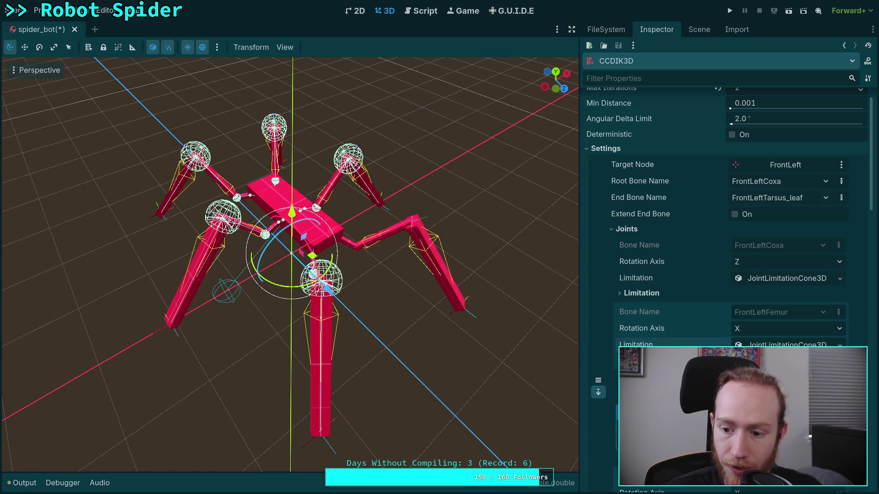
{"action": "scroll", "coordinate": [767, 341], "scroll_direction": "down", "scroll_amount": 3}
{"action": "left_click", "coordinate": [762, 330]}
- Add a fifth, empty IK chain entry at the bottom of the CCDIK3D settings
{"action": "scroll", "coordinate": [731, 286], "scroll_direction": "down", "scroll_amount": 10}
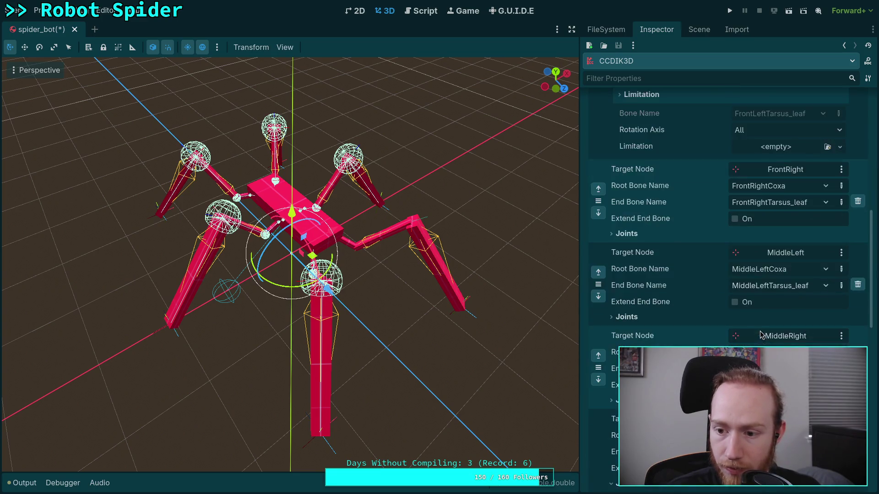
{"action": "scroll", "coordinate": [704, 312], "scroll_direction": "down", "scroll_amount": 3}
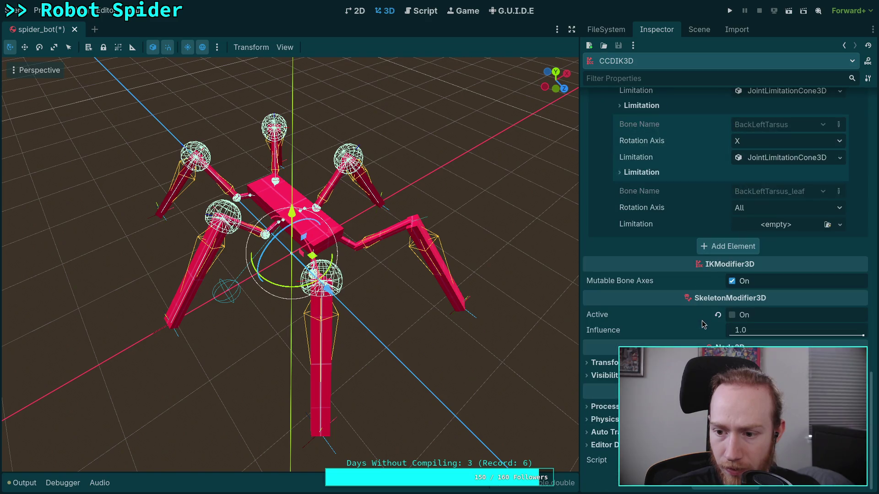
{"action": "left_click", "coordinate": [727, 255]}
{"action": "scroll", "coordinate": [745, 245], "scroll_direction": "up", "scroll_amount": 1}
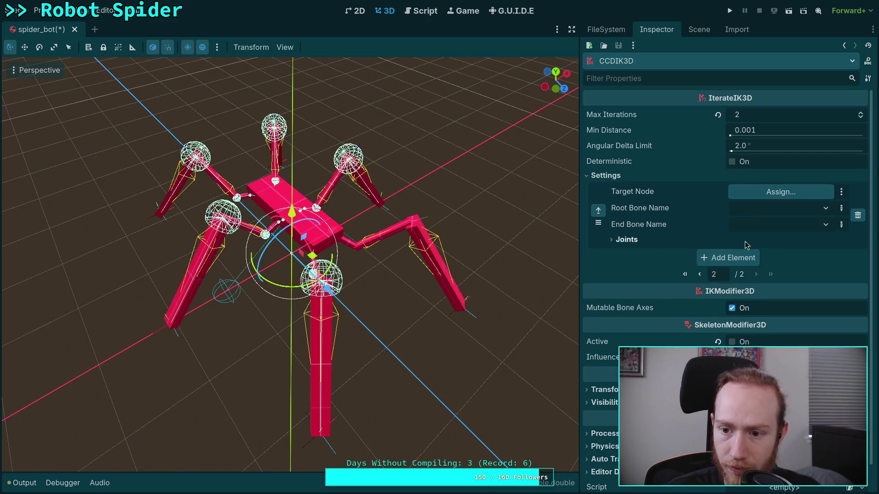
- Target the fifth chain at BackRight, spanning BackRightCoxa to BackRightTarsus_leaf
{"action": "left_click", "coordinate": [780, 192]}
{"action": "scroll", "coordinate": [430, 334], "scroll_direction": "down", "scroll_amount": 3}
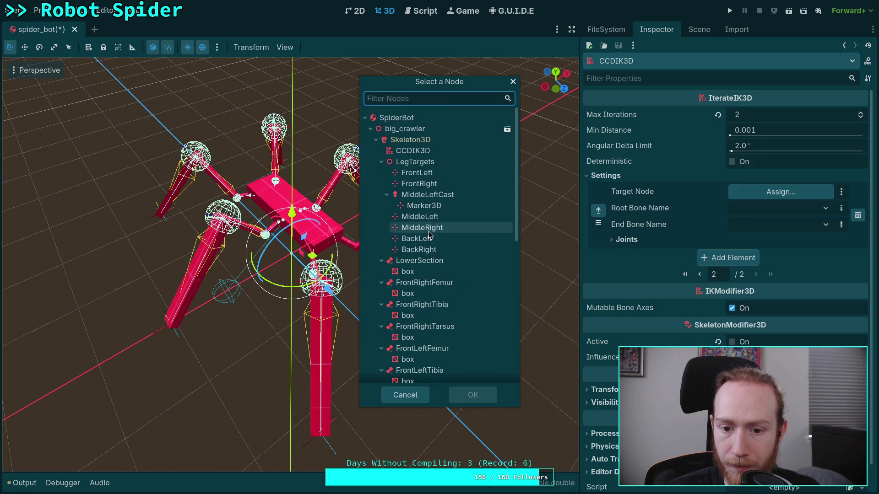
{"action": "left_click", "coordinate": [419, 250]}
{"action": "left_click", "coordinate": [472, 395]}
{"action": "left_click", "coordinate": [773, 210]}
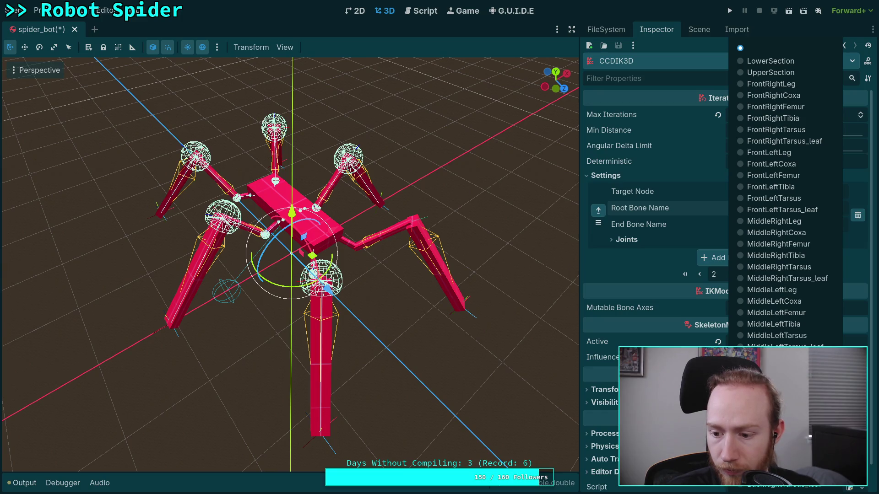
{"action": "left_click", "coordinate": [778, 370]}
{"action": "left_click", "coordinate": [780, 226]}
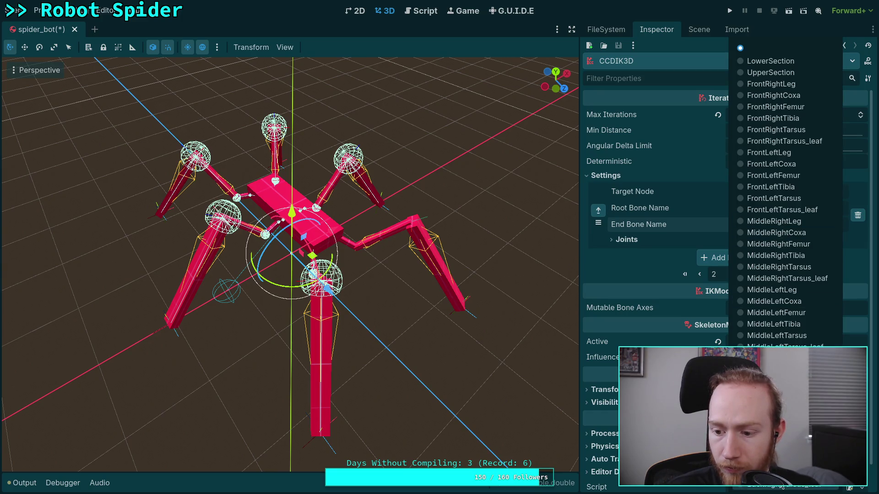
{"action": "left_click", "coordinate": [781, 486]}
- Give the BackRight coxa joint a new cone limitation and restrict it to Z
{"action": "left_click", "coordinate": [626, 256]}
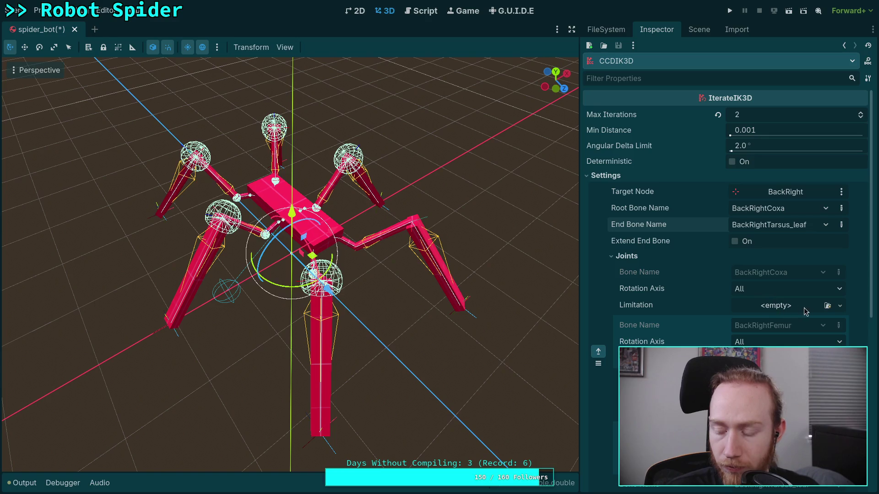
{"action": "left_click", "coordinate": [839, 306]}
{"action": "left_click", "coordinate": [792, 334]}
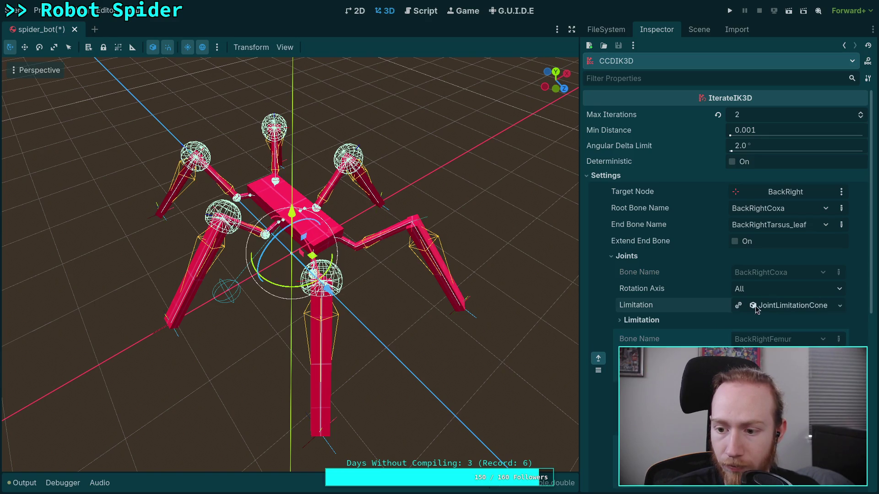
{"action": "left_click", "coordinate": [762, 289]}
{"action": "left_click", "coordinate": [757, 333]}
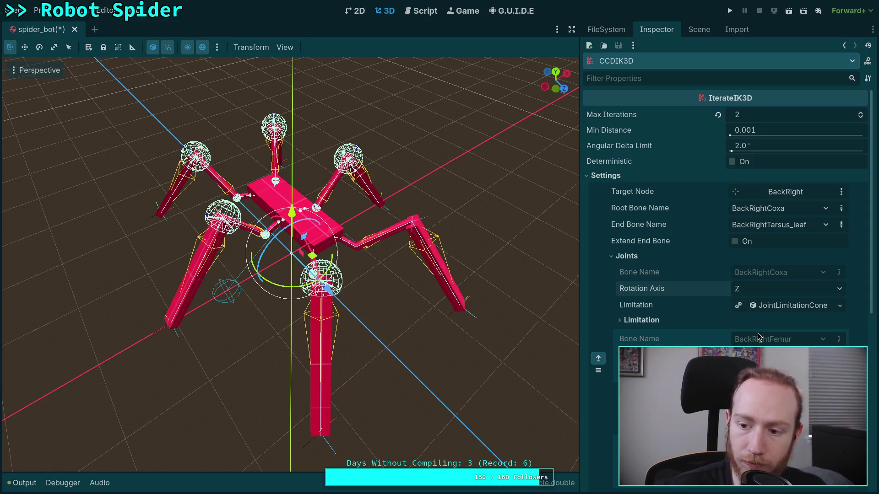
{"action": "scroll", "coordinate": [748, 330], "scroll_direction": "down", "scroll_amount": 6}
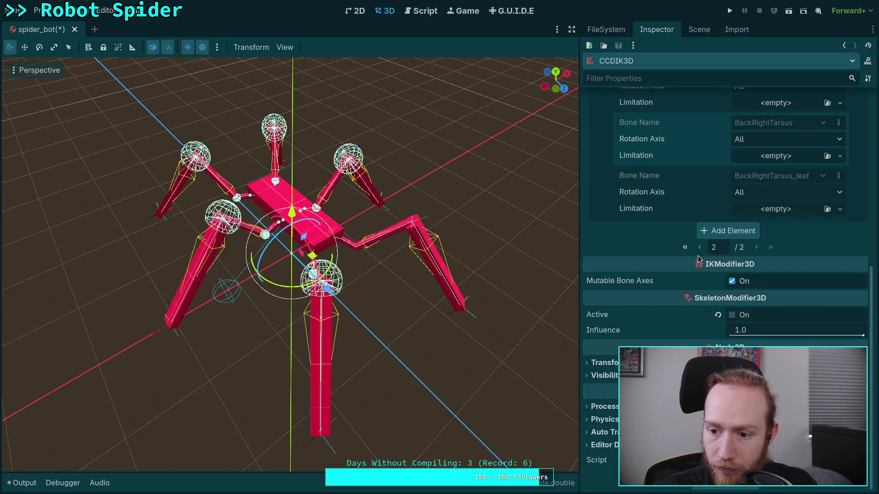
- Assign the shared saved cone limitation to the MiddleRight coxa joint
{"action": "scroll", "coordinate": [699, 289], "scroll_direction": "up", "scroll_amount": 6}
{"action": "scroll", "coordinate": [698, 289], "scroll_direction": "down", "scroll_amount": 10}
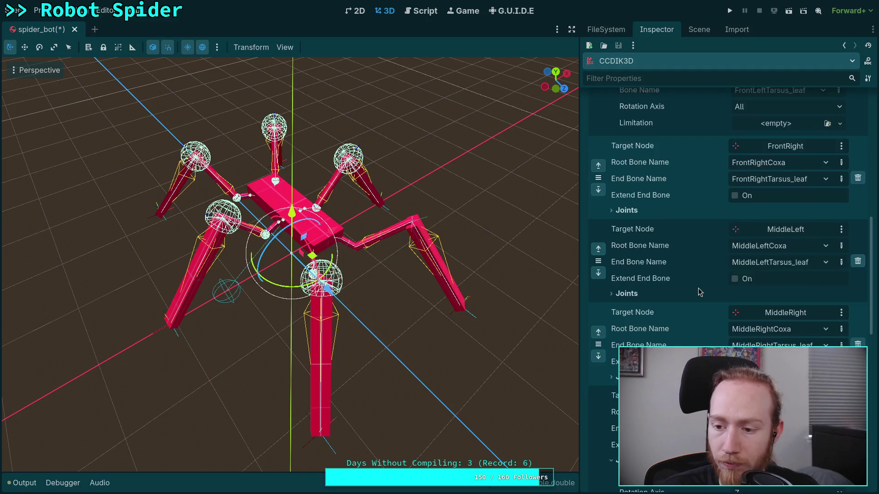
{"action": "scroll", "coordinate": [674, 310], "scroll_direction": "up", "scroll_amount": 5}
{"action": "scroll", "coordinate": [634, 228], "scroll_direction": "up", "scroll_amount": 10}
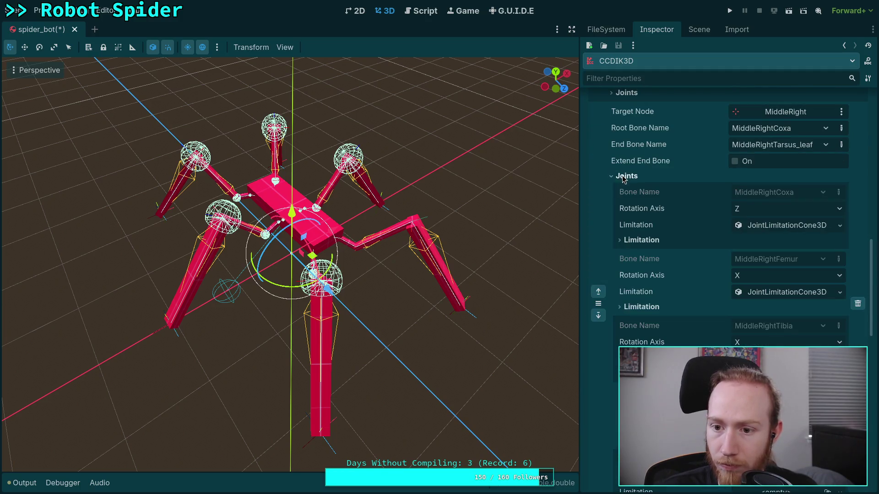
{"action": "scroll", "coordinate": [680, 246], "scroll_direction": "up", "scroll_amount": 5}
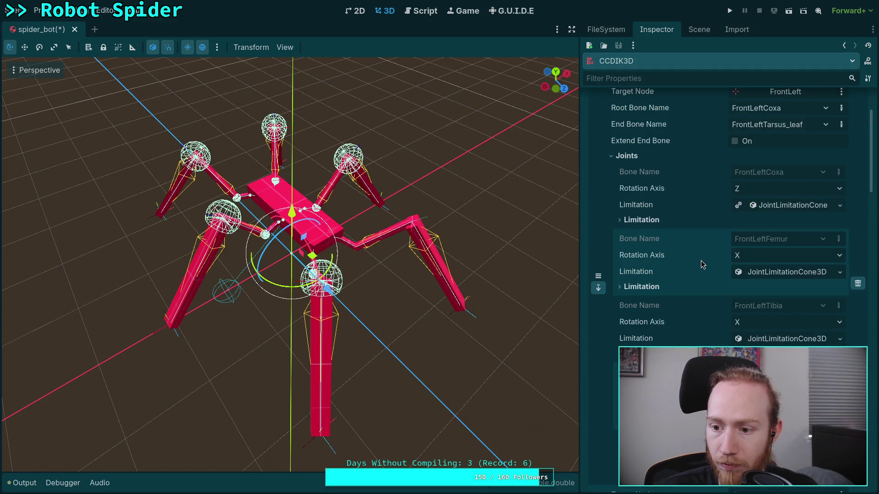
{"action": "left_click", "coordinate": [840, 306]}
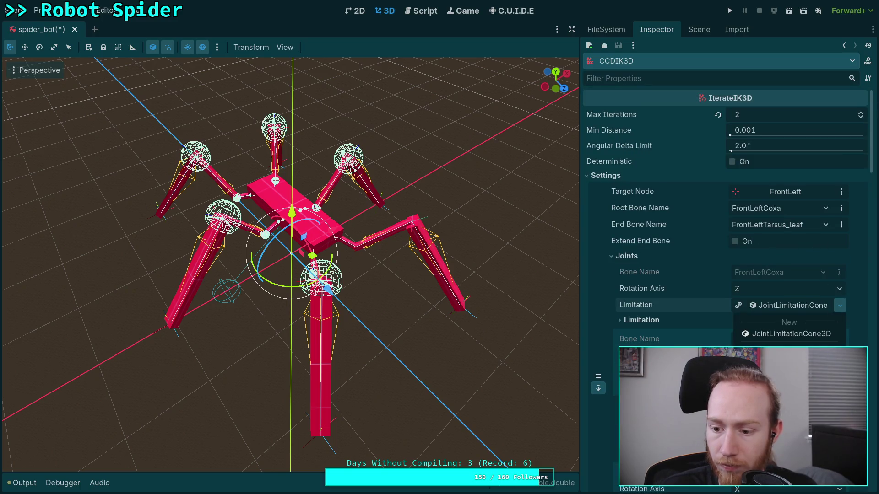
{"action": "scroll", "coordinate": [762, 317], "scroll_direction": "down", "scroll_amount": 8}
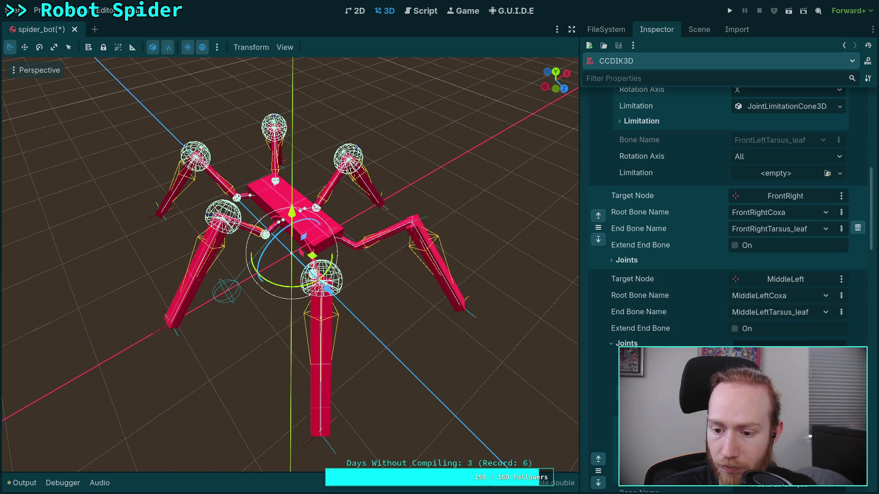
{"action": "scroll", "coordinate": [728, 288], "scroll_direction": "down", "scroll_amount": 10}
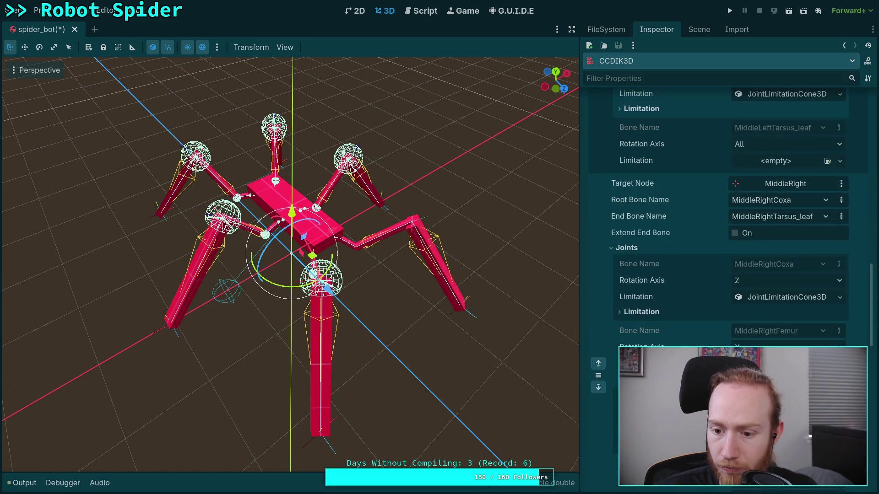
{"action": "left_click", "coordinate": [839, 299]}
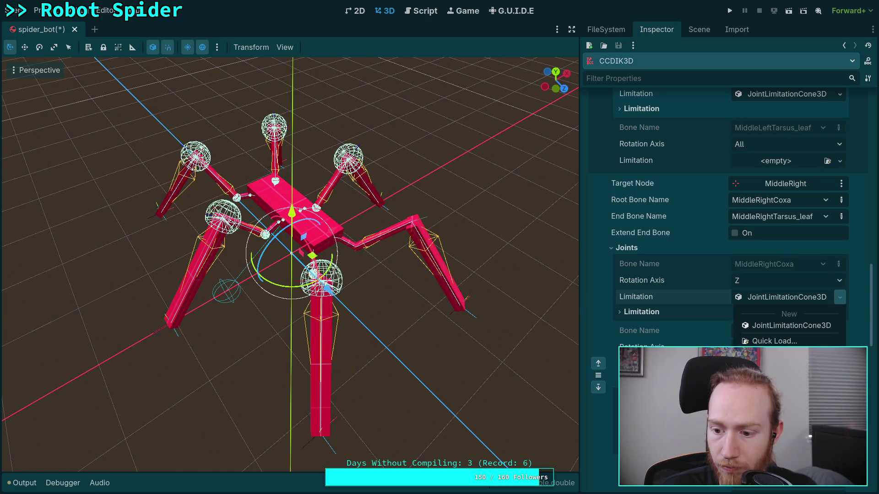
{"action": "left_click", "coordinate": [791, 326]}
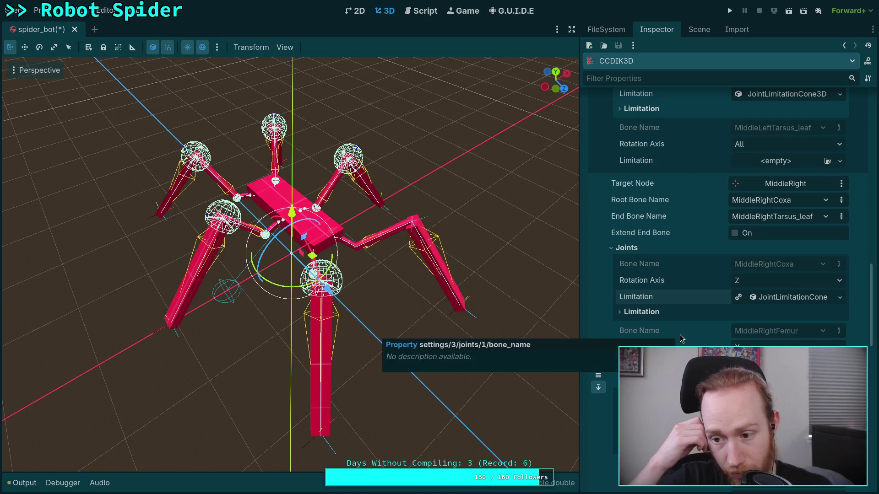
- Drag the shared cone limitation onto the MiddleLeft femur joint and expand it
{"action": "scroll", "coordinate": [708, 323], "scroll_direction": "up", "scroll_amount": 15}
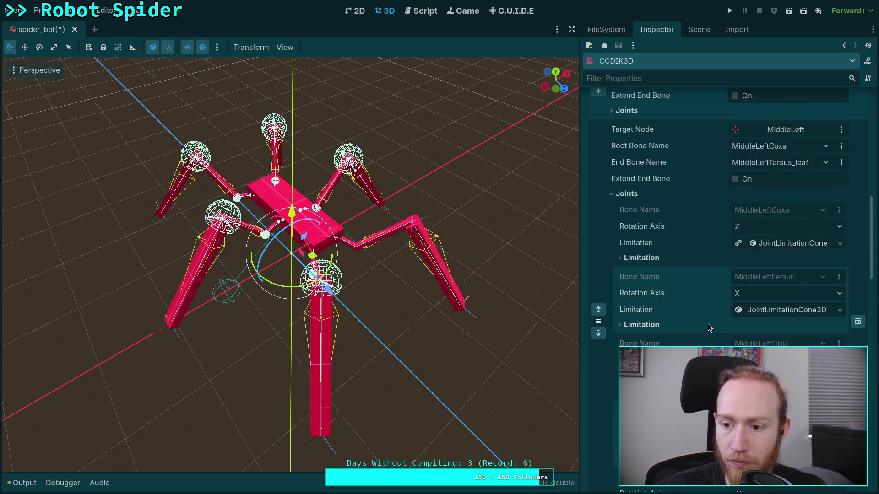
{"action": "scroll", "coordinate": [700, 295], "scroll_direction": "down", "scroll_amount": 4}
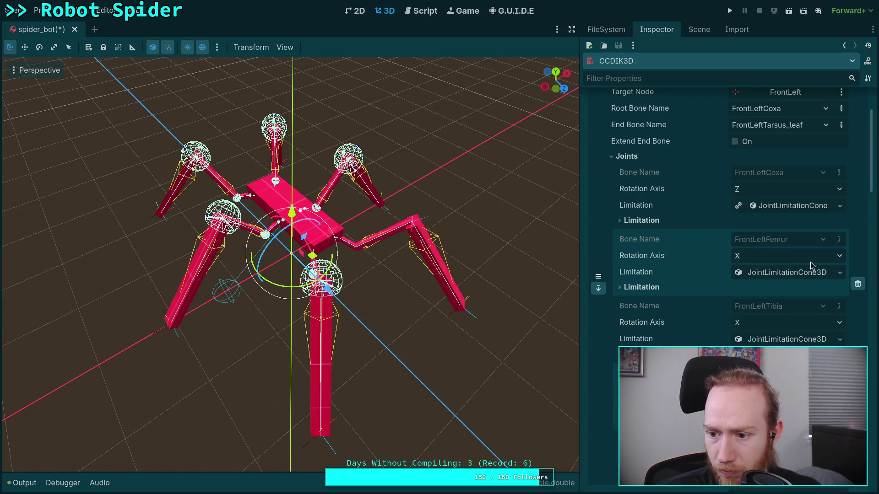
{"action": "left_click", "coordinate": [841, 272]}
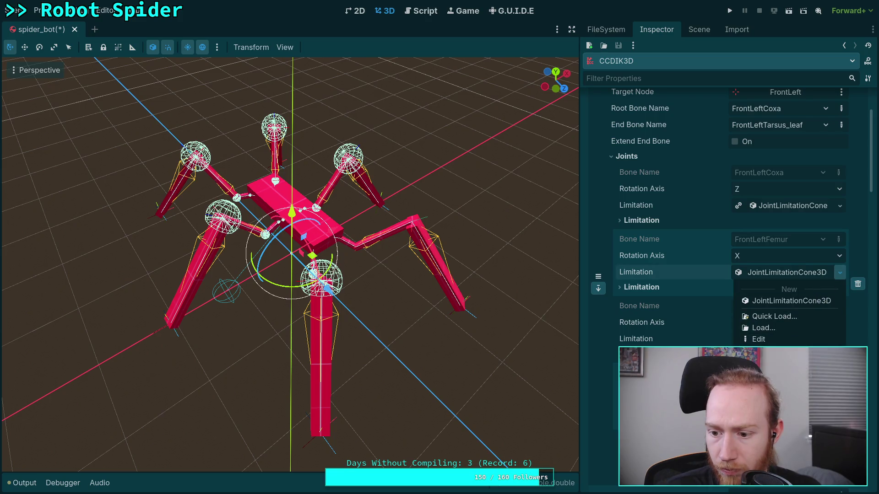
{"action": "key", "text": "Escape"}
{"action": "scroll", "coordinate": [743, 311], "scroll_direction": "down", "scroll_amount": 10}
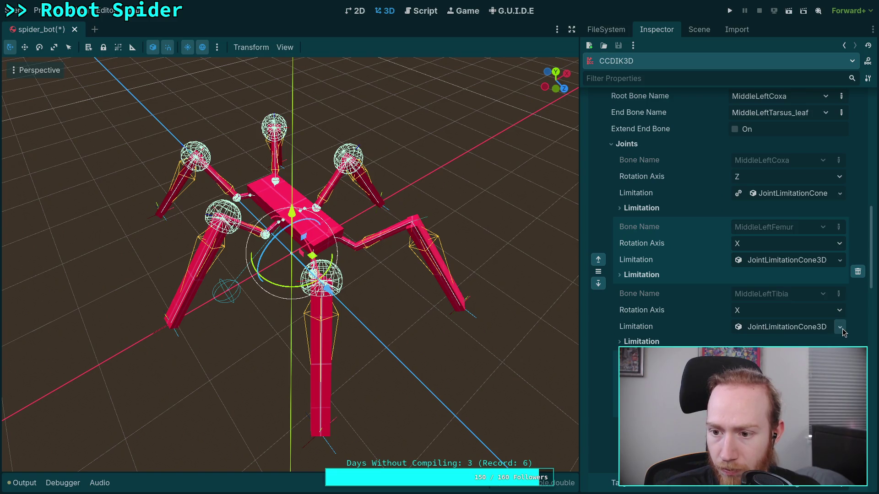
{"action": "left_click", "coordinate": [838, 261]}
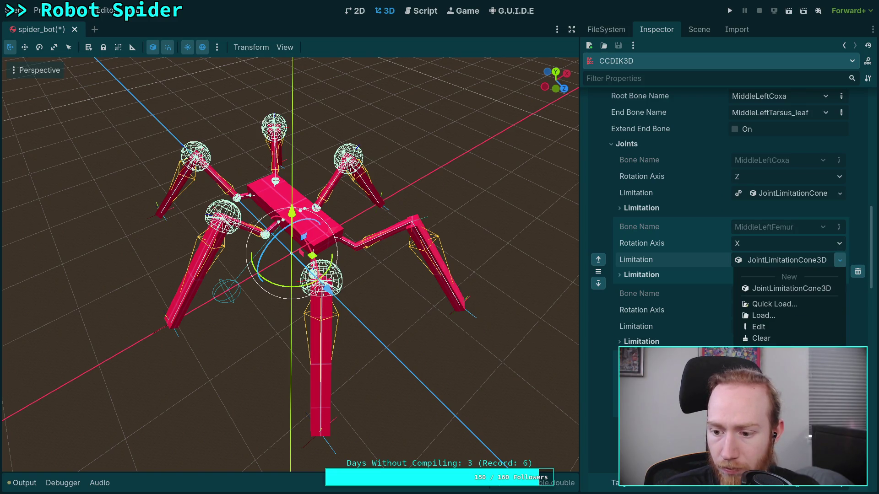
{"action": "left_click_drag", "start_coordinate": [792, 193], "coordinate": [787, 260]}
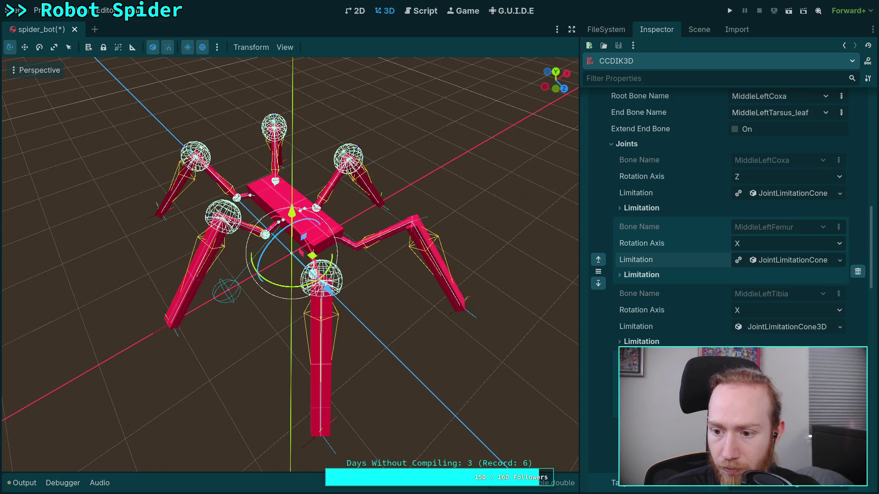
{"action": "left_click", "coordinate": [769, 262]}
- Name the femur cone limitation resource '90deg'
{"action": "left_click", "coordinate": [686, 290]}
{"action": "left_click", "coordinate": [758, 335]}
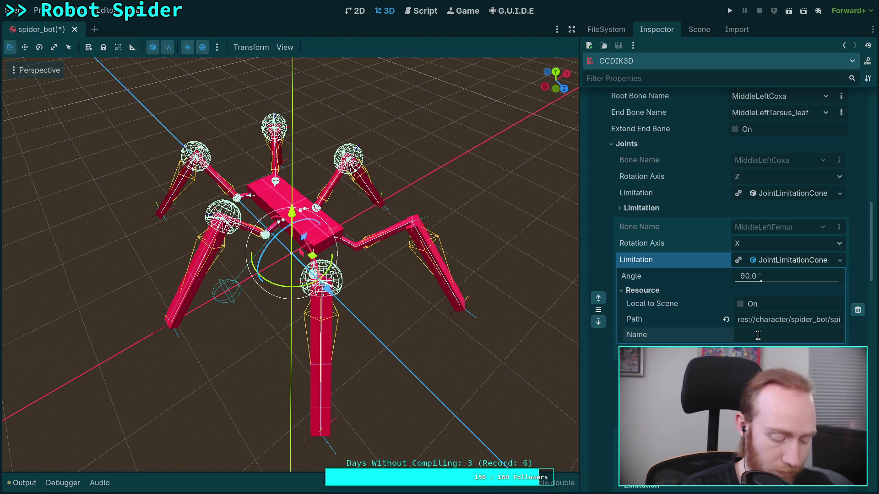
{"action": "type", "text": "90deg"}
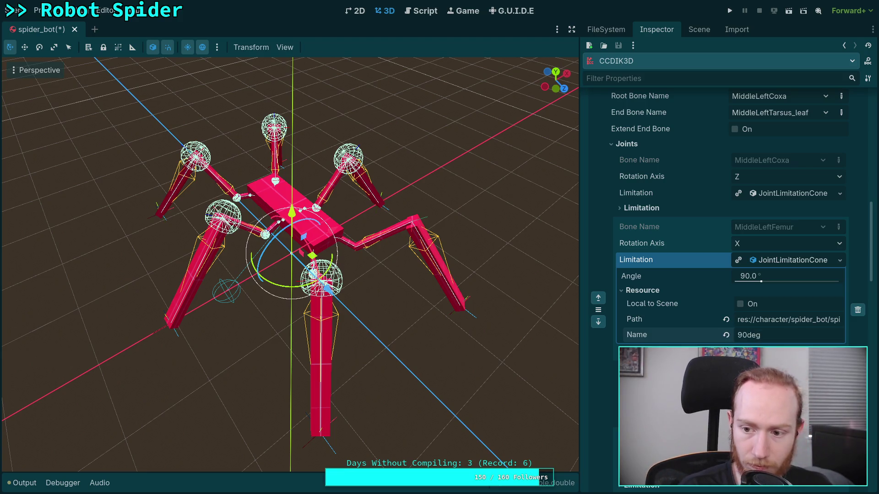
{"action": "left_click", "coordinate": [783, 265]}
- Inspect the MiddleLeft and FrontLeft coxa cone limitations' angles
{"action": "scroll", "coordinate": [781, 275], "scroll_direction": "up", "scroll_amount": 5}
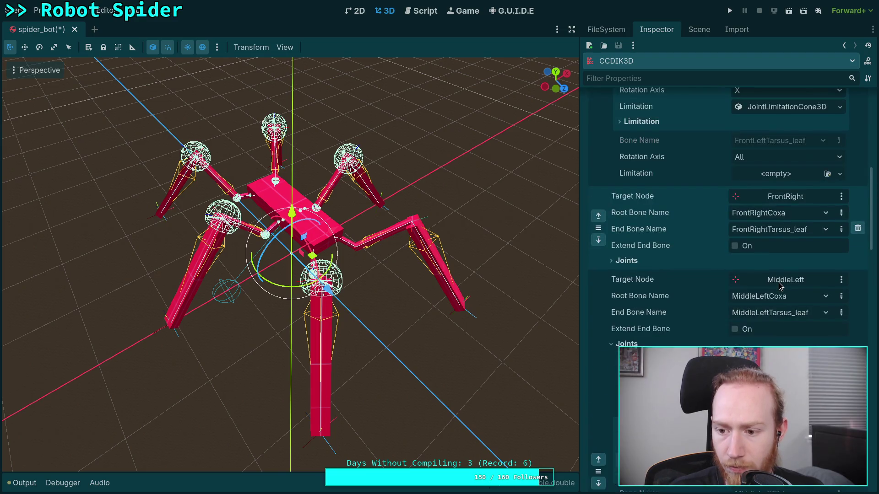
{"action": "scroll", "coordinate": [787, 274], "scroll_direction": "down", "scroll_amount": 4}
{"action": "left_click", "coordinate": [792, 293]}
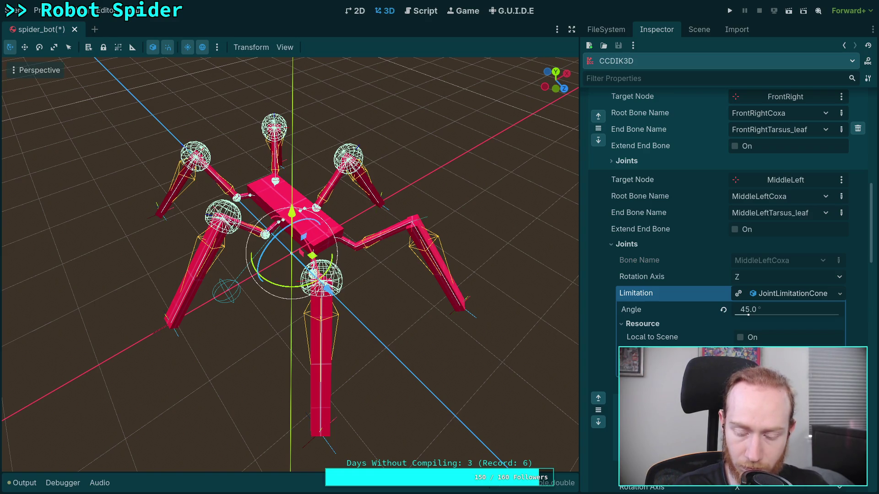
{"action": "left_click", "coordinate": [788, 293]}
{"action": "scroll", "coordinate": [799, 307], "scroll_direction": "up", "scroll_amount": 10}
{"action": "scroll", "coordinate": [799, 307], "scroll_direction": "up", "scroll_amount": 5}
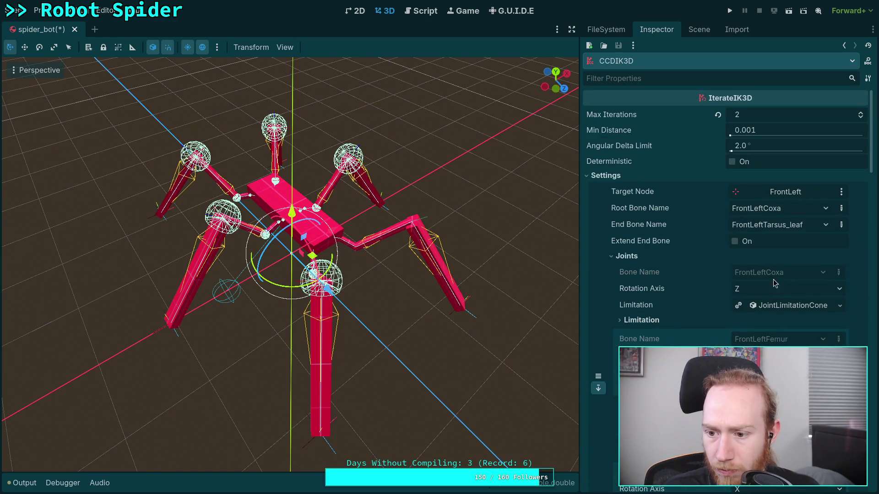
{"action": "left_click", "coordinate": [797, 306]}
{"action": "left_click", "coordinate": [797, 307]}
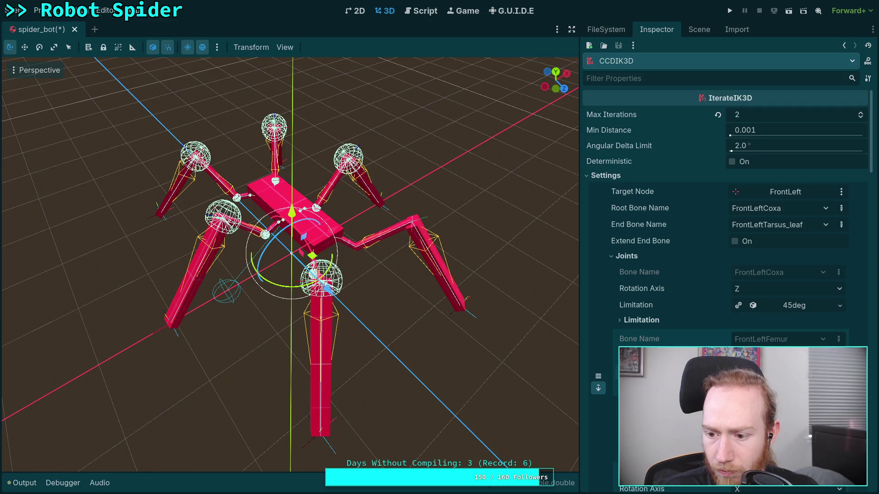
- Name the FrontLeft tibia cone limitation resource '120deg'
{"action": "scroll", "coordinate": [798, 315], "scroll_direction": "down", "scroll_amount": 5}
{"action": "left_click", "coordinate": [787, 338]}
{"action": "left_click", "coordinate": [742, 270]}
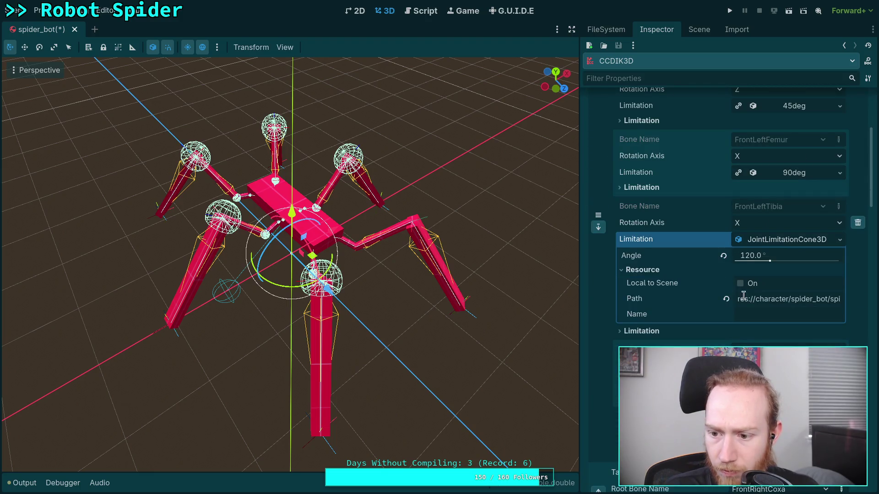
{"action": "left_click", "coordinate": [778, 314]}
{"action": "type", "text": "120d"}
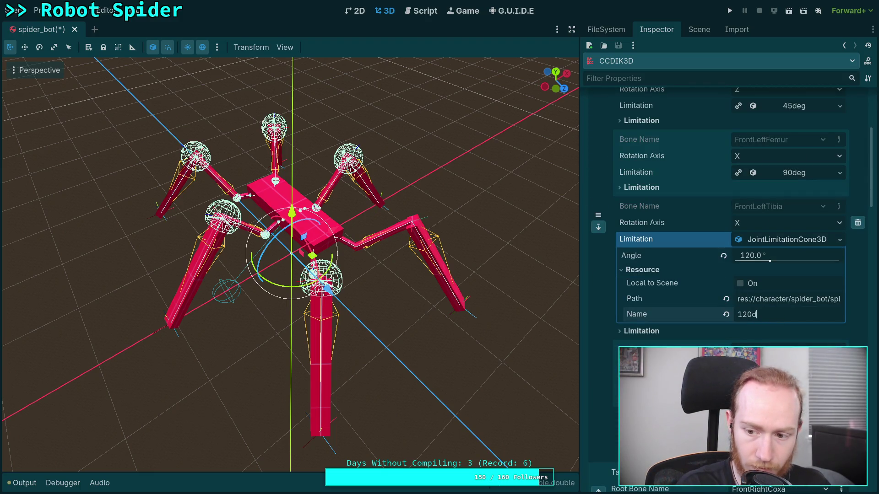
{"action": "type", "text": "eg"}
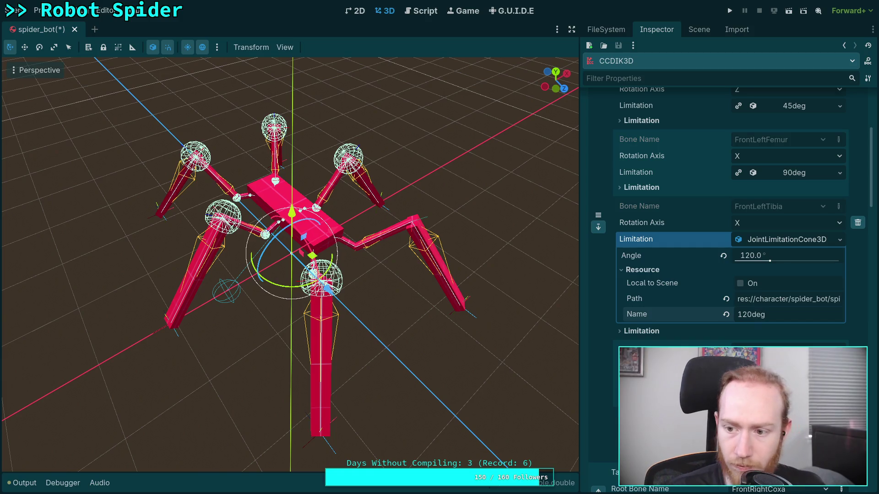
{"action": "left_click", "coordinate": [796, 242]}
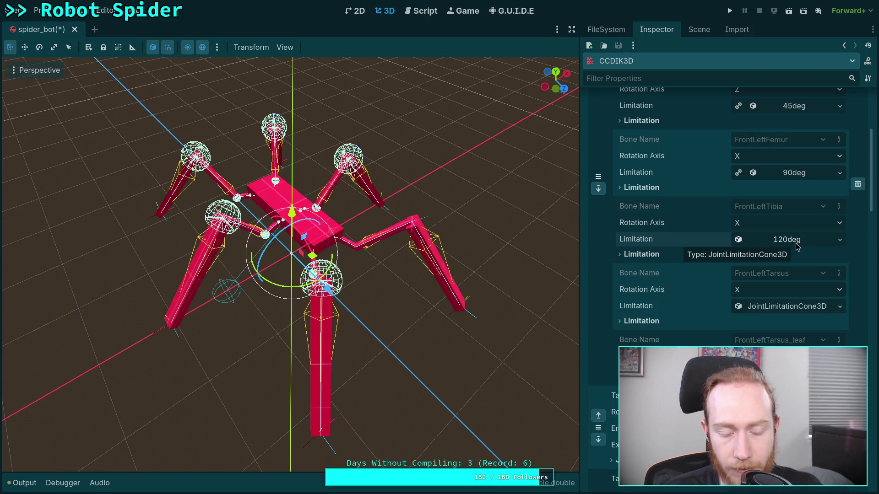
{"action": "left_click", "coordinate": [842, 240]}
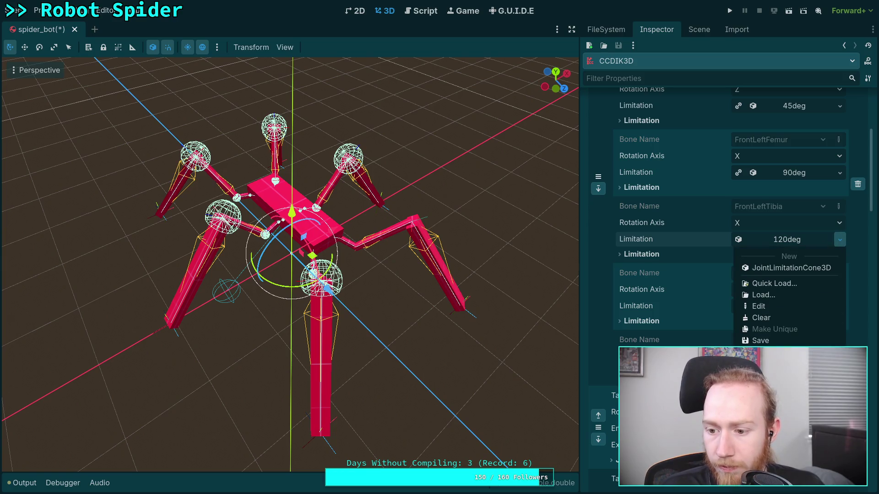
{"action": "key", "text": "Escape"}
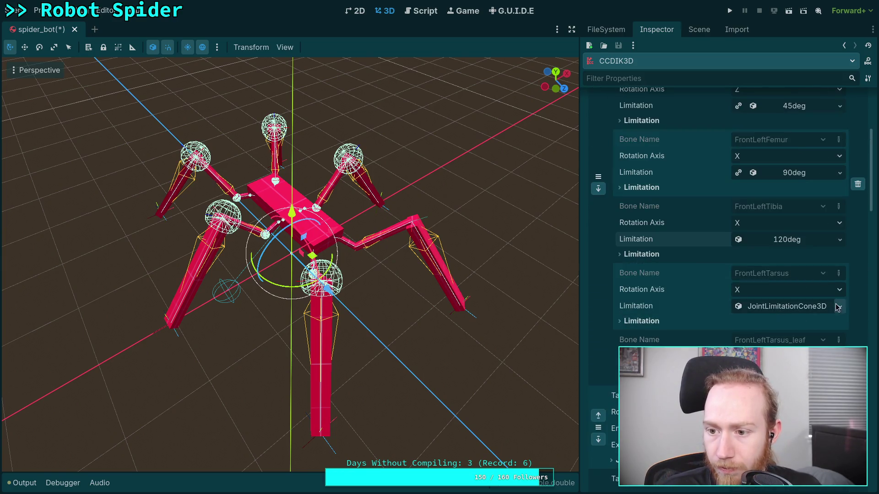
- Give FrontLeftTarsus a new cone limitation and review the MiddleLeft and MiddleRight tibia limits
{"action": "left_click", "coordinate": [835, 308]}
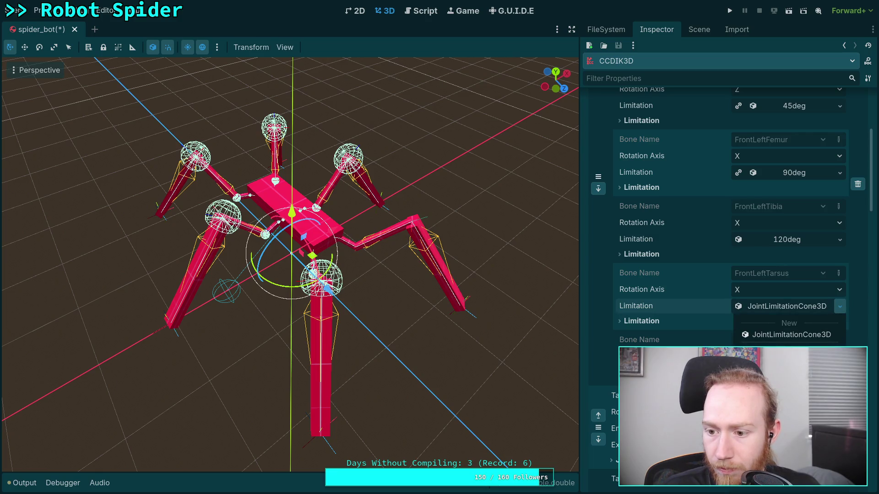
{"action": "left_click", "coordinate": [747, 334]}
{"action": "scroll", "coordinate": [778, 316], "scroll_direction": "down", "scroll_amount": 10}
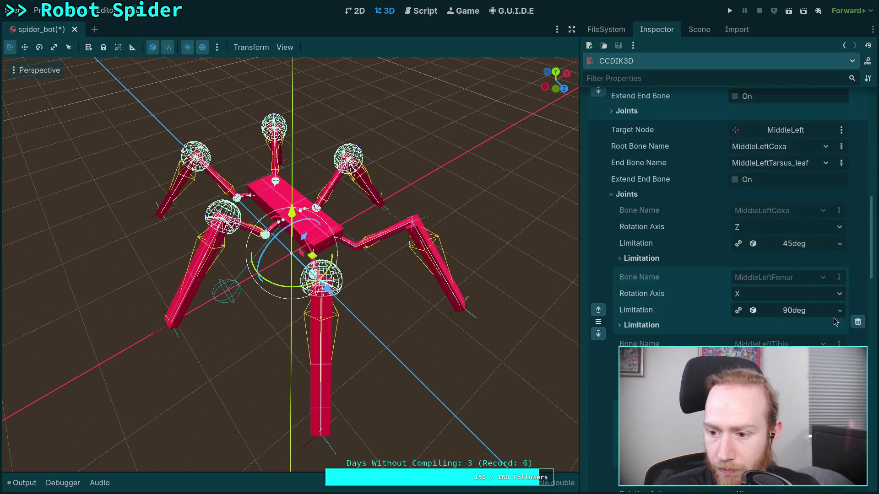
{"action": "left_click", "coordinate": [839, 278]}
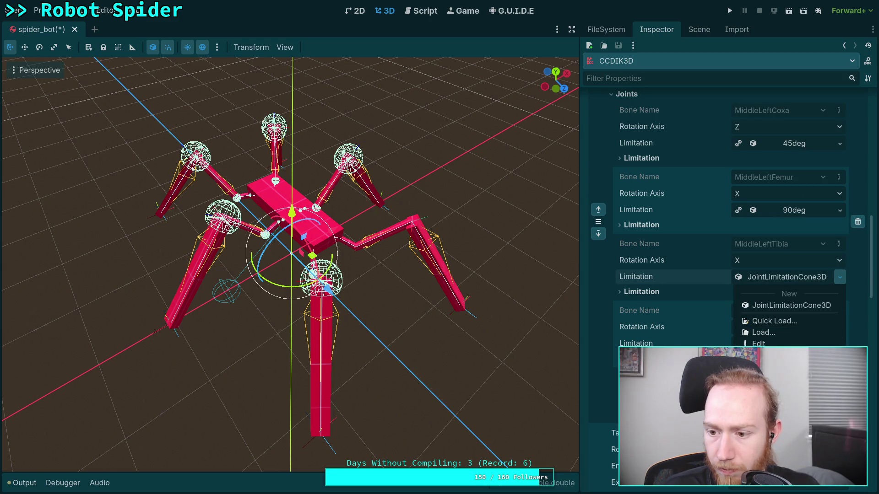
{"action": "key", "text": "Escape"}
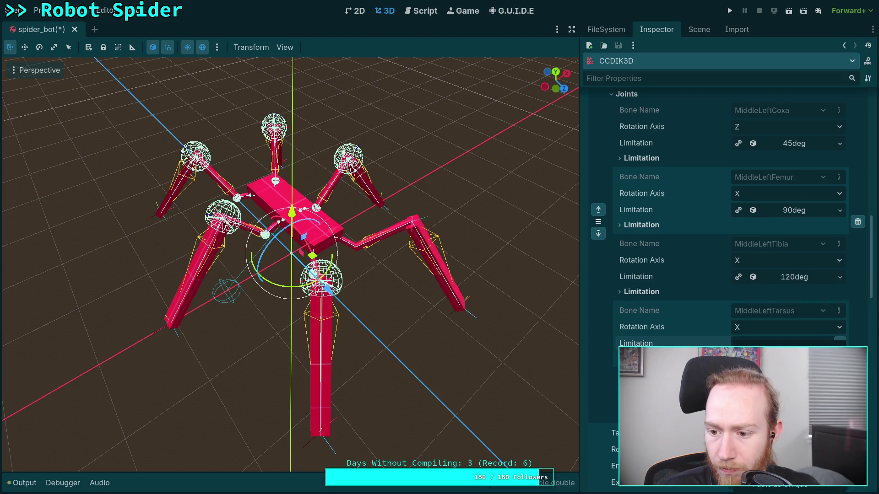
{"action": "scroll", "coordinate": [832, 285], "scroll_direction": "down", "scroll_amount": 10}
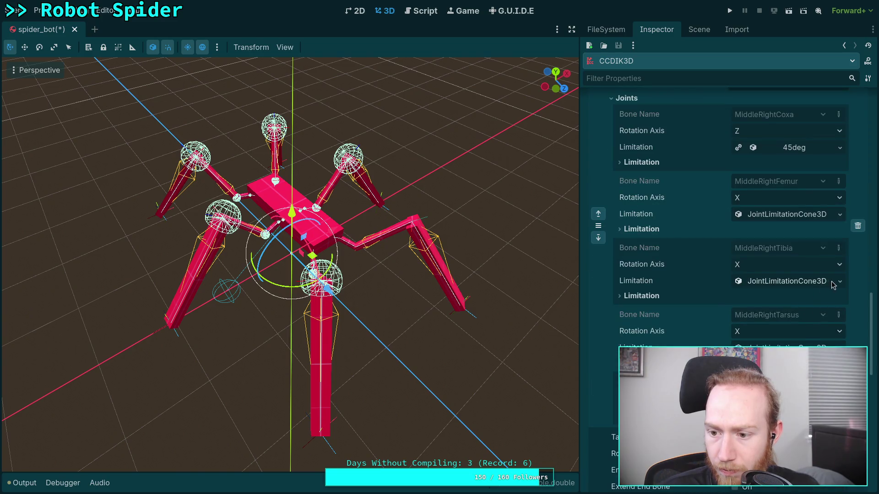
{"action": "left_click", "coordinate": [839, 283]}
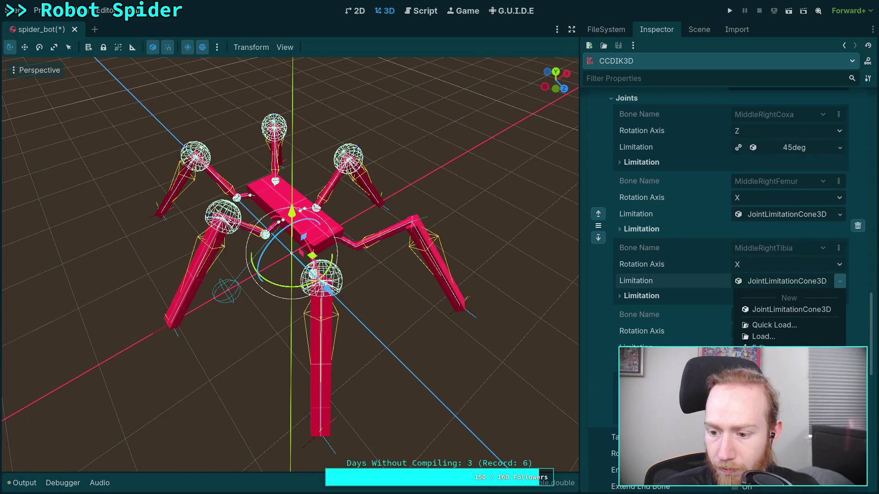
{"action": "key", "text": "Escape"}
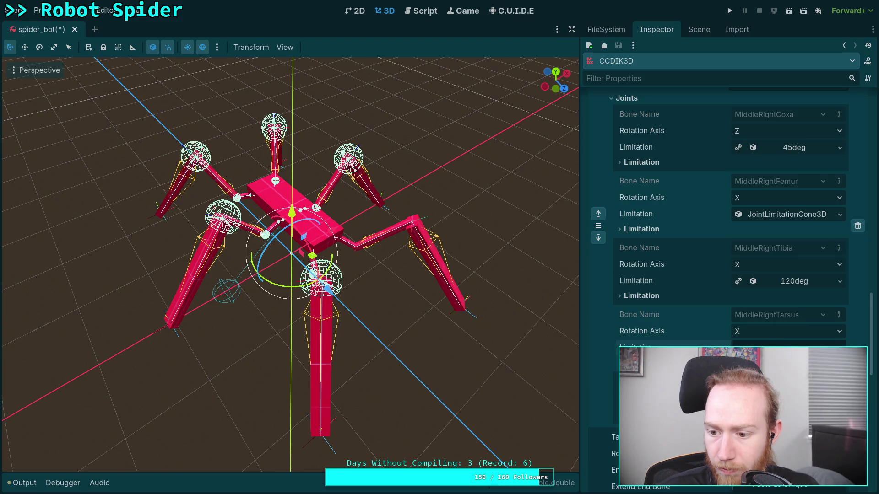
{"action": "scroll", "coordinate": [806, 286], "scroll_direction": "down", "scroll_amount": 5}
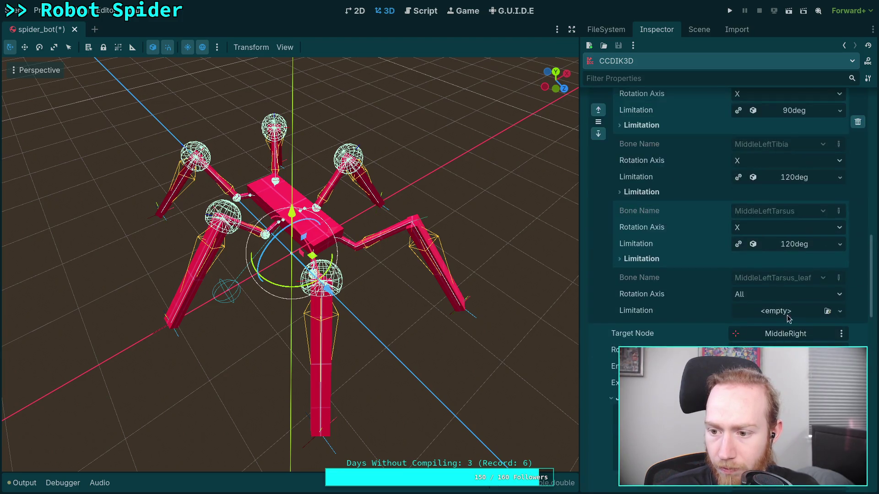
- Give the MiddleLeft and MiddleRight femurs new cone limitations
{"action": "left_click", "coordinate": [839, 260]}
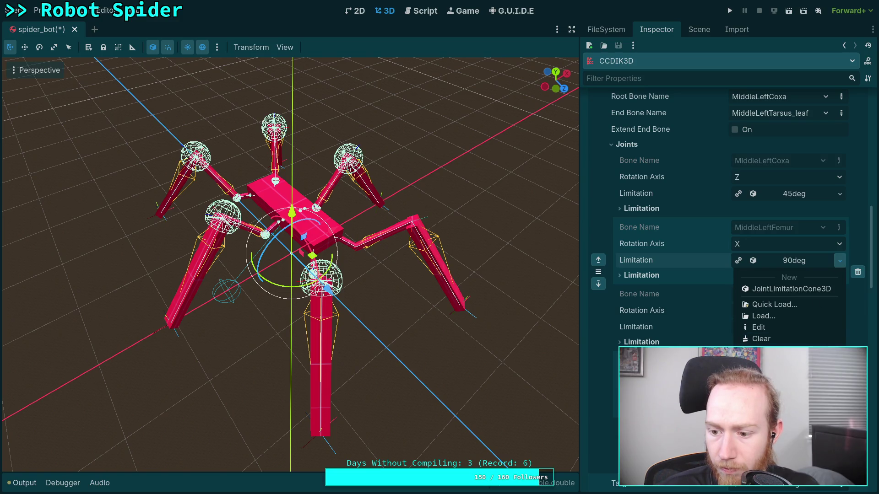
{"action": "left_click", "coordinate": [792, 289]}
{"action": "left_click", "coordinate": [841, 315]}
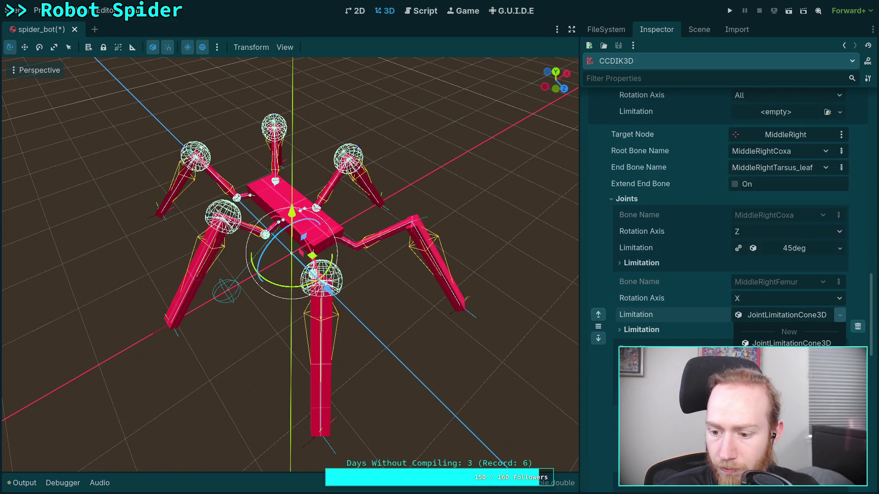
{"action": "left_click", "coordinate": [792, 343]}
{"action": "scroll", "coordinate": [732, 275], "scroll_direction": "down", "scroll_amount": 5}
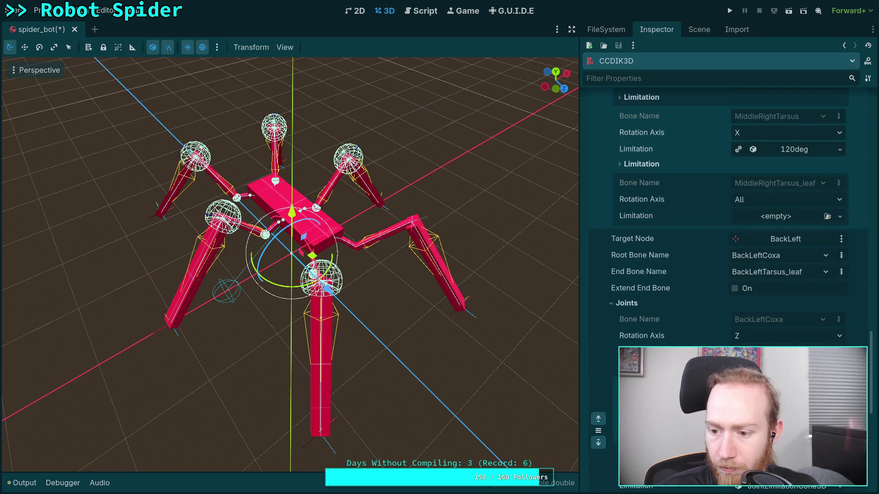
{"action": "scroll", "coordinate": [798, 337], "scroll_direction": "down", "scroll_amount": 2}
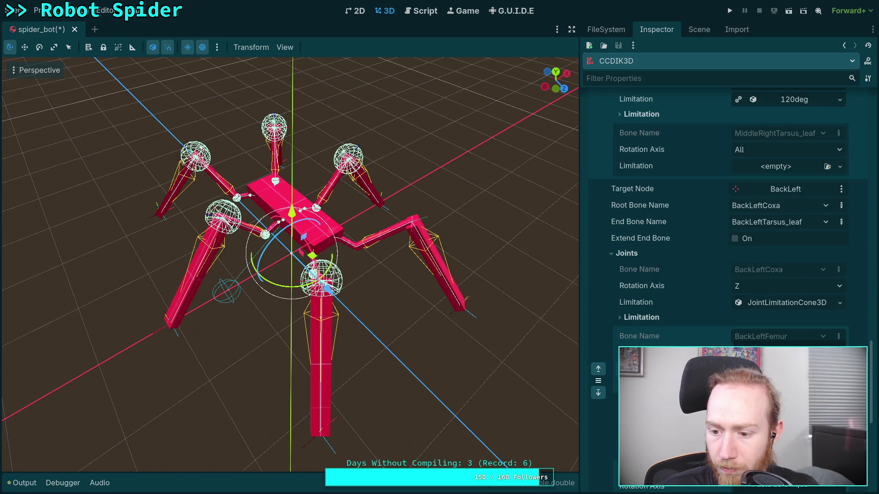
{"action": "scroll", "coordinate": [798, 337], "scroll_direction": "up", "scroll_amount": 10}
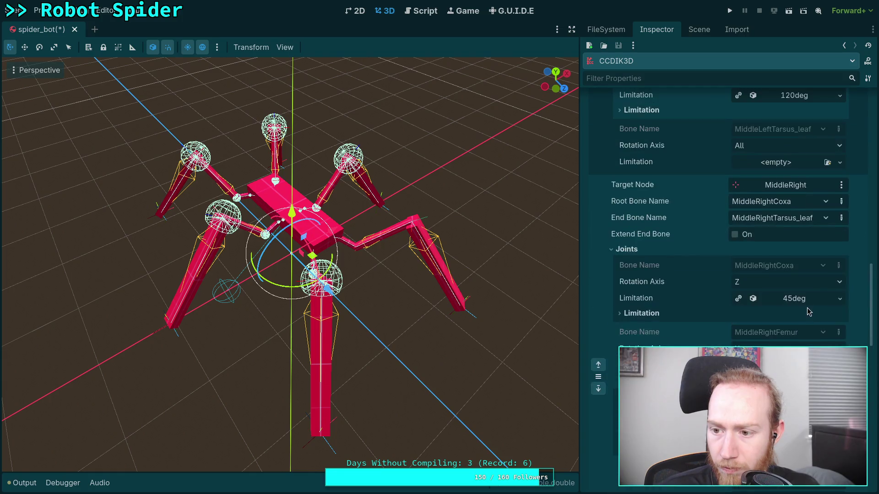
{"action": "left_click", "coordinate": [839, 299]}
{"action": "scroll", "coordinate": [837, 332], "scroll_direction": "down", "scroll_amount": 12}
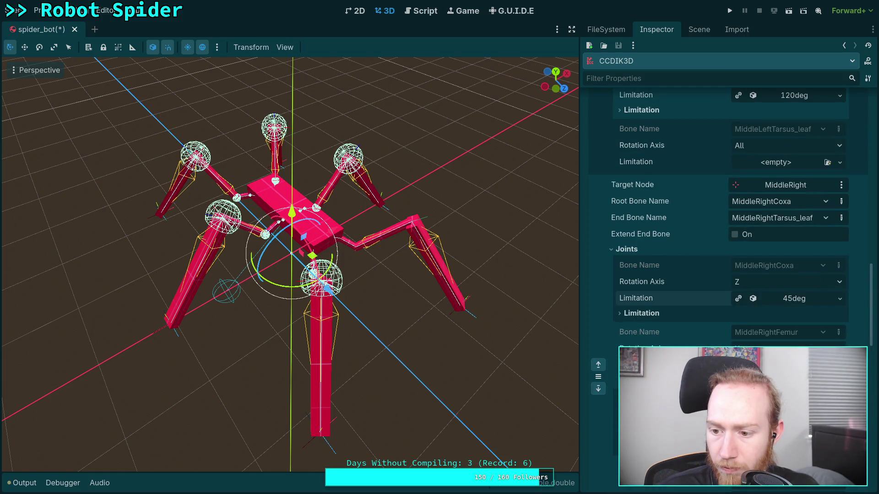
- Set BackLeftCoxa's cone limit and give BackLeftTibia a 120deg cone limitation
{"action": "left_click", "coordinate": [839, 203]}
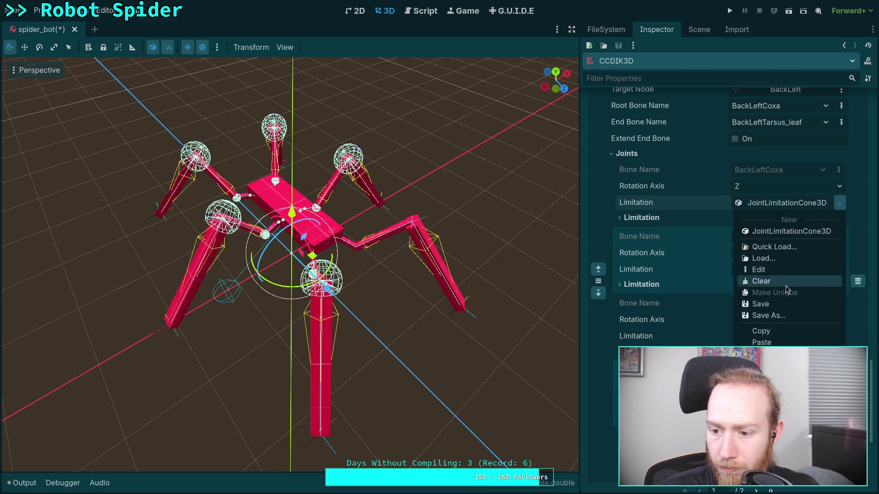
{"action": "left_click", "coordinate": [776, 309]}
{"action": "scroll", "coordinate": [776, 309], "scroll_direction": "up", "scroll_amount": 5}
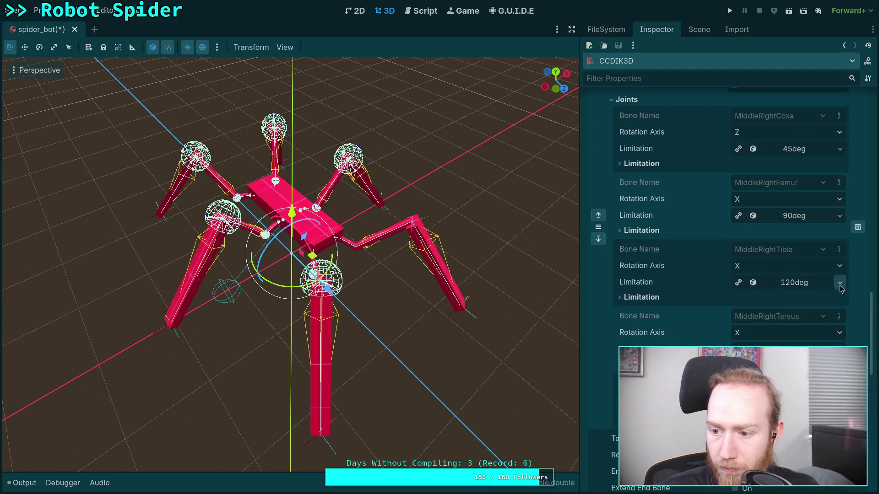
{"action": "left_click", "coordinate": [840, 284]}
{"action": "left_click", "coordinate": [787, 308]}
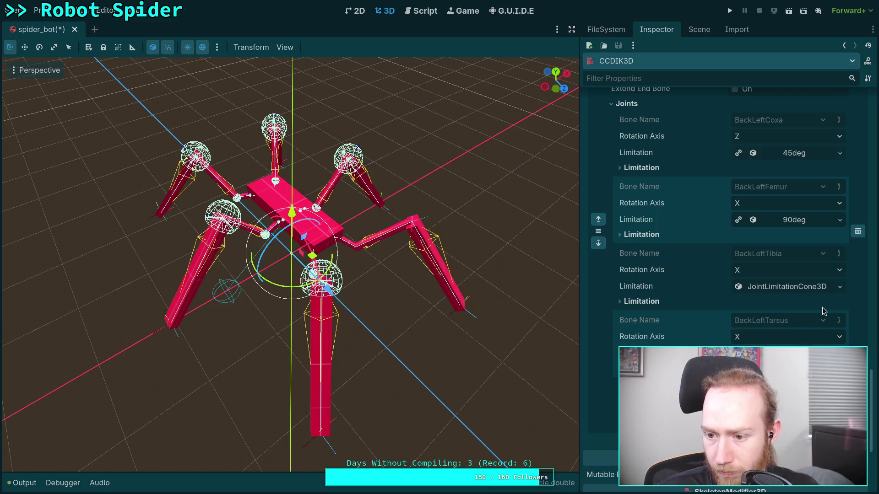
{"action": "left_click", "coordinate": [839, 286]}
{"action": "left_click", "coordinate": [791, 315]}
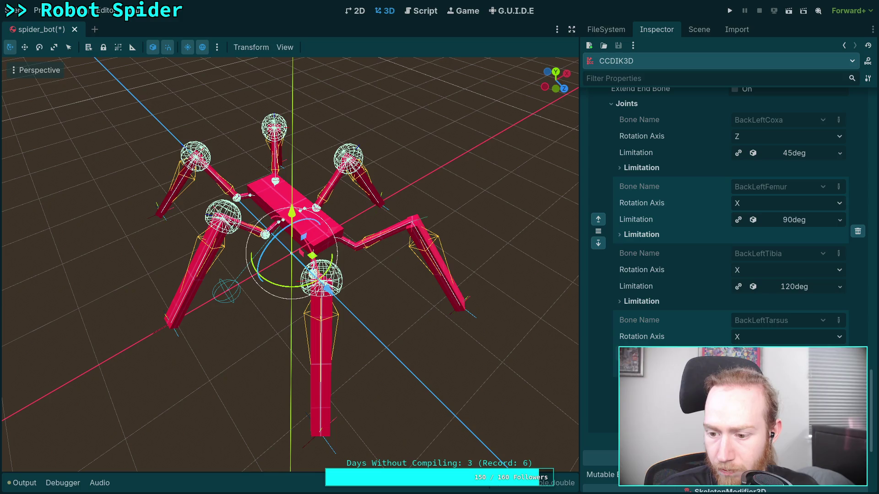
{"action": "scroll", "coordinate": [728, 206], "scroll_direction": "down", "scroll_amount": 10}
{"action": "scroll", "coordinate": [837, 201], "scroll_direction": "up", "scroll_amount": 5}
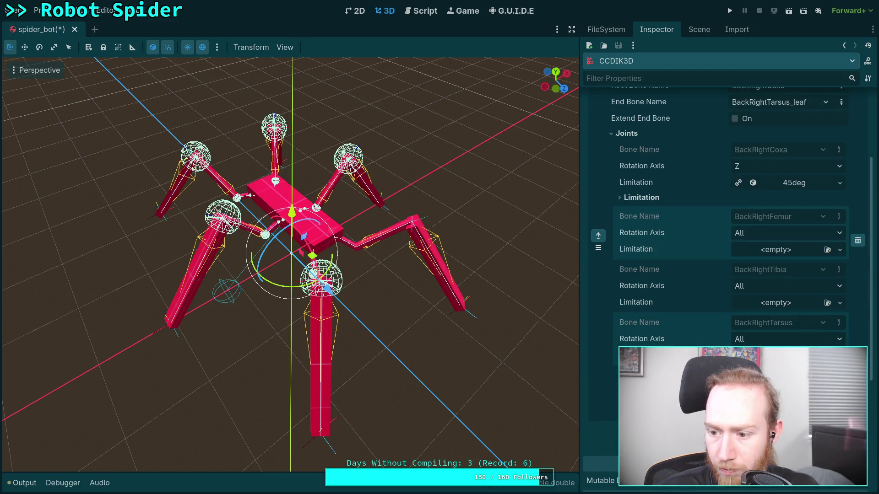
- Give BackRightTibia a new cone limitation and set its rotation axis to X
{"action": "left_click", "coordinate": [839, 302]}
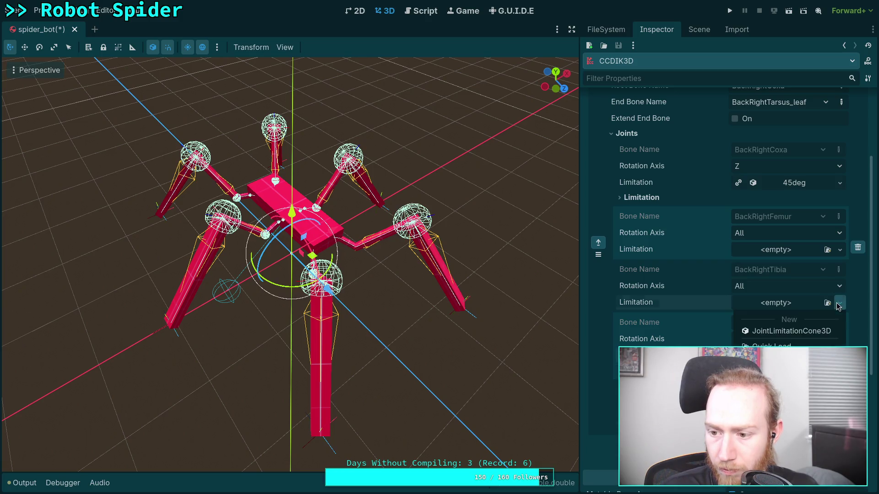
{"action": "left_click", "coordinate": [791, 331]}
{"action": "left_click", "coordinate": [769, 286]}
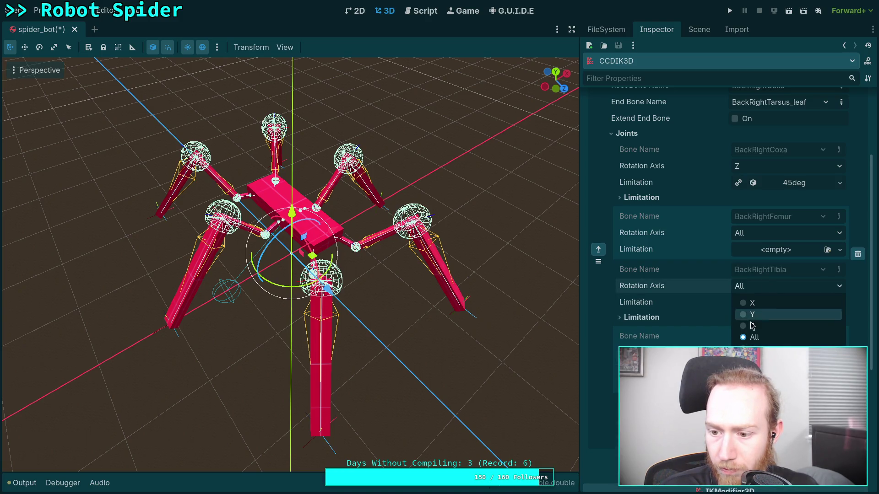
{"action": "left_click", "coordinate": [771, 302]}
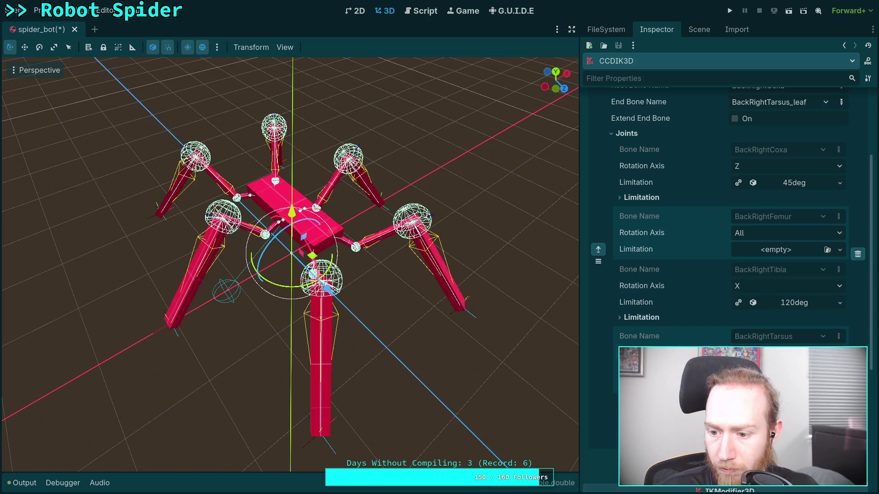
{"action": "scroll", "coordinate": [770, 302], "scroll_direction": "down", "scroll_amount": 2}
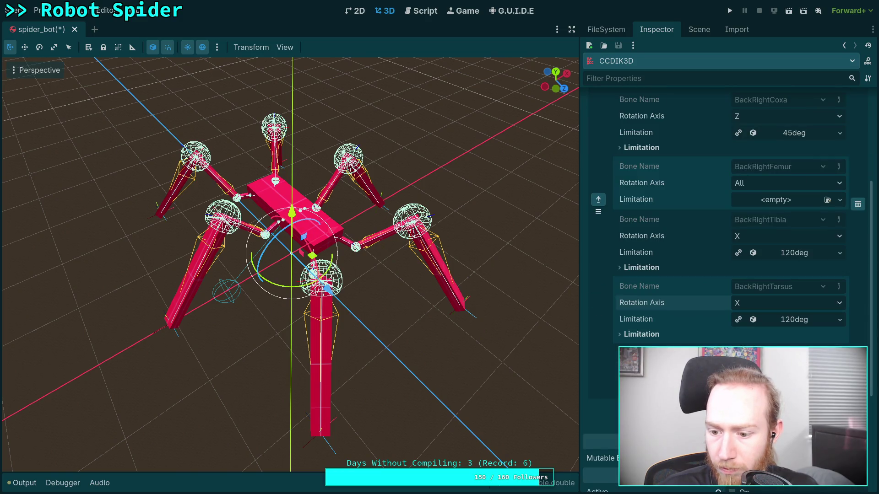
{"action": "scroll", "coordinate": [803, 291], "scroll_direction": "up", "scroll_amount": 10}
- Copy the FrontLeftFemur 90deg cone limitation
{"action": "left_click", "coordinate": [838, 199]}
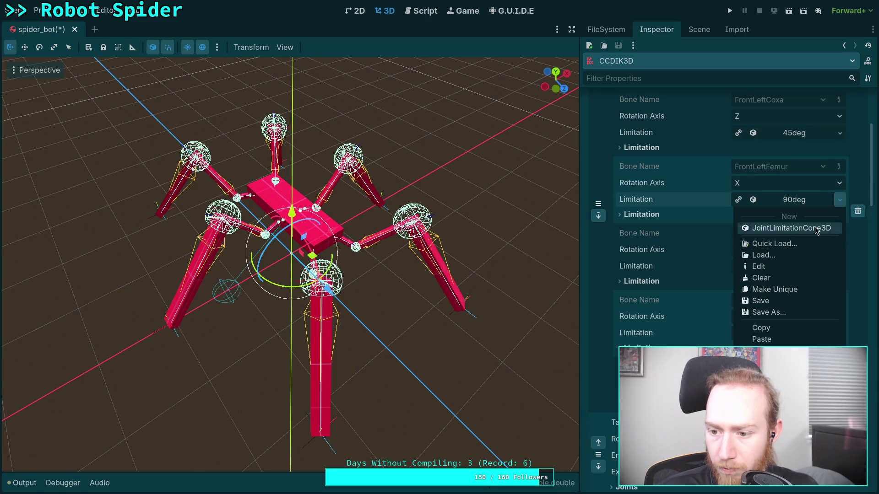
{"action": "left_click", "coordinate": [756, 327]}
{"action": "scroll", "coordinate": [756, 322], "scroll_direction": "down", "scroll_amount": 15}
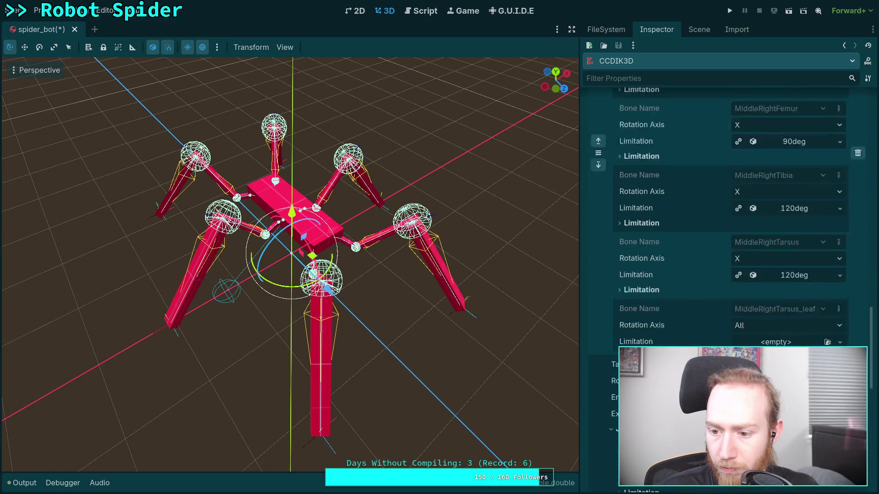
{"action": "scroll", "coordinate": [756, 323], "scroll_direction": "down", "scroll_amount": 5}
{"action": "left_click", "coordinate": [756, 317]}
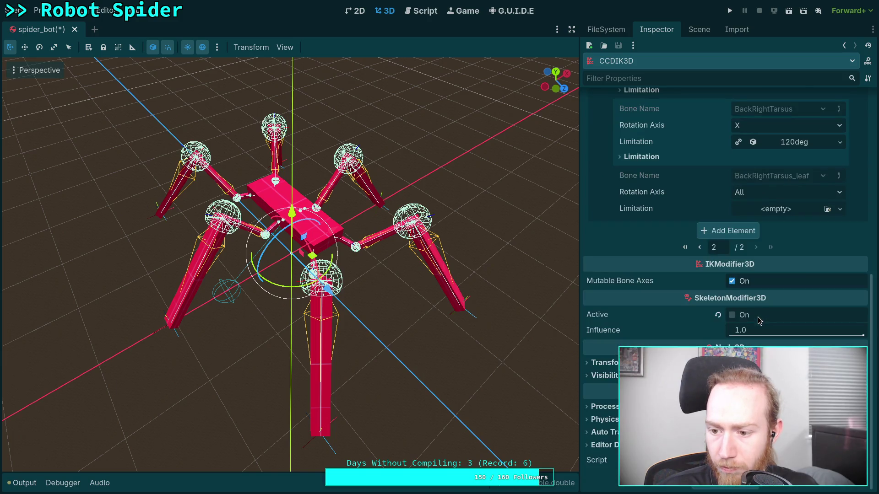
{"action": "scroll", "coordinate": [797, 283], "scroll_direction": "up", "scroll_amount": 5}
- Paste the 90deg cone limit onto BackRightFemur and set its rotation axis to X
{"action": "left_click", "coordinate": [839, 272]}
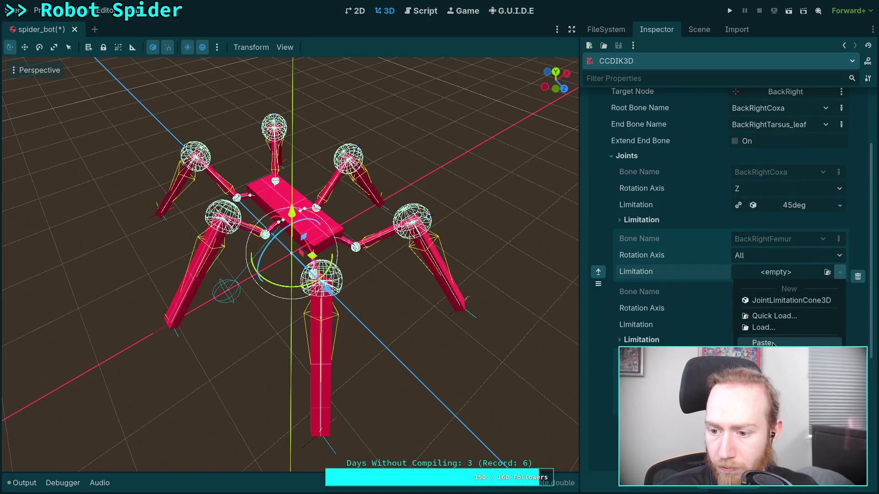
{"action": "left_click", "coordinate": [774, 286]}
{"action": "left_click", "coordinate": [820, 255]}
{"action": "left_click", "coordinate": [786, 274]}
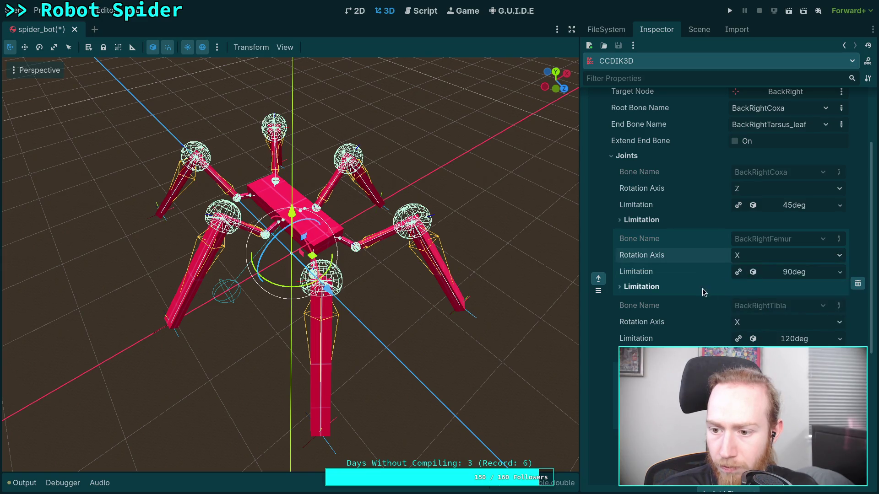
{"action": "scroll", "coordinate": [702, 288], "scroll_direction": "up", "scroll_amount": 3}
{"action": "left_click", "coordinate": [648, 270]}
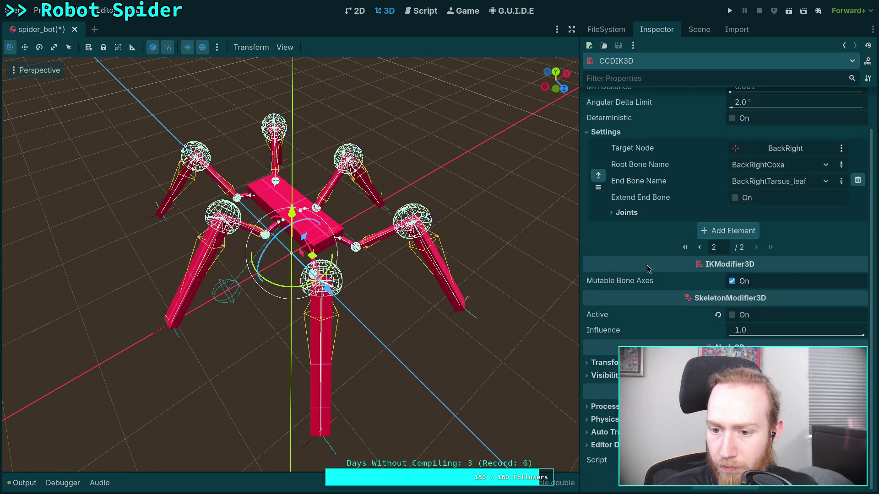
{"action": "left_click", "coordinate": [698, 250]}
{"action": "scroll", "coordinate": [644, 282], "scroll_direction": "up", "scroll_amount": 2}
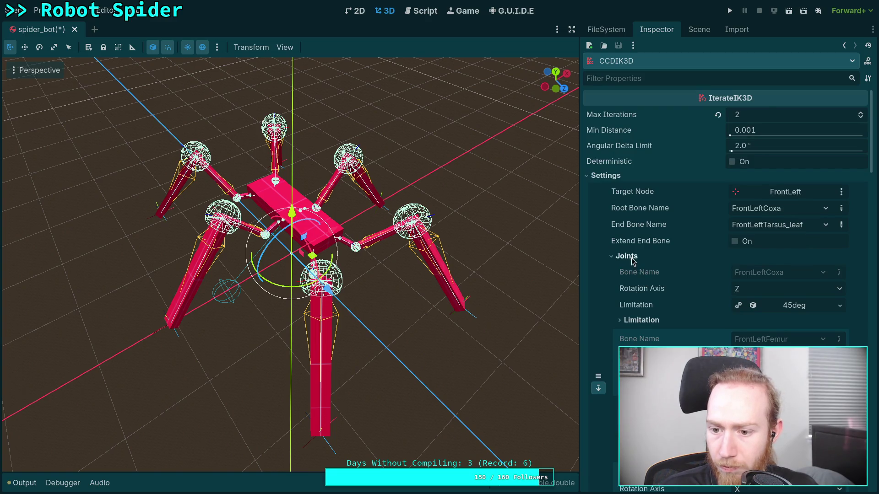
- Expand the FrontRight chain's joints and collapse its coxa, femur and tibia limit details
{"action": "left_click", "coordinate": [626, 256]}
{"action": "scroll", "coordinate": [633, 260], "scroll_direction": "down", "scroll_amount": 2}
{"action": "scroll", "coordinate": [639, 281], "scroll_direction": "up", "scroll_amount": 2}
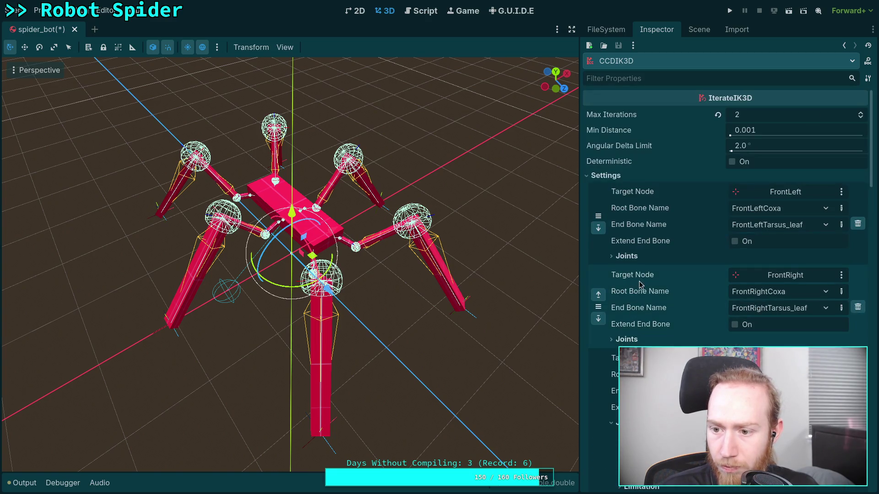
{"action": "left_click", "coordinate": [634, 339]}
{"action": "scroll", "coordinate": [645, 328], "scroll_direction": "down", "scroll_amount": 3}
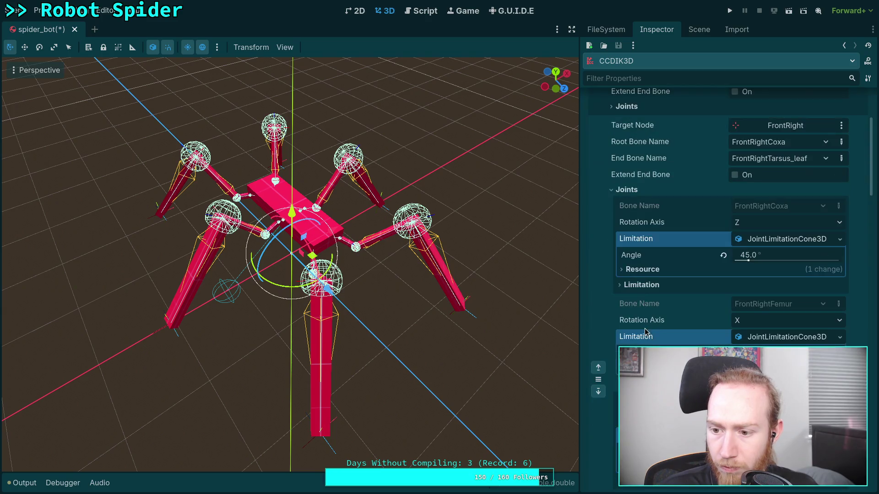
{"action": "scroll", "coordinate": [705, 302], "scroll_direction": "down", "scroll_amount": 1}
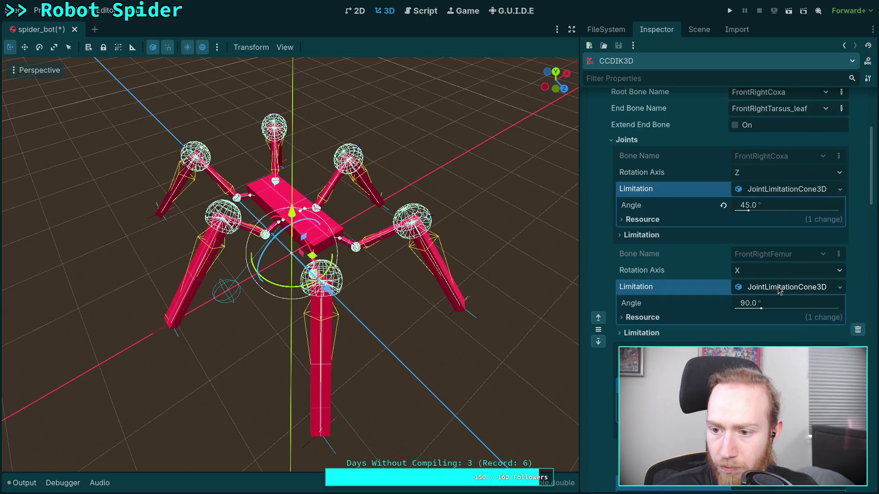
{"action": "left_click", "coordinate": [777, 287]}
{"action": "left_click", "coordinate": [771, 190]}
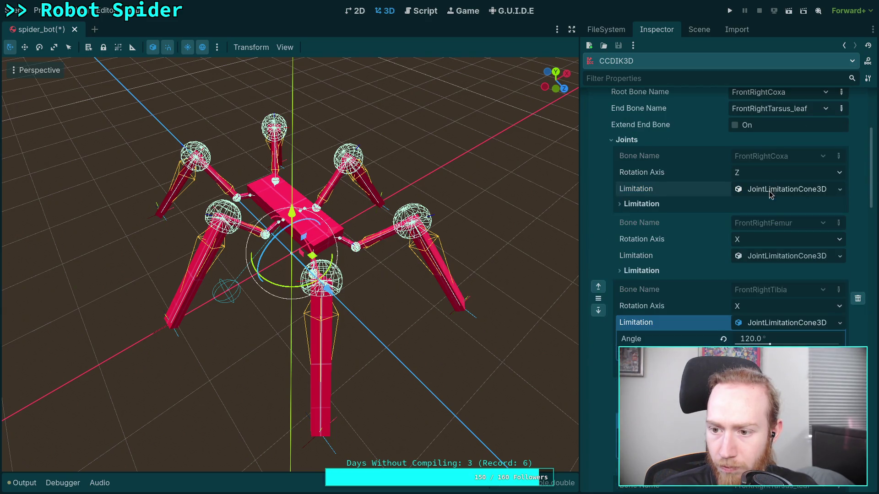
{"action": "left_click", "coordinate": [775, 325]}
{"action": "scroll", "coordinate": [759, 311], "scroll_direction": "up", "scroll_amount": 3}
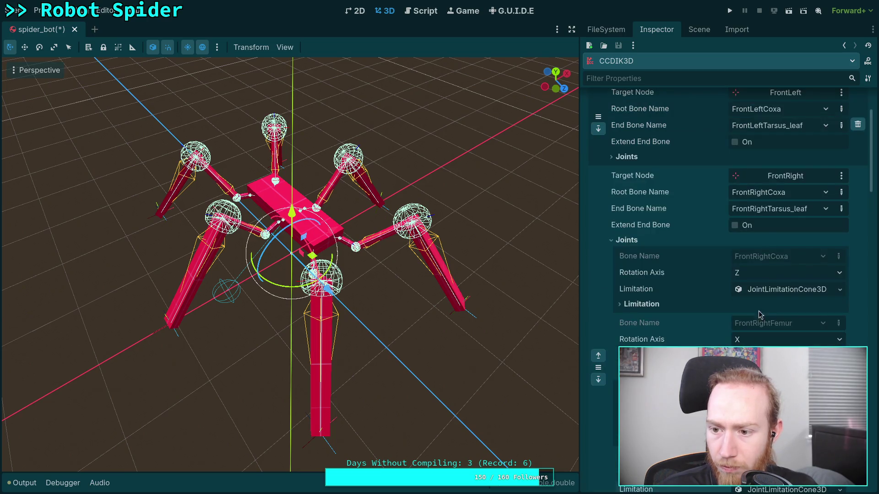
{"action": "scroll", "coordinate": [759, 312], "scroll_direction": "up", "scroll_amount": 2}
- Match the FrontRight coxa and femur limits to FrontLeft's, copying the 90deg femur limit
{"action": "left_click", "coordinate": [626, 207]}
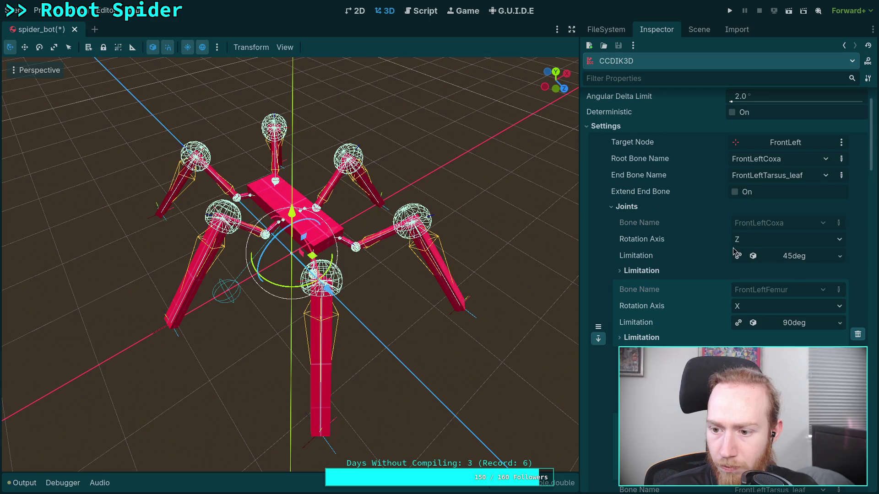
{"action": "left_click", "coordinate": [840, 257]}
{"action": "scroll", "coordinate": [838, 284], "scroll_direction": "down", "scroll_amount": 12}
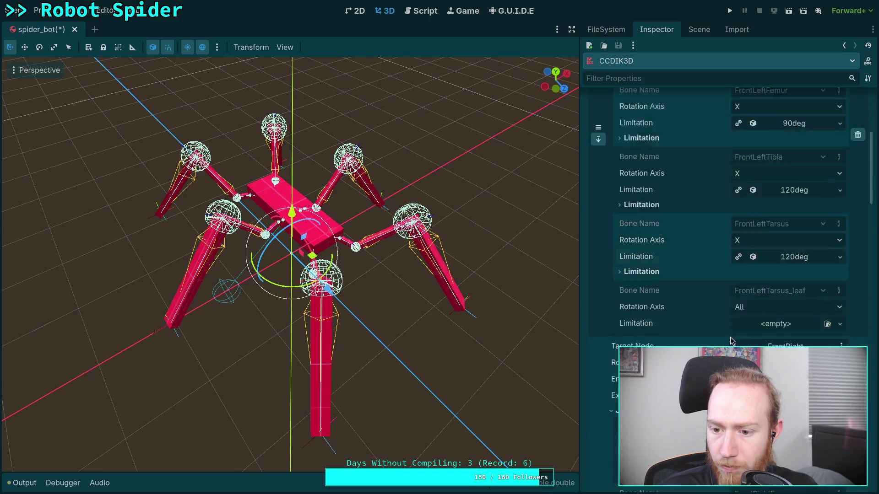
{"action": "left_click", "coordinate": [840, 311]}
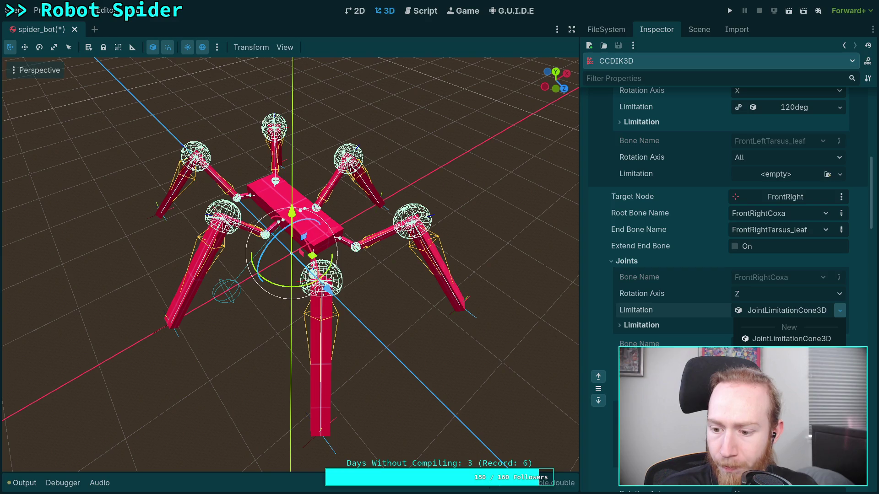
{"action": "scroll", "coordinate": [841, 274], "scroll_direction": "up", "scroll_amount": 6}
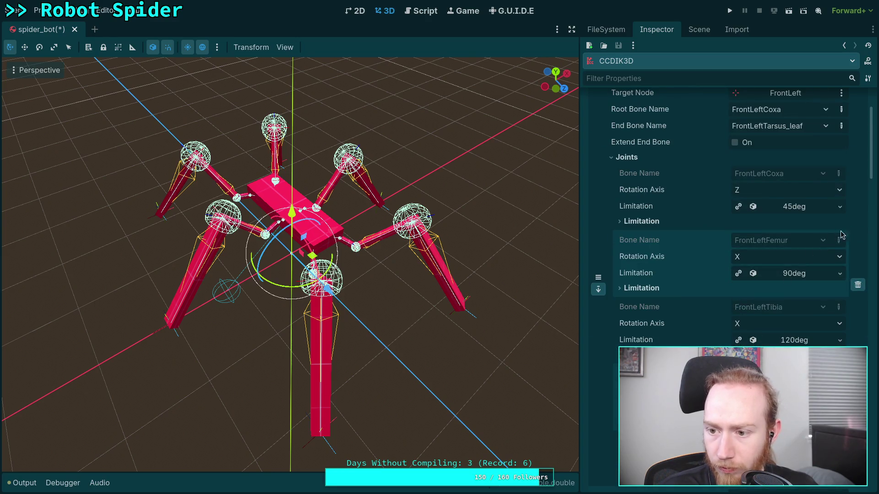
{"action": "left_click", "coordinate": [840, 273]}
{"action": "left_click", "coordinate": [714, 288]}
{"action": "scroll", "coordinate": [804, 266], "scroll_direction": "down", "scroll_amount": 6}
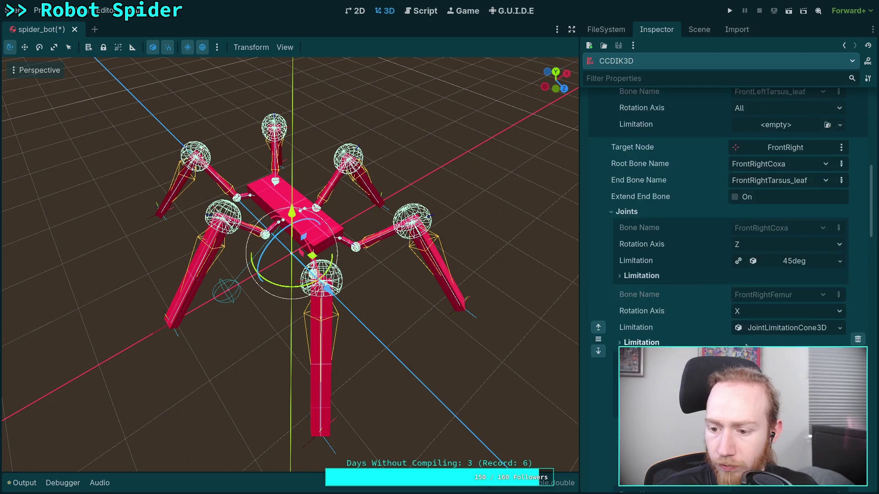
{"action": "left_click", "coordinate": [840, 227]}
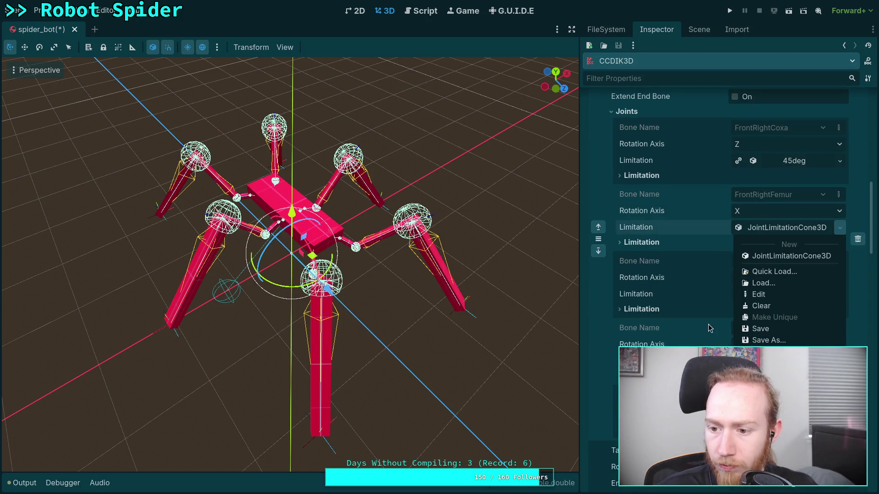
{"action": "scroll", "coordinate": [708, 324], "scroll_direction": "up", "scroll_amount": 6}
- Copy the FrontLeft 120deg tibia limit onto FrontRightTibia and FrontRightTarsus
{"action": "left_click", "coordinate": [840, 290]}
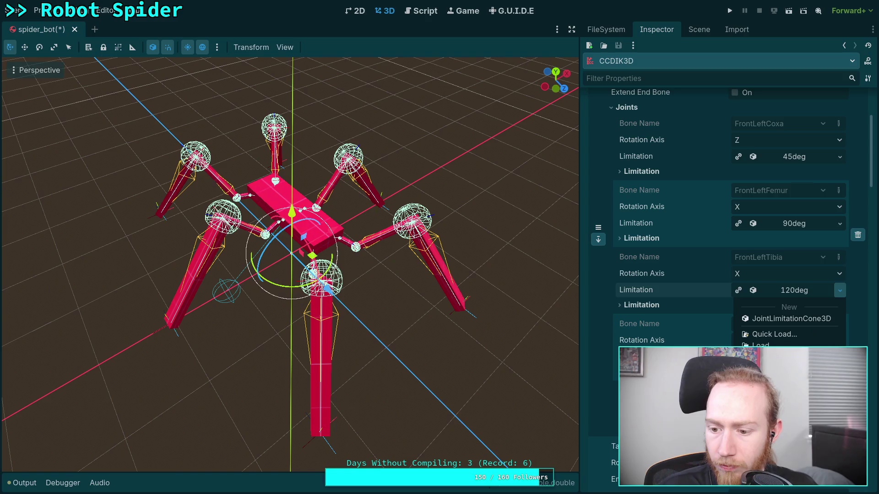
{"action": "left_click", "coordinate": [791, 318]}
{"action": "scroll", "coordinate": [819, 271], "scroll_direction": "down", "scroll_amount": 6}
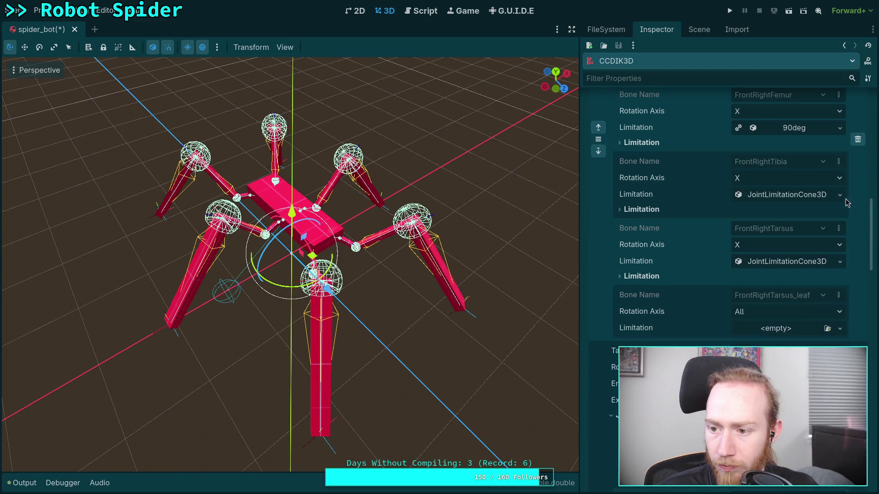
{"action": "left_click", "coordinate": [840, 195]}
{"action": "left_click", "coordinate": [777, 334]}
{"action": "left_click", "coordinate": [840, 261]}
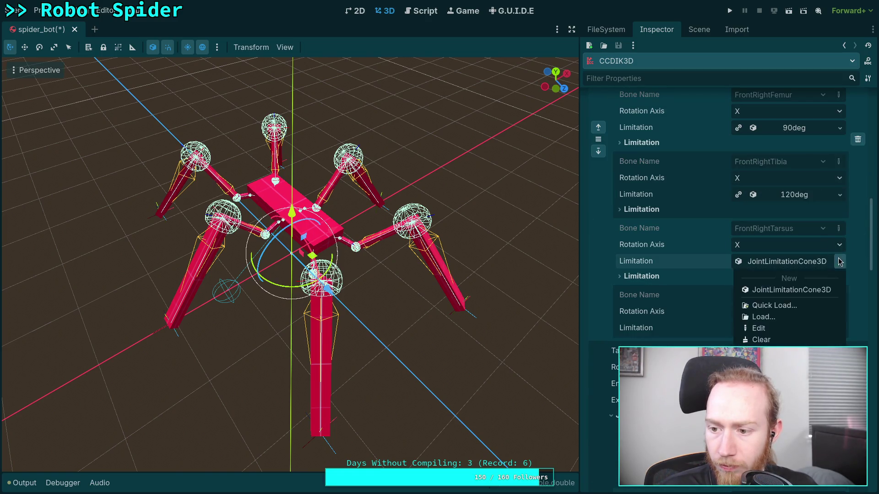
{"action": "left_click", "coordinate": [688, 327]}
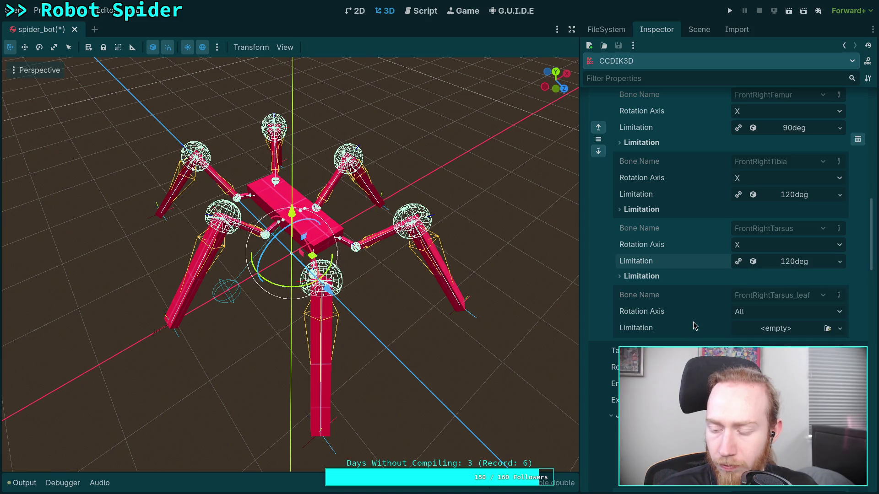
- Collapse the FrontRight, FrontLeft and MiddleLeft chains' joint lists
{"action": "scroll", "coordinate": [693, 322], "scroll_direction": "up", "scroll_amount": 8}
{"action": "left_click", "coordinate": [613, 413]}
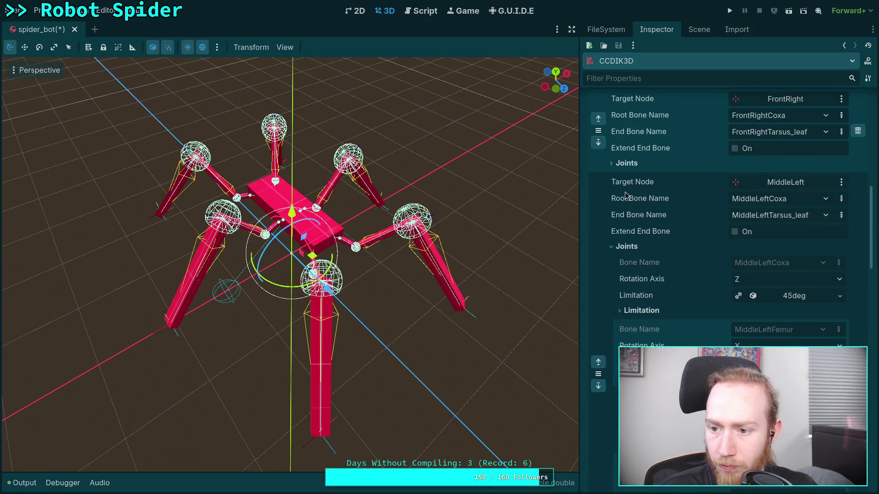
{"action": "scroll", "coordinate": [636, 259], "scroll_direction": "up", "scroll_amount": 10}
{"action": "left_click", "coordinate": [633, 255]}
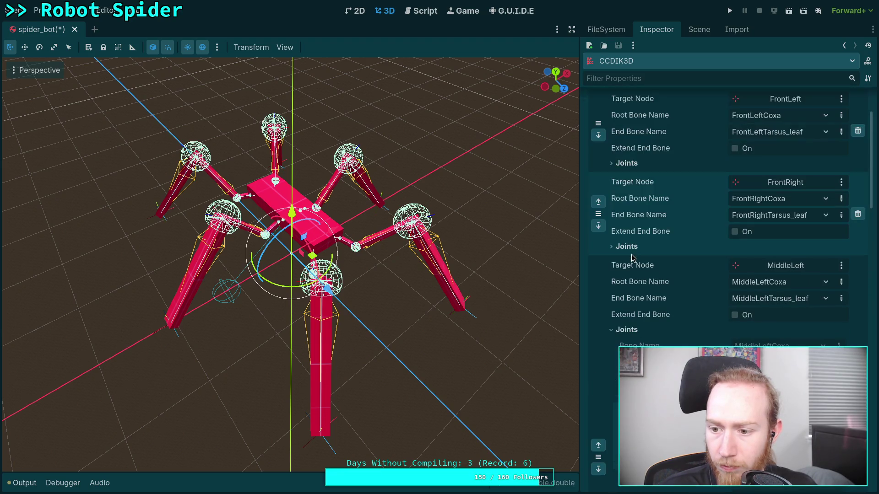
{"action": "scroll", "coordinate": [675, 273], "scroll_direction": "down", "scroll_amount": 5}
{"action": "scroll", "coordinate": [674, 273], "scroll_direction": "up", "scroll_amount": 3}
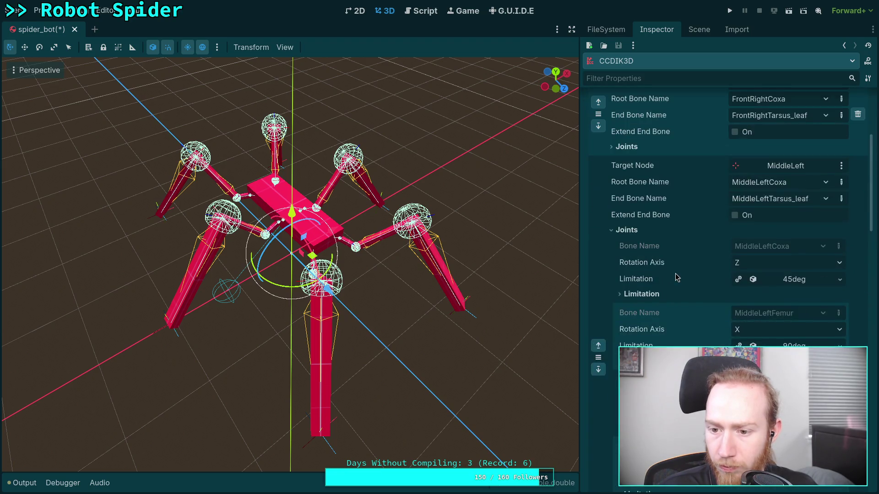
{"action": "left_click", "coordinate": [626, 228]}
- Collapse the MiddleRight and BackLeft joint lists and save the spider_bot scene
{"action": "scroll", "coordinate": [674, 288], "scroll_direction": "down", "scroll_amount": 3}
{"action": "scroll", "coordinate": [675, 292], "scroll_direction": "up", "scroll_amount": 3}
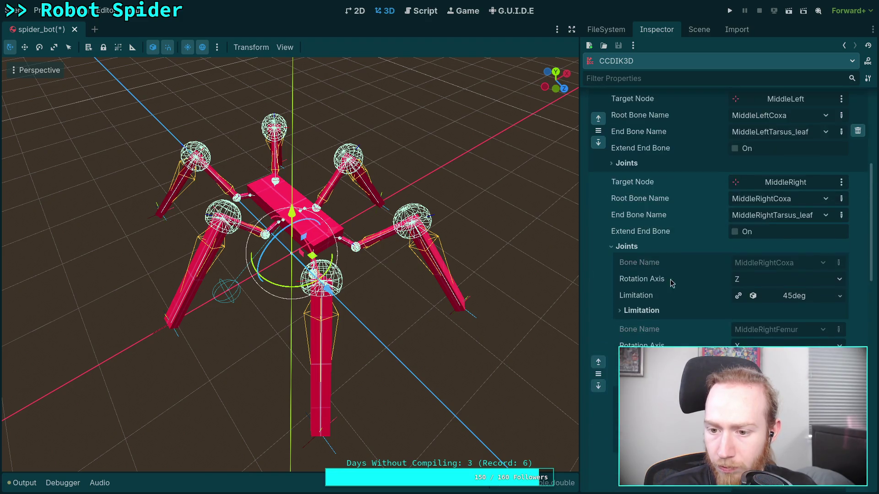
{"action": "scroll", "coordinate": [638, 247], "scroll_direction": "down", "scroll_amount": 3}
{"action": "scroll", "coordinate": [638, 247], "scroll_direction": "up", "scroll_amount": 3}
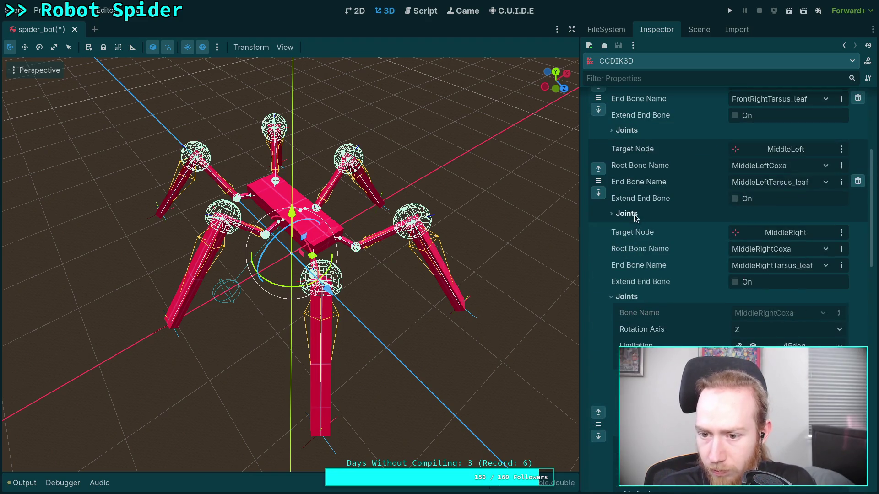
{"action": "left_click", "coordinate": [627, 294]}
{"action": "scroll", "coordinate": [693, 323], "scroll_direction": "down", "scroll_amount": 2}
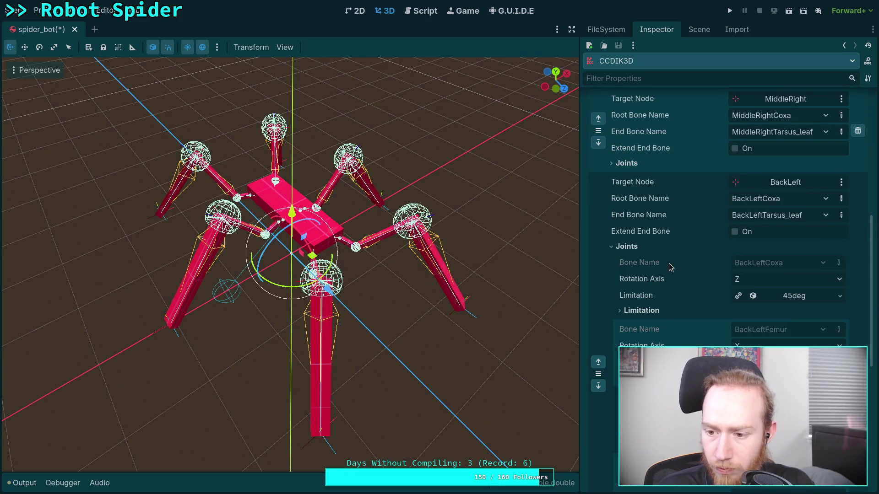
{"action": "scroll", "coordinate": [668, 262], "scroll_direction": "down", "scroll_amount": 3}
{"action": "scroll", "coordinate": [668, 263], "scroll_direction": "up", "scroll_amount": 3}
{"action": "left_click", "coordinate": [636, 247]}
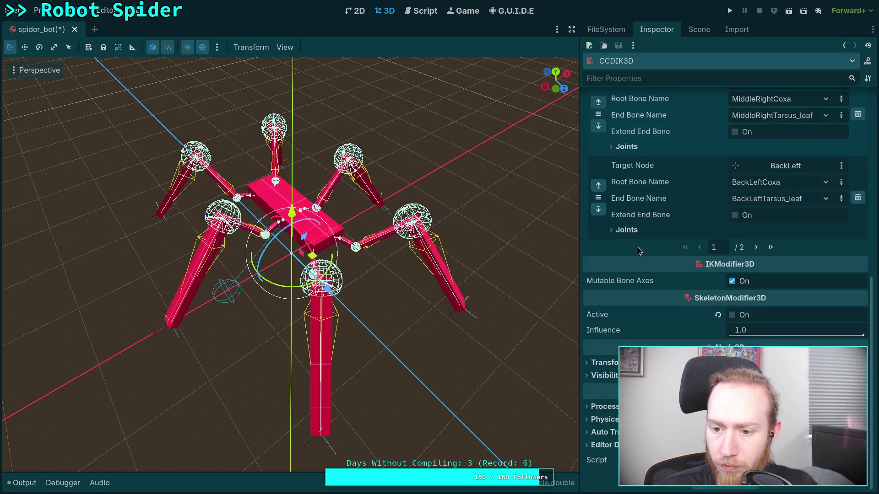
{"action": "scroll", "coordinate": [696, 293], "scroll_direction": "up", "scroll_amount": 10}
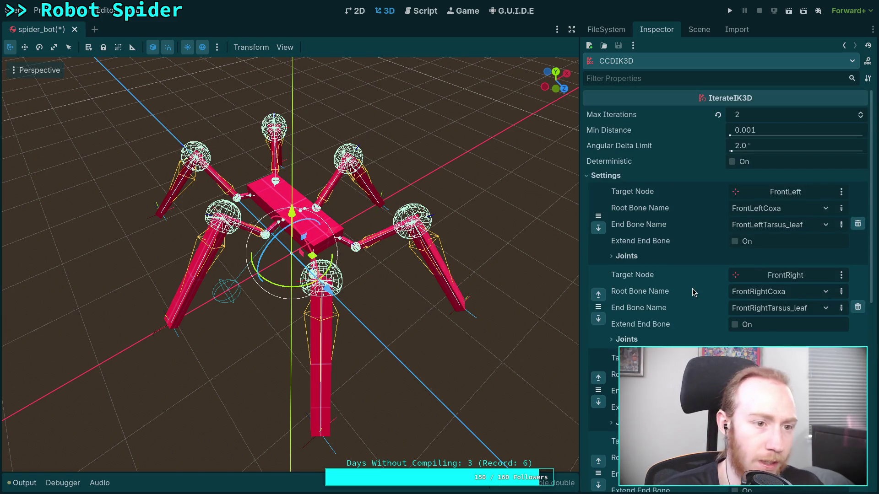
{"action": "key", "text": "ctrl+s"}
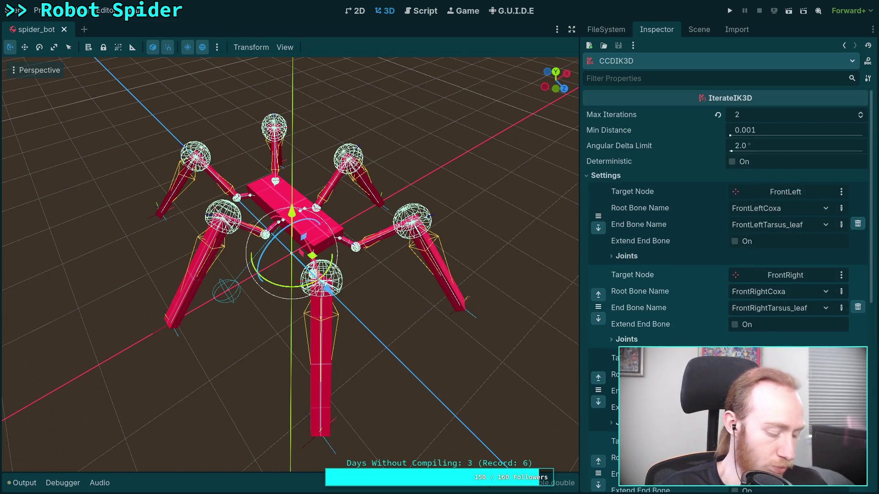
{"action": "key", "text": "super+1"}
- Run git diff and scroll through the changes to CharacterController.gd and spider_bot.tscn
{"action": "type", "text": "git add .gitignore"}
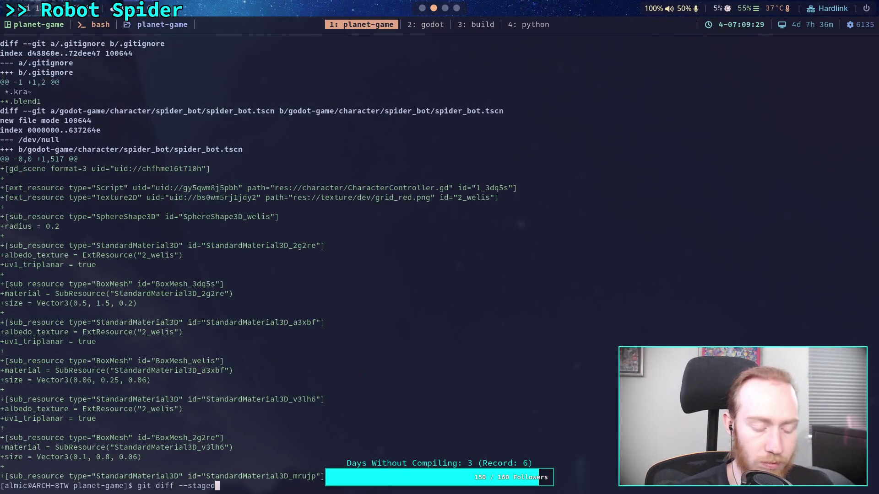
{"action": "key", "text": "BackSpace"}
{"action": "key", "text": "BackSpace"}
{"action": "key", "text": "BackSpace"}
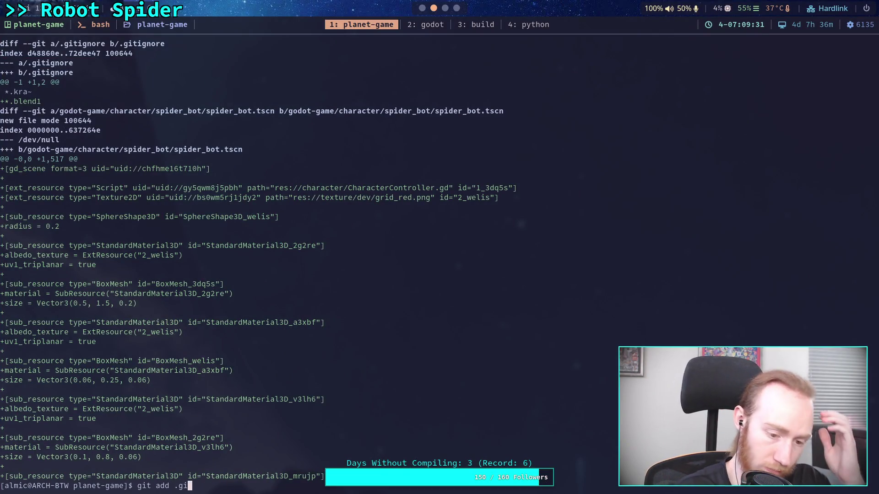
{"action": "type", "text": "ff"}
{"action": "key", "text": "Return"}
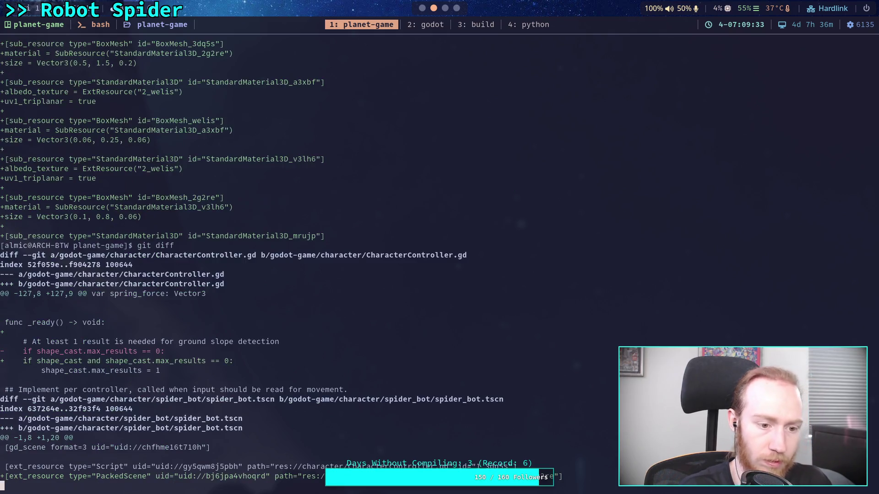
{"action": "scroll", "coordinate": [357, 256], "scroll_direction": "down", "scroll_amount": 5}
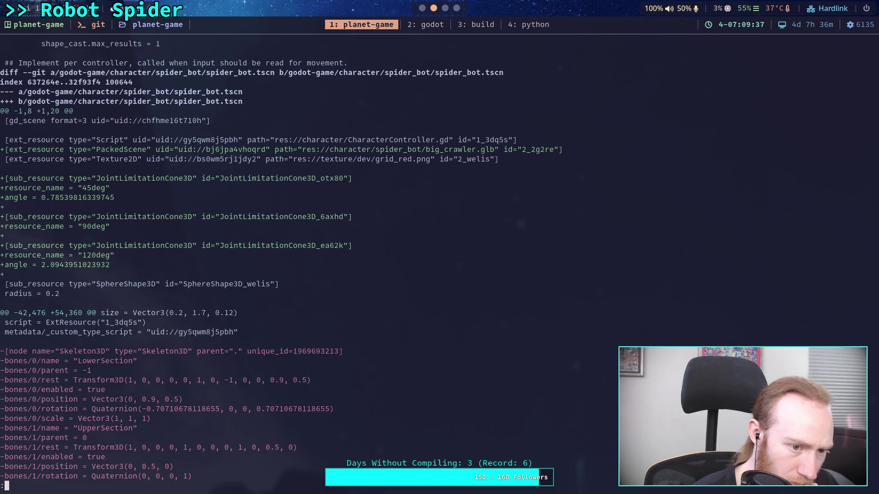
{"action": "scroll", "coordinate": [277, 260], "scroll_direction": "down", "scroll_amount": 5}
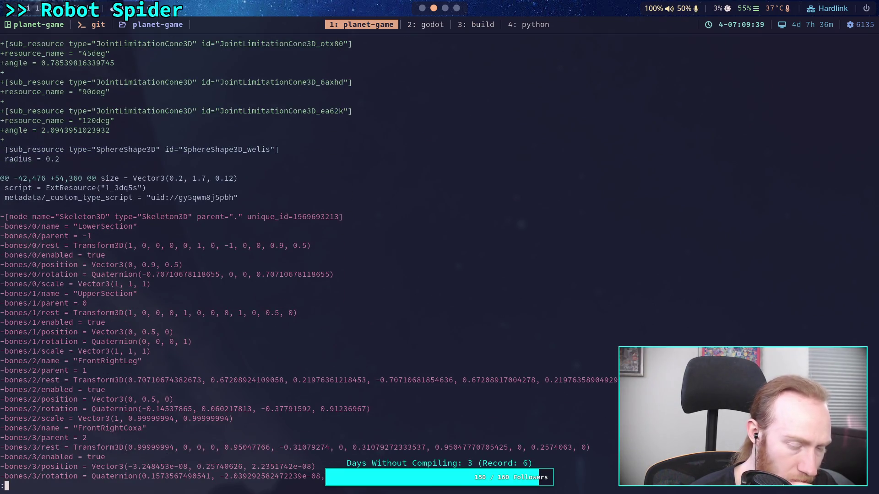
{"action": "scroll", "coordinate": [277, 260], "scroll_direction": "down", "scroll_amount": 20}
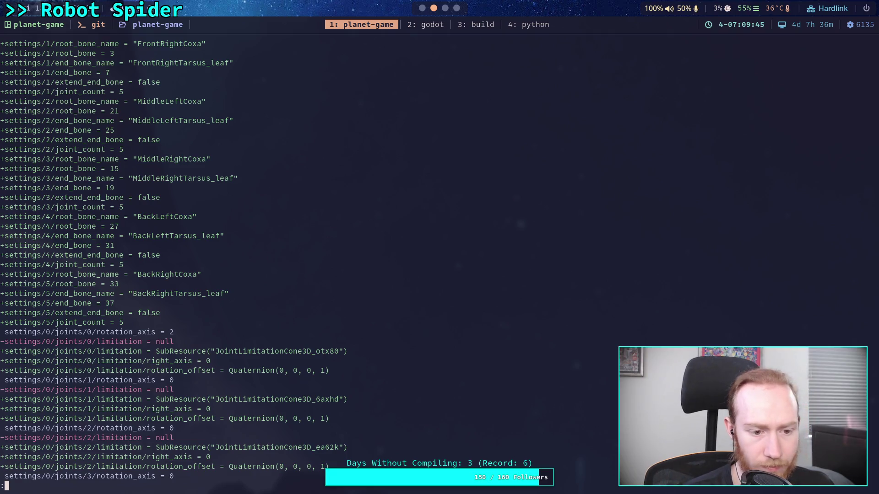
{"action": "scroll", "coordinate": [276, 260], "scroll_direction": "down", "scroll_amount": 20}
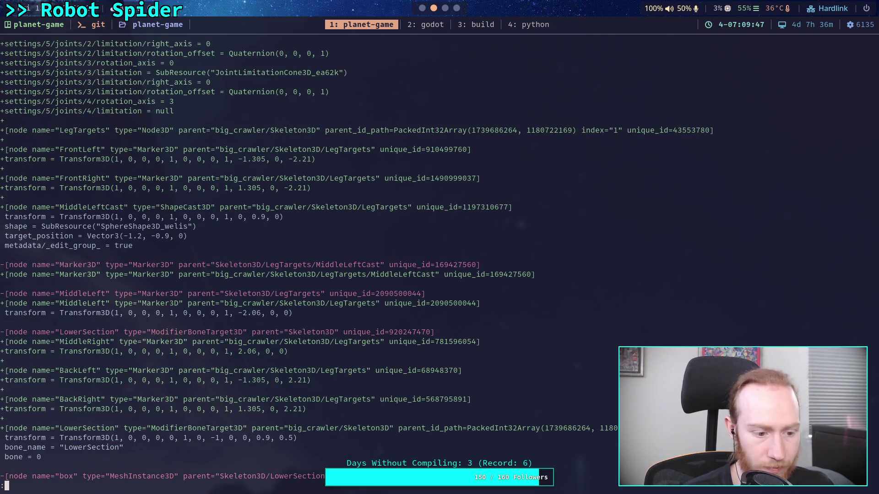
- Stage the godot-game/character/spider_bot/ folder and check git status
{"action": "type", "text": "qgit status"}
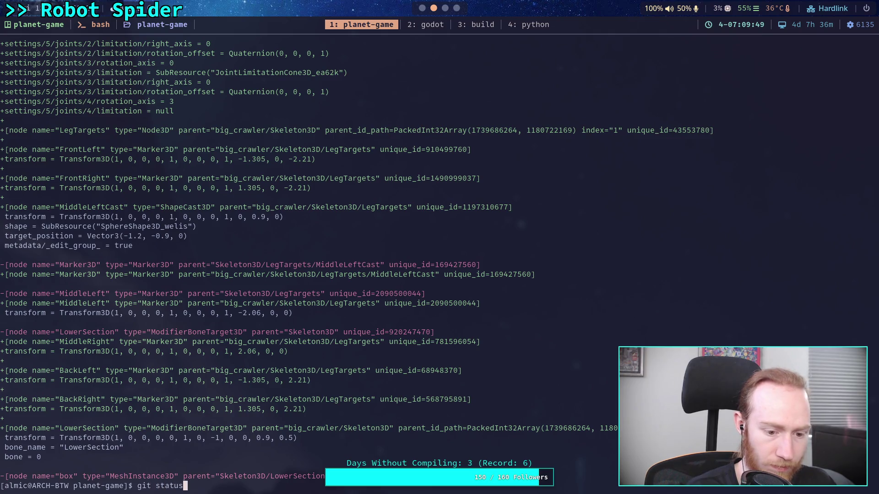
{"action": "key", "text": "Return"}
{"action": "type", "text": "git add "}
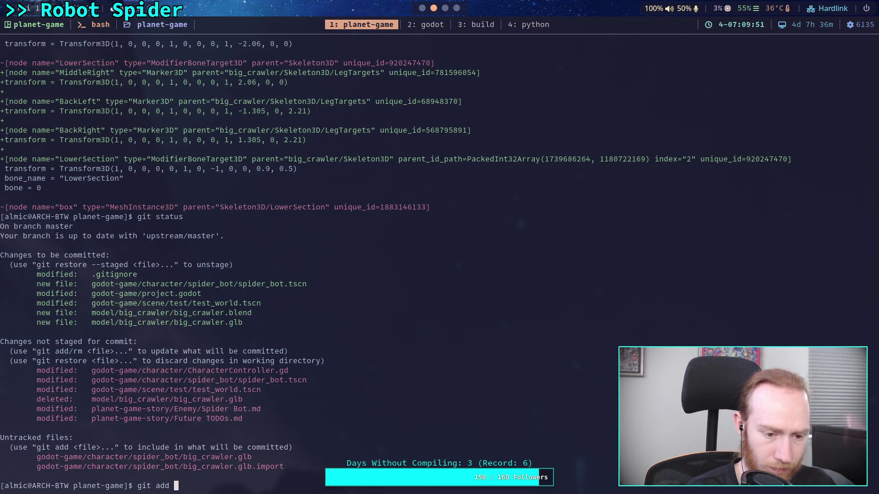
{"action": "type", "text": "godot-game/"}
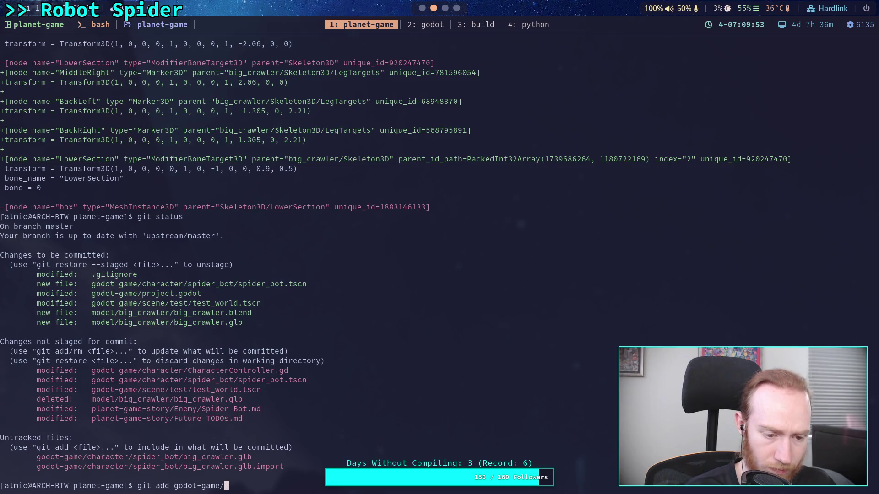
{"action": "type", "text": "character/"}
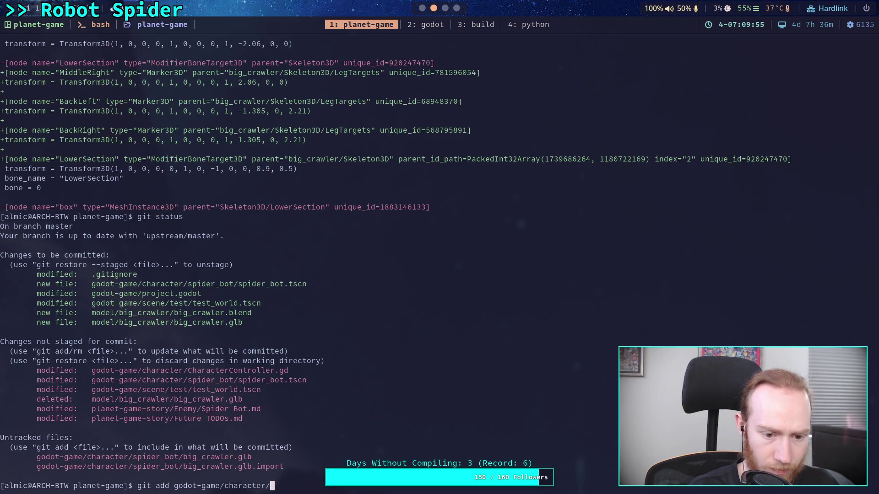
{"action": "type", "text": "spider_bot/"}
{"action": "key", "text": "Return"}
{"action": "type", "text": "gi"}
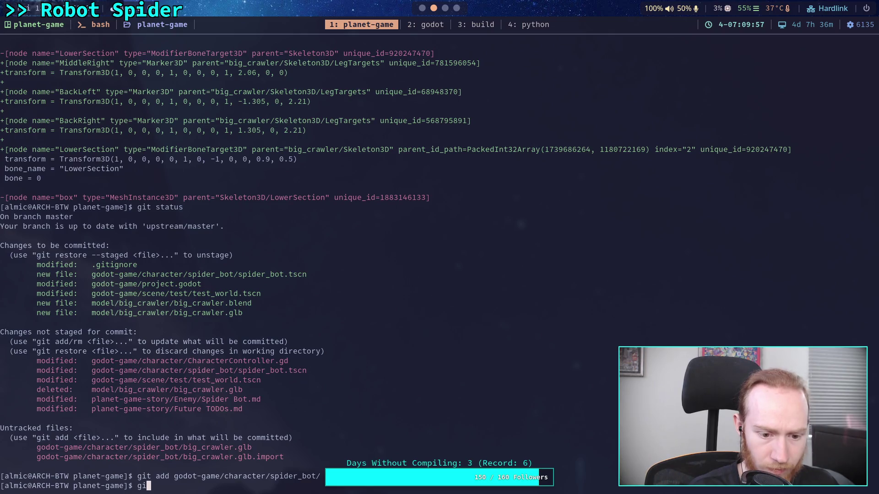
{"action": "type", "text": "t status"}
{"action": "key", "text": "Return"}
- Stage the model/ folder, recheck status, and show the staged diff
{"action": "type", "text": "git "}
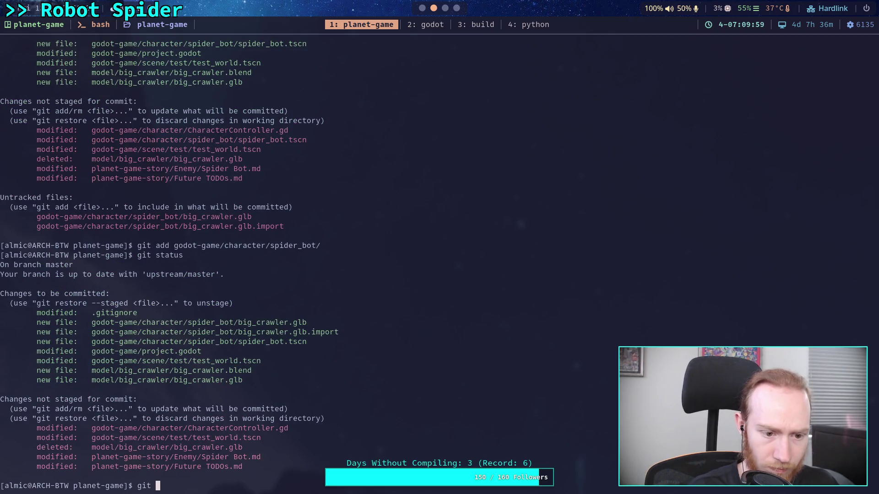
{"action": "type", "text": "add model/"}
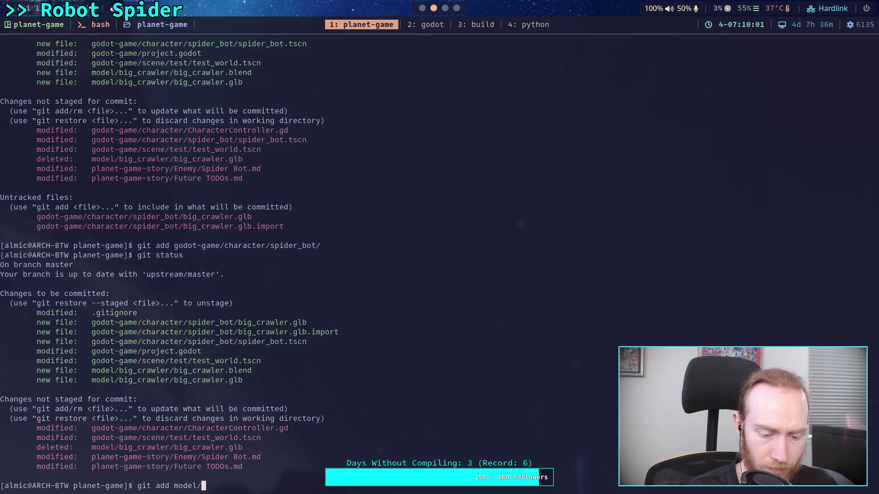
{"action": "key", "text": "Return"}
{"action": "type", "text": "git "}
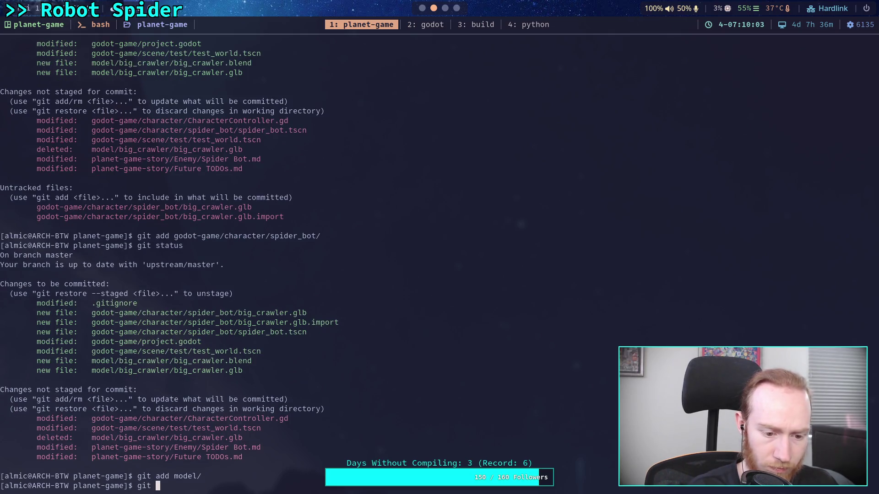
{"action": "type", "text": "status"}
{"action": "key", "text": "Return"}
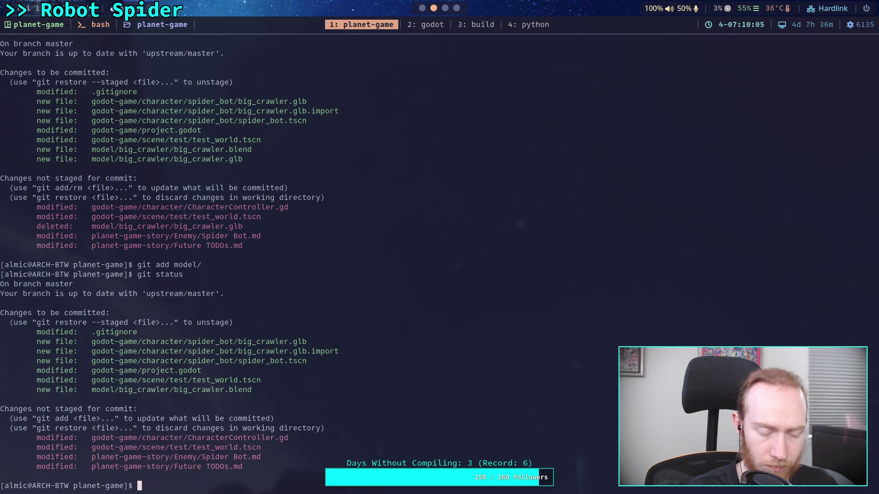
{"action": "type", "text": "git diff --st"}
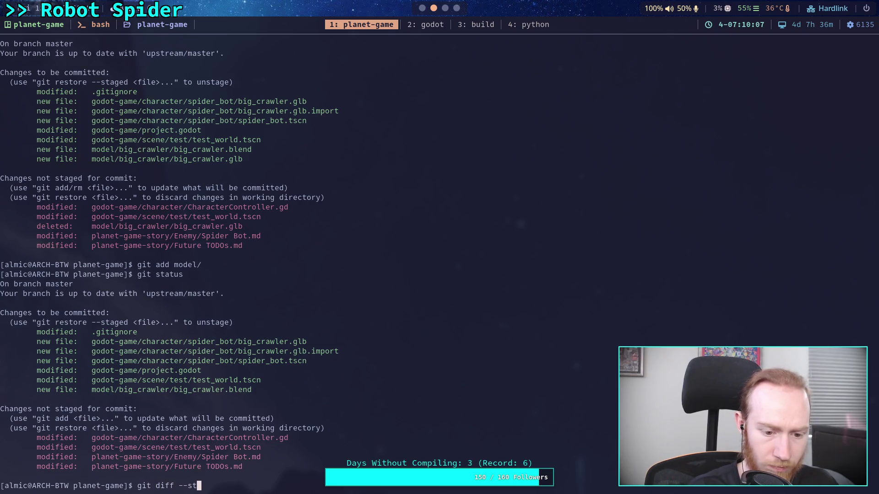
{"action": "type", "text": "aged"}
{"action": "key", "text": "Return"}
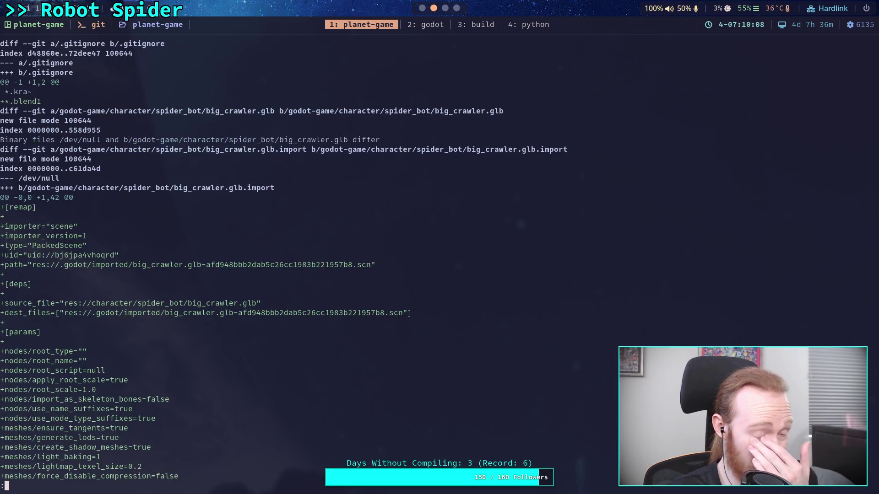
- Page the staged diff to its end, past test_world.tscn's new Ball and Ball2 bodies
{"action": "key", "text": "space"}
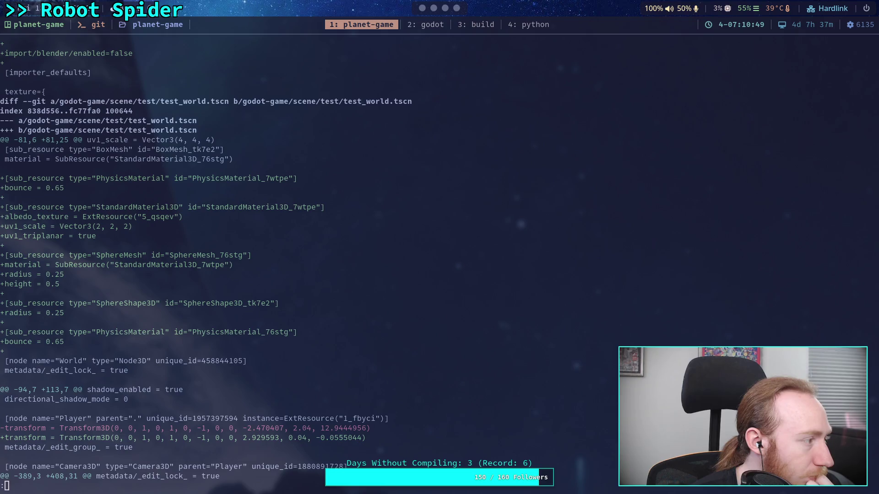
{"action": "left_click", "coordinate": [445, 435]}
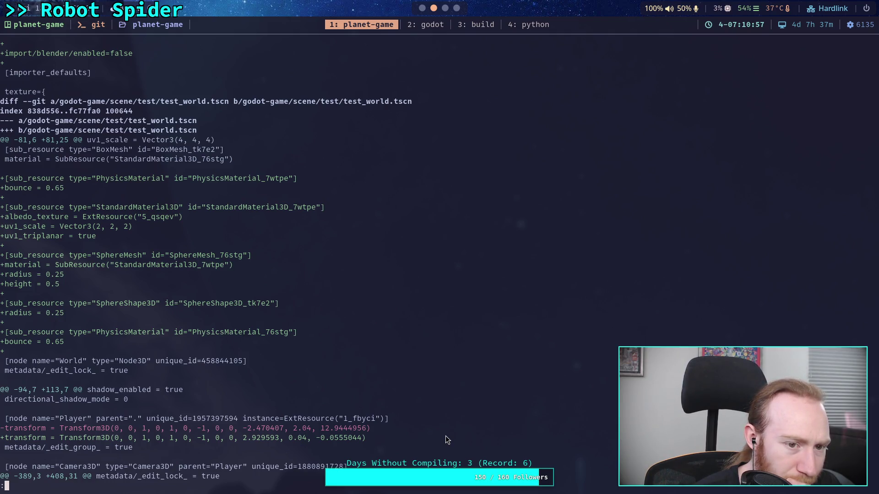
{"action": "key", "text": "space"}
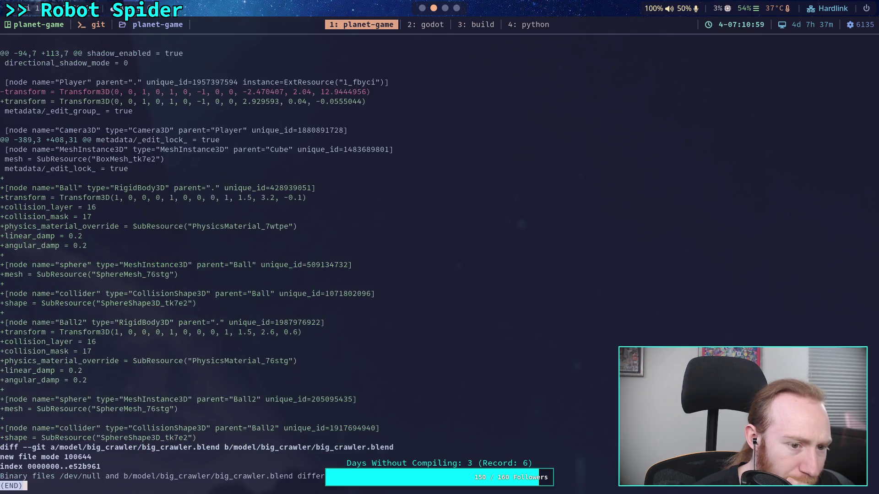
- Unstage godot-game/scene/test/test_world.tscn with git restore --staged and confirm via git status
{"action": "type", "text": "q"}
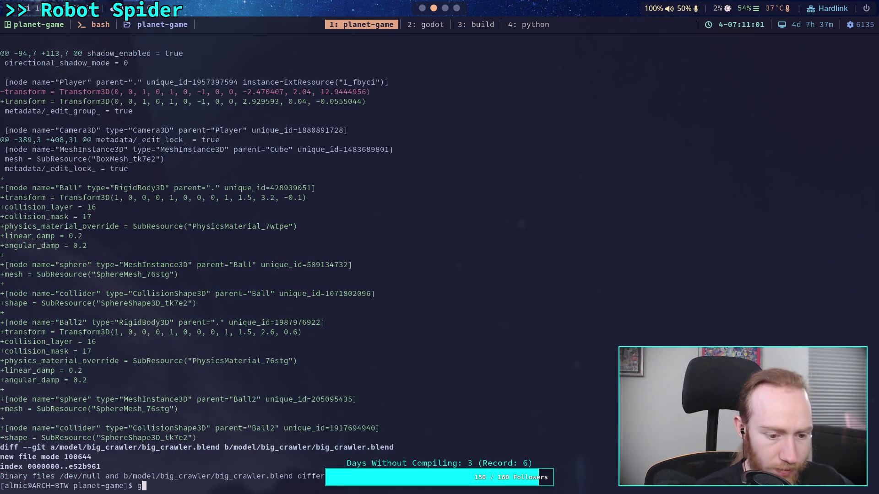
{"action": "type", "text": "git status"}
{"action": "key", "text": "Return"}
{"action": "type", "text": "git "}
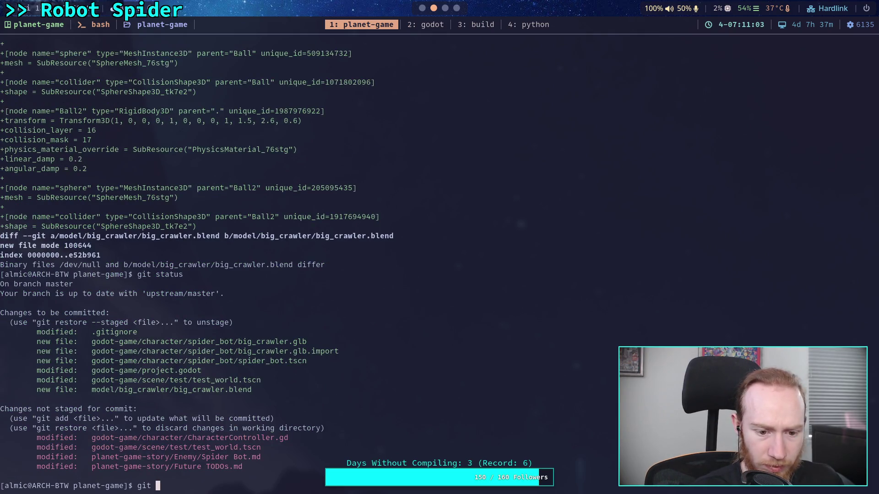
{"action": "type", "text": "resto"}
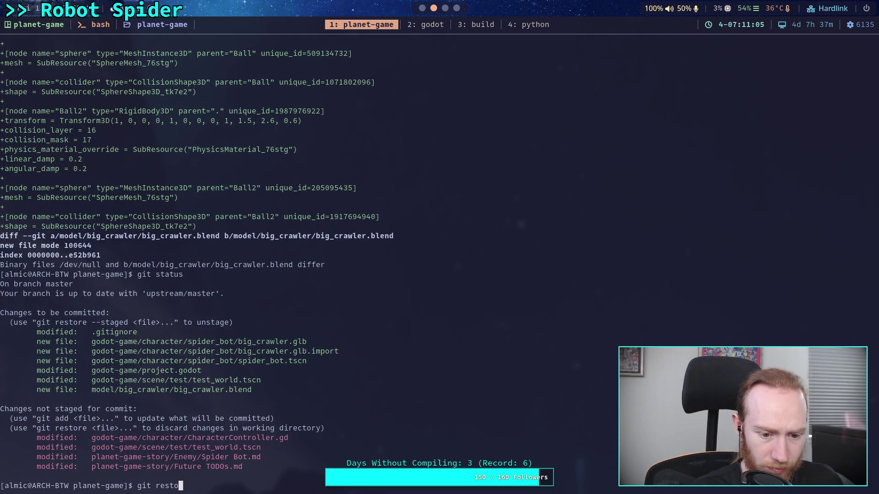
{"action": "type", "text": "re --staged go"}
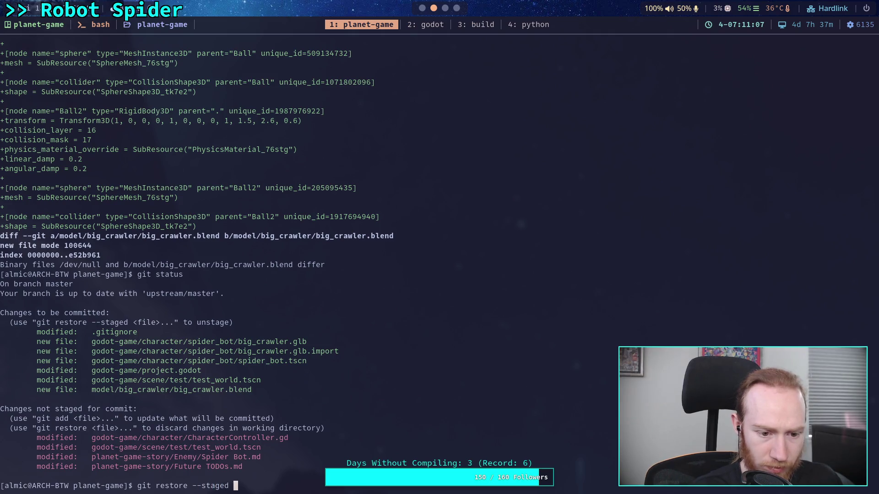
{"action": "key", "text": "Tab"}
{"action": "type", "text": "sc"}
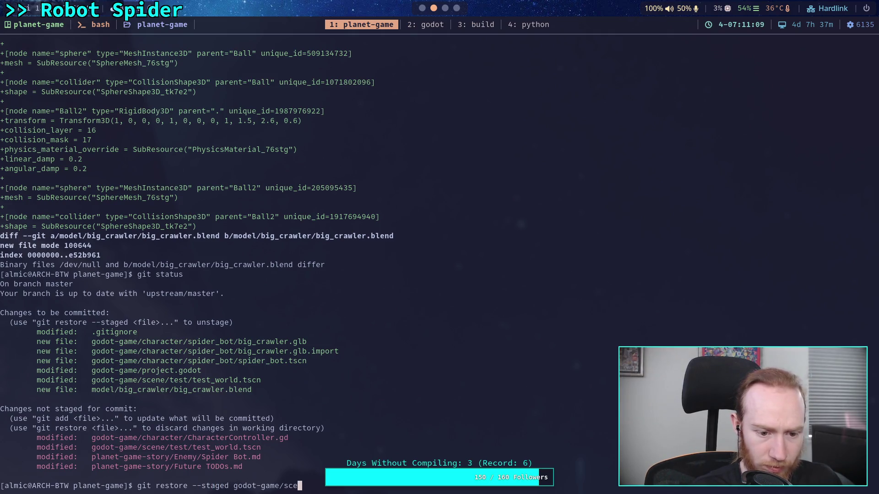
{"action": "key", "text": "Tab"}
{"action": "type", "text": "te"}
{"action": "key", "text": "Tab"}
{"action": "key", "text": "Tab"}
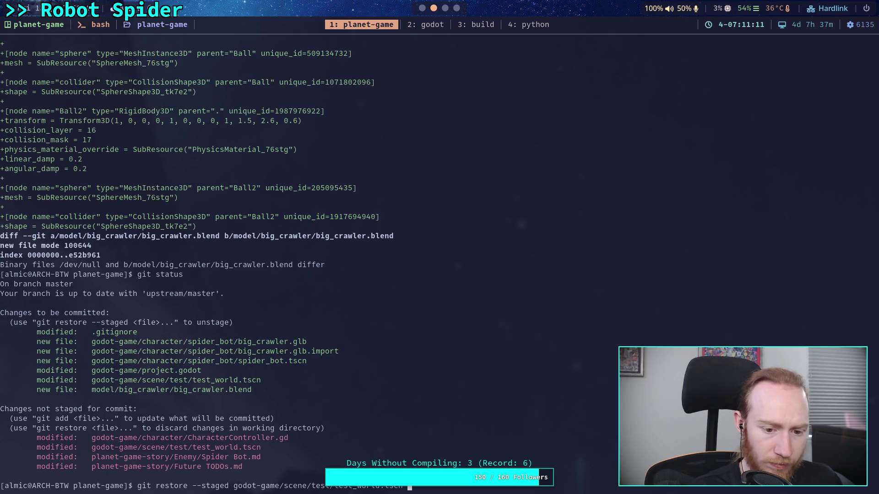
{"action": "key", "text": "Return"}
{"action": "type", "text": "git status"}
{"action": "key", "text": "Return"}
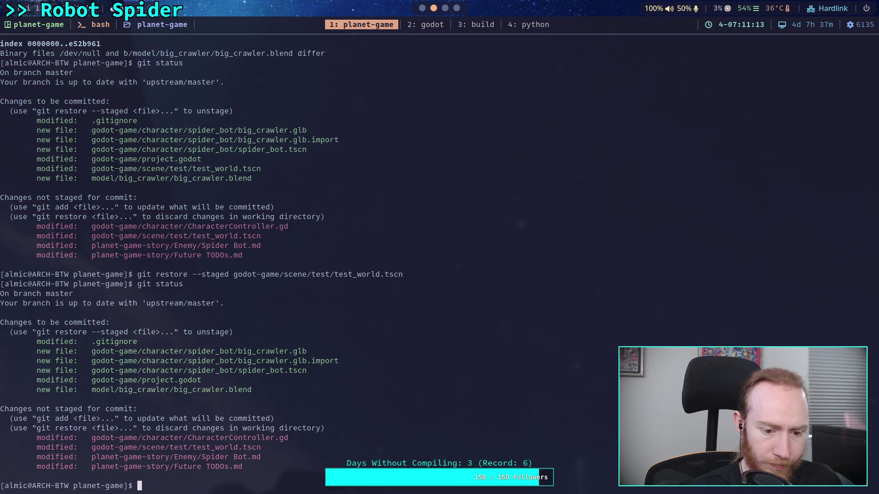
{"action": "type", "text": "git diff --stag"}
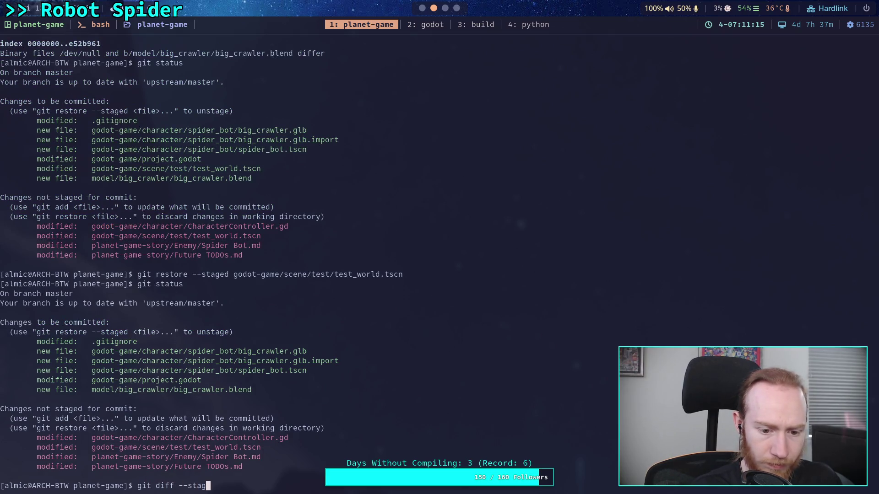
{"action": "type", "text": "ed"}
- Review the spider_bot.tscn diff: box meshes, leg IK chains and 45/90/120deg cone limits
{"action": "key", "text": "Return"}
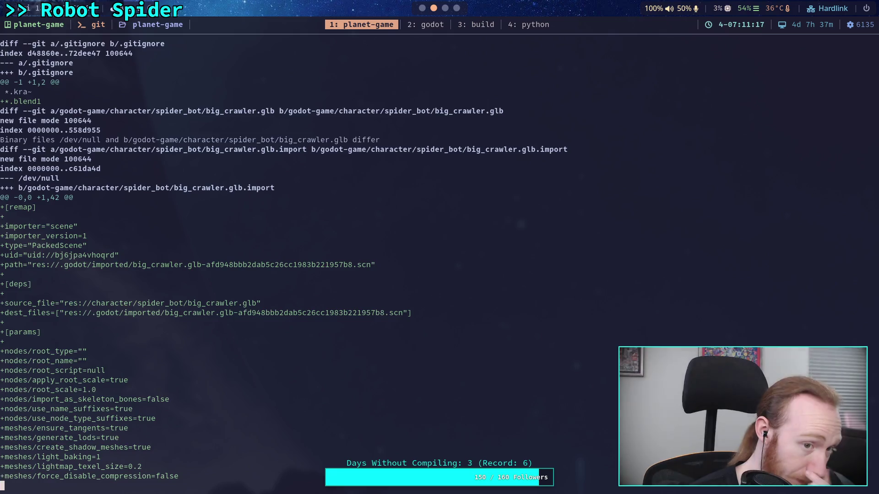
{"action": "key", "text": "space"}
{"action": "key", "text": "space"}
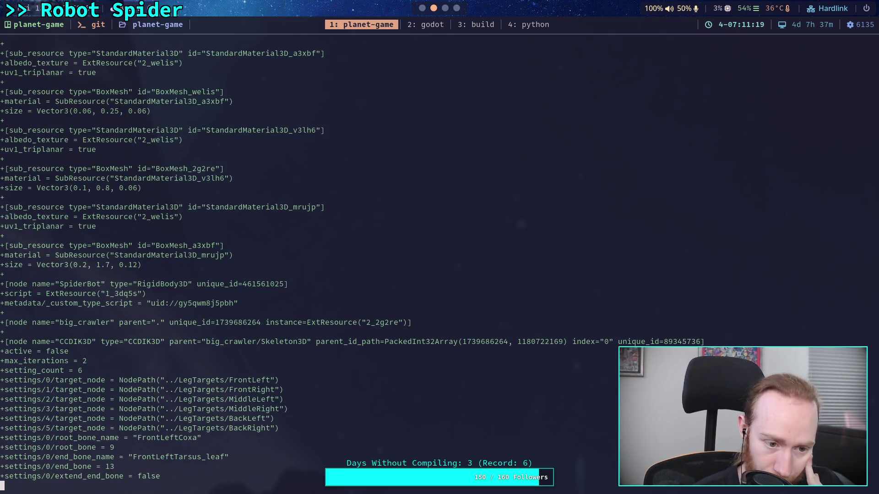
{"action": "key", "text": "space"}
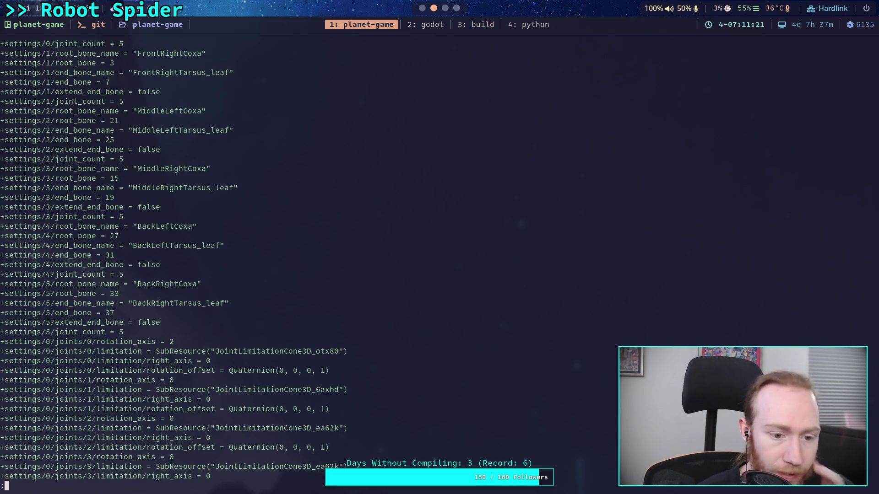
{"action": "key", "text": "Down"}
{"action": "key", "text": "Down"}
{"action": "key", "text": "Down"}
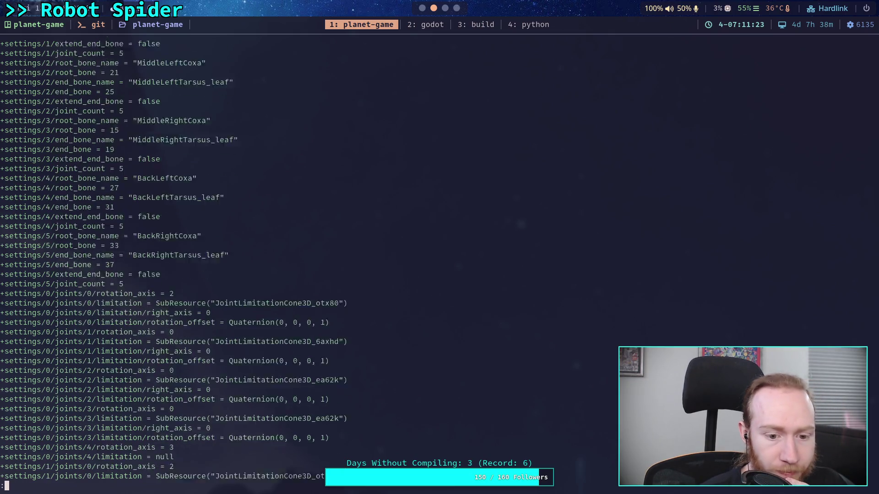
{"action": "key", "text": "Down"}
{"action": "key", "text": "Down"}
{"action": "key", "text": "Down"}
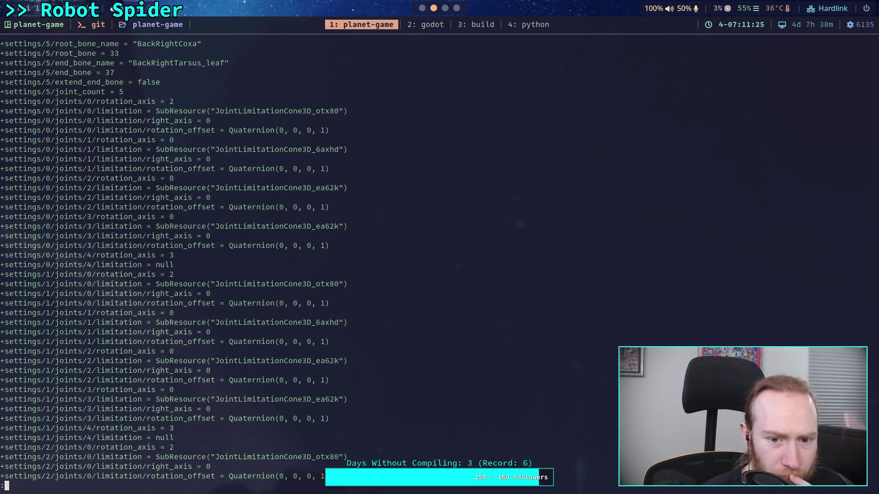
{"action": "key", "text": "Down"}
{"action": "key", "text": "Down"}
{"action": "key", "text": "Down"}
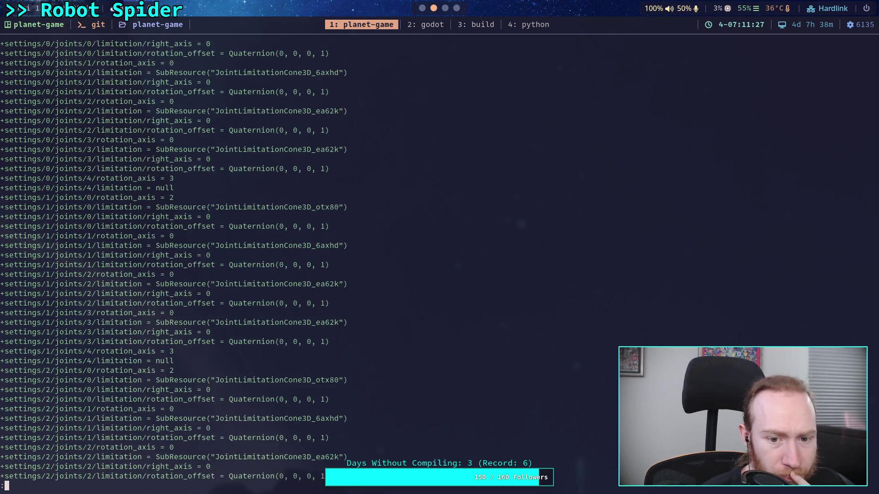
{"action": "key", "text": "Down"}
{"action": "key", "text": "Down"}
{"action": "key", "text": "Down"}
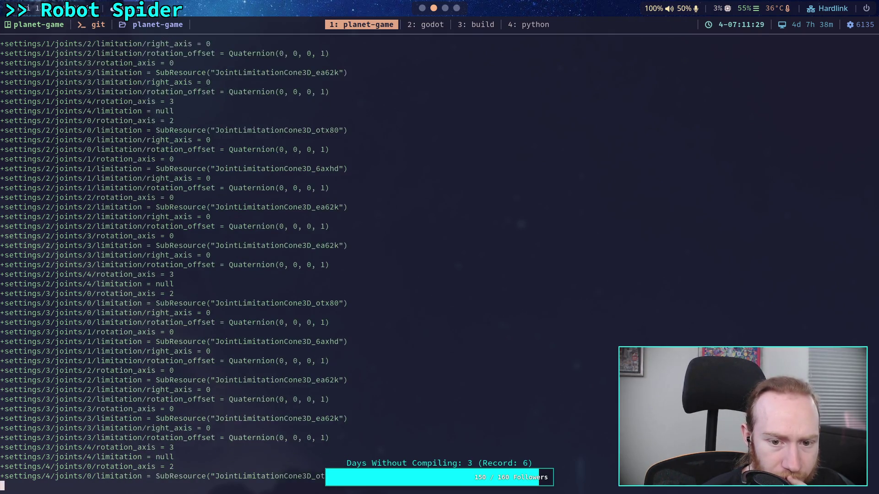
{"action": "key", "text": "Down"}
{"action": "key", "text": "Down"}
{"action": "key", "text": "Down"}
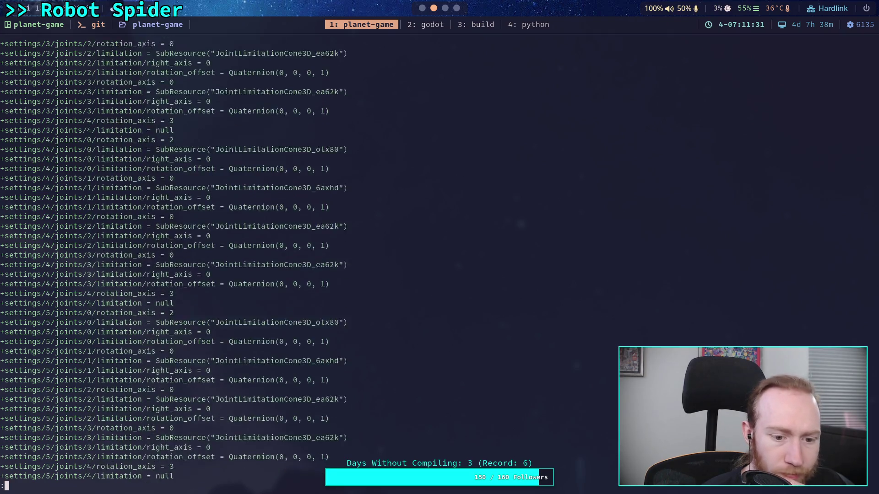
{"action": "key", "text": "Down"}
{"action": "key", "text": "Down"}
{"action": "key", "text": "Down"}
{"action": "key", "text": "Page_Up"}
{"action": "key", "text": "Page_Up"}
{"action": "key", "text": "Page_Up"}
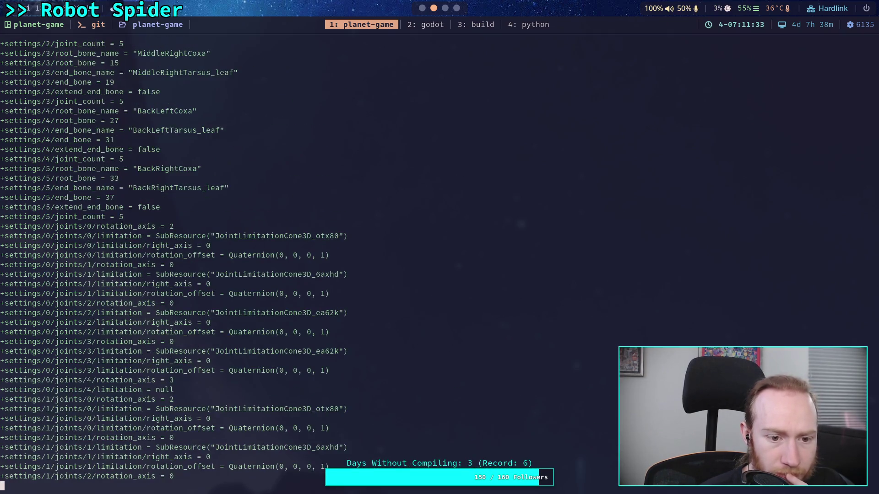
{"action": "key", "text": "Page_Up"}
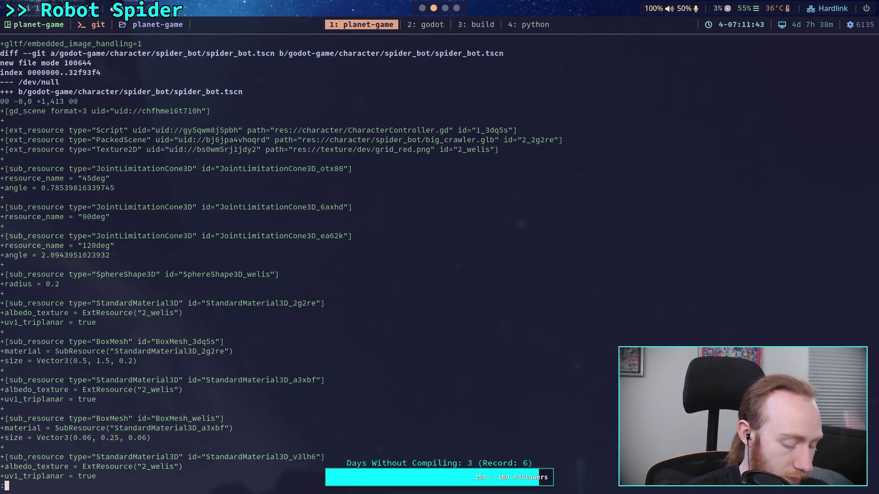
{"action": "key", "text": "super+2"}
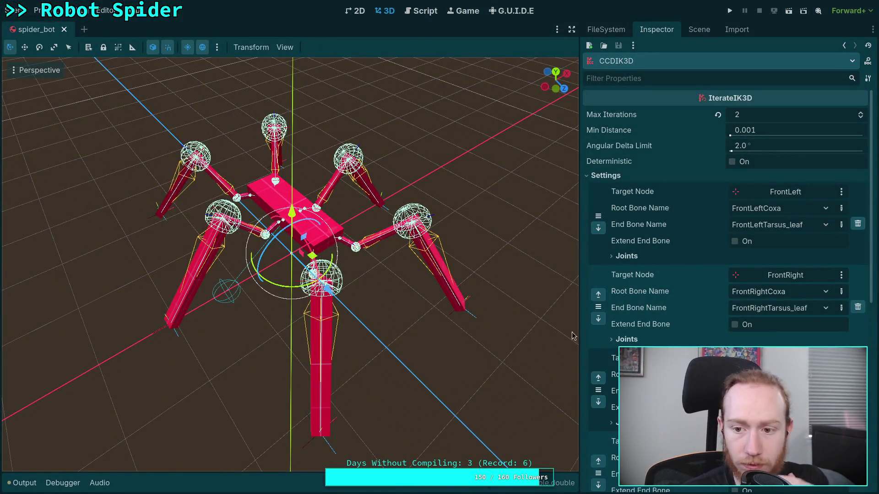
- Collapse the IK settings and LegTargets, select LowerSection, and orbit around the spider
{"action": "left_click", "coordinate": [613, 175]}
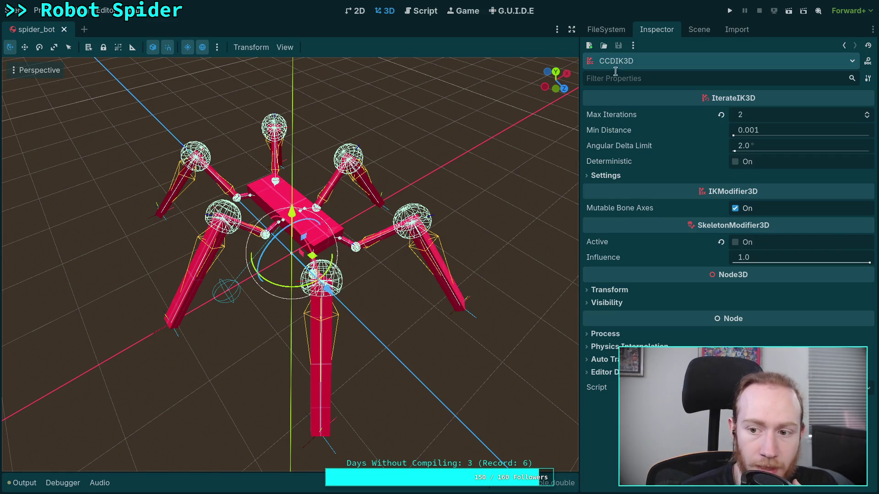
{"action": "left_click", "coordinate": [699, 30]}
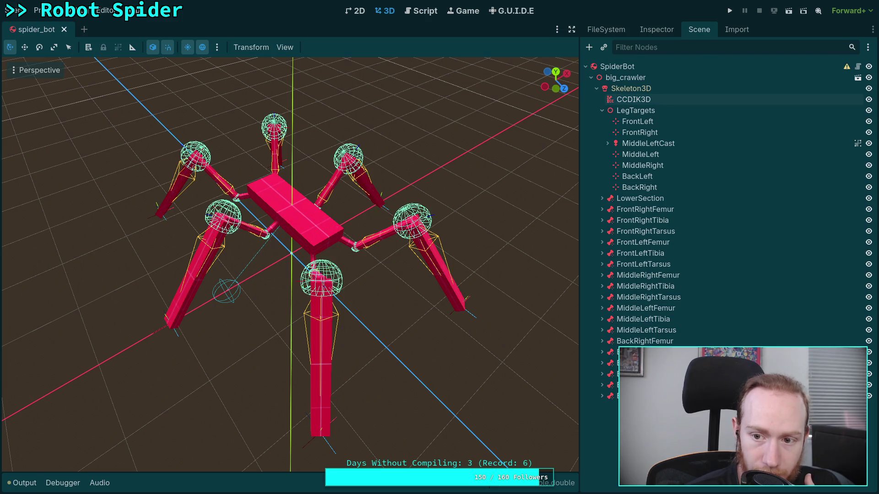
{"action": "left_click", "coordinate": [602, 110]}
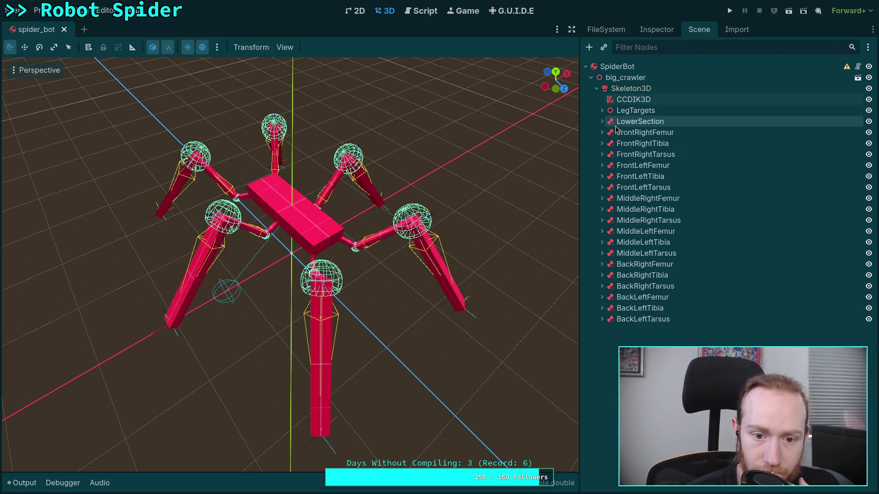
{"action": "left_click", "coordinate": [616, 126]}
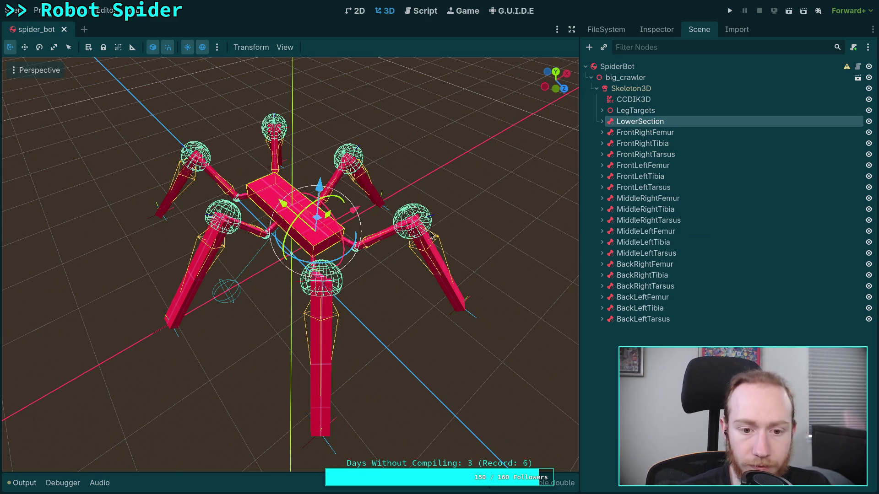
{"action": "mouse_move", "coordinate": [268, 304]}
{"action": "left_mouse_down"}
{"action": "mouse_move", "coordinate": [295, 290]}
{"action": "mouse_move", "coordinate": [341, 289]}
{"action": "left_mouse_up"}
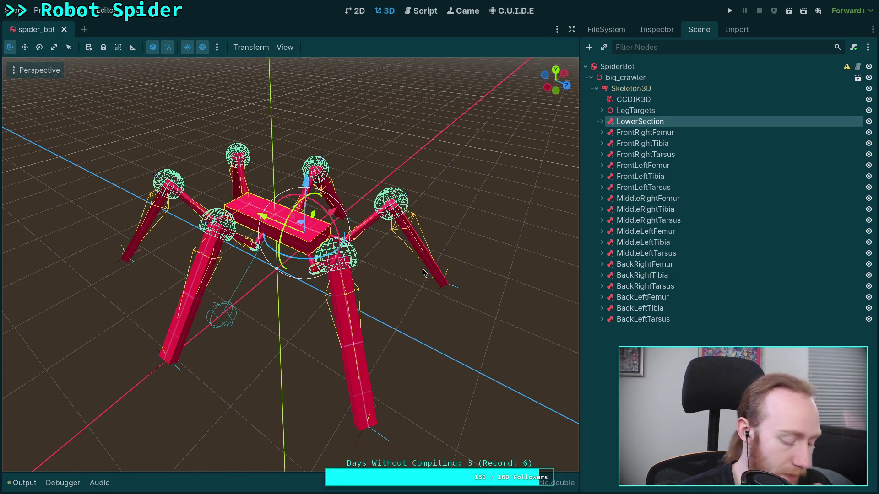
{"action": "key", "text": "super+1"}
{"action": "type", "text": "q"}
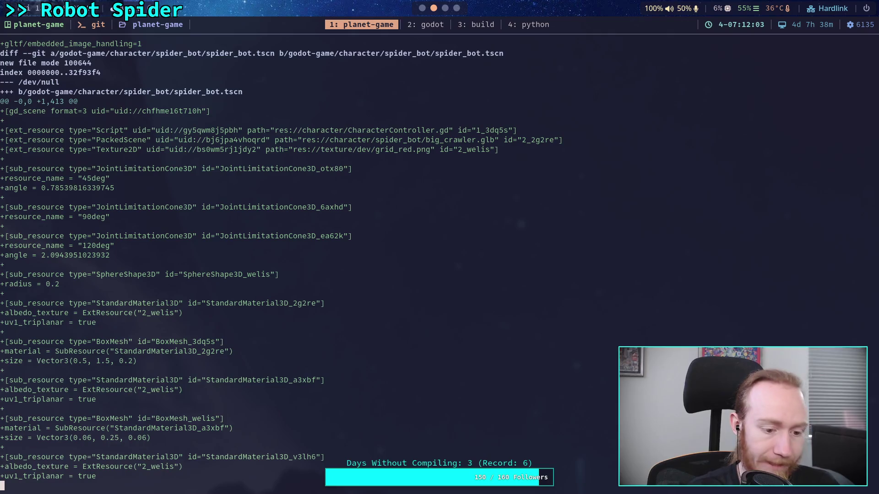
{"action": "type", "text": "git status"}
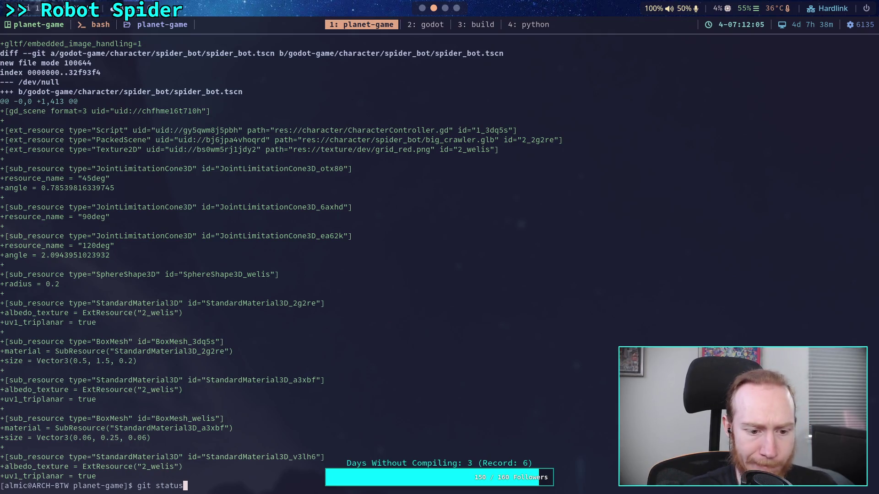
- Clear the typed git status command and go back to the Godot editor
{"action": "key", "text": "BackSpace"}
{"action": "key", "text": "BackSpace"}
{"action": "key", "text": "BackSpace"}
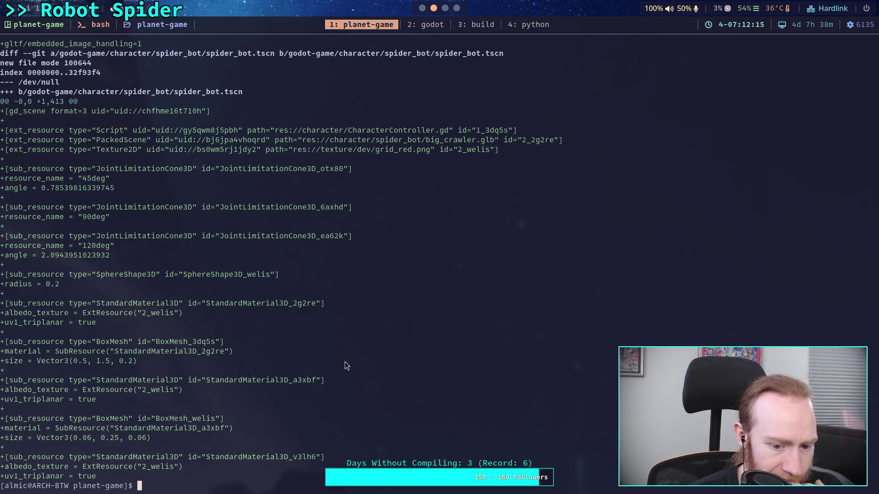
{"action": "left_click", "coordinate": [436, 30]}
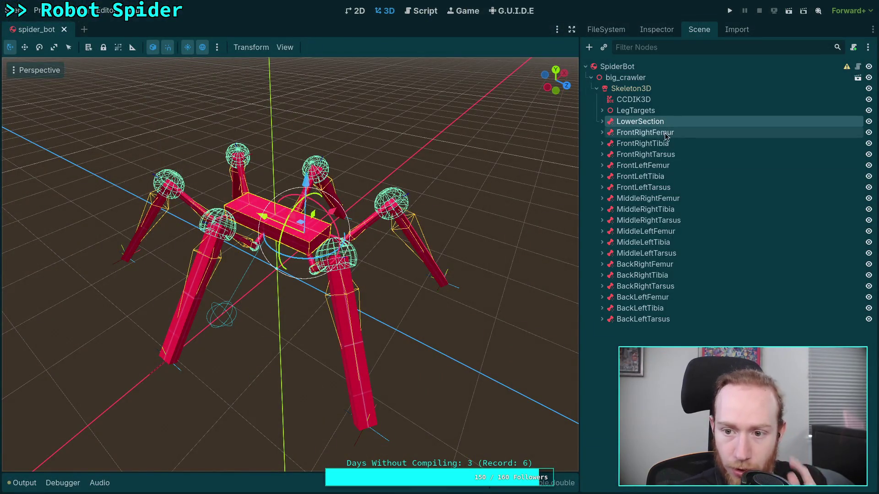
- Inspect the LowerSection body box's material settings, leaving them unchanged
{"action": "mouse_move", "coordinate": [412, 265]}
{"action": "left_mouse_down"}
{"action": "mouse_move", "coordinate": [343, 265]}
{"action": "mouse_move", "coordinate": [392, 303]}
{"action": "mouse_move", "coordinate": [490, 260]}
{"action": "mouse_move", "coordinate": [490, 242]}
{"action": "mouse_move", "coordinate": [458, 240]}
{"action": "left_mouse_up"}
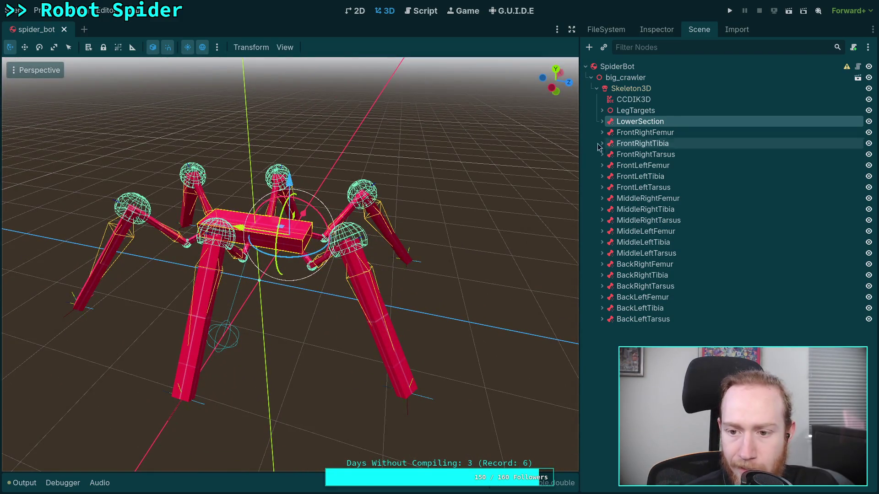
{"action": "left_click", "coordinate": [602, 121]}
{"action": "left_click", "coordinate": [627, 132]}
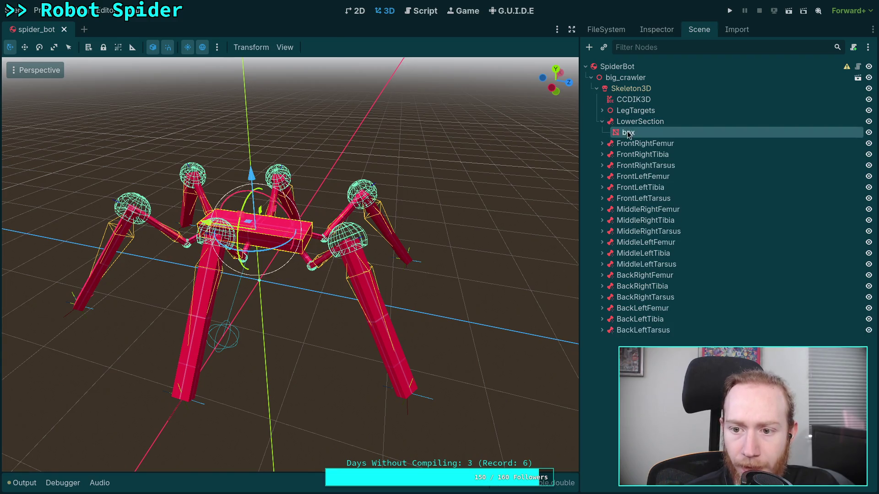
{"action": "left_click", "coordinate": [657, 29]}
{"action": "left_click", "coordinate": [799, 305]}
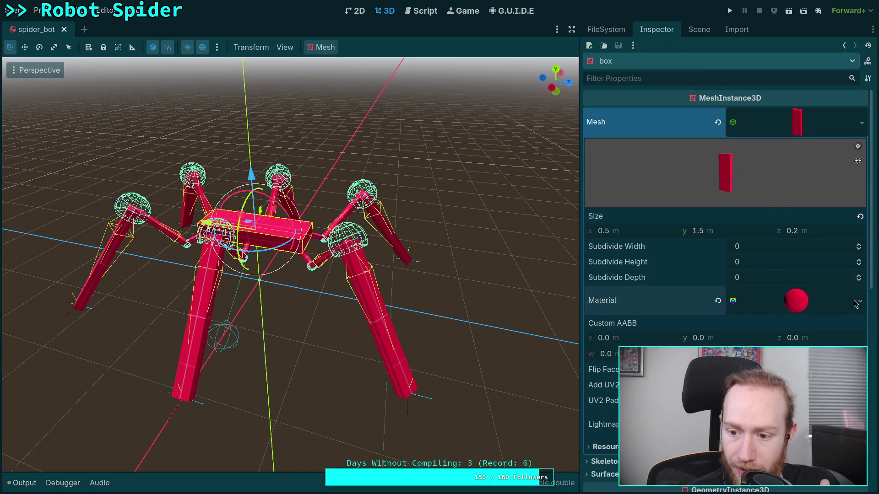
{"action": "left_click", "coordinate": [859, 304]}
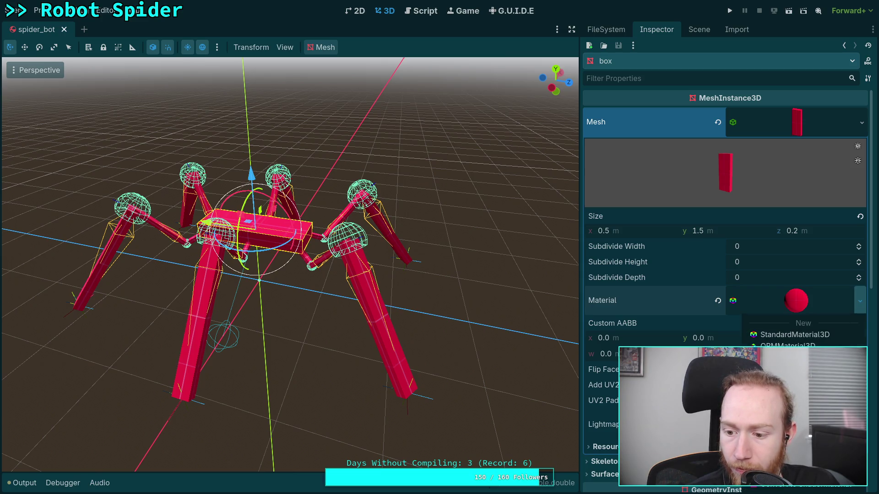
{"action": "key", "text": "Escape"}
{"action": "left_click", "coordinate": [794, 298]}
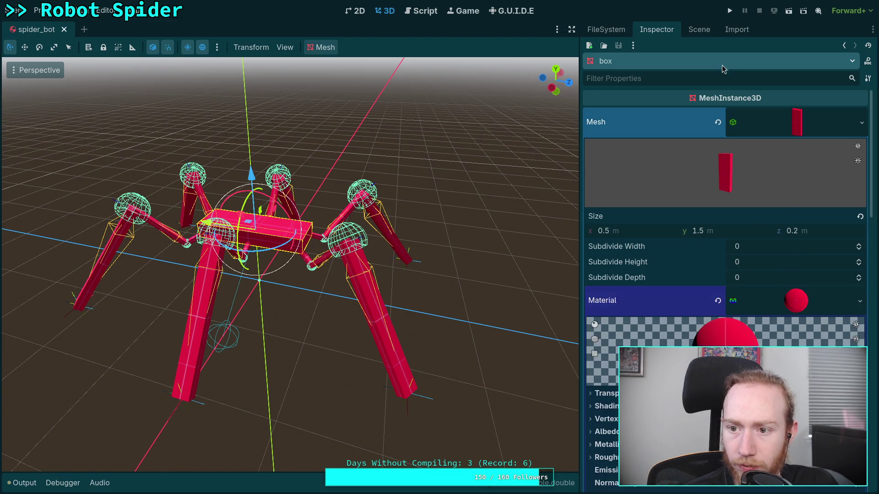
{"action": "left_click", "coordinate": [808, 301]}
{"action": "left_click", "coordinate": [697, 31]}
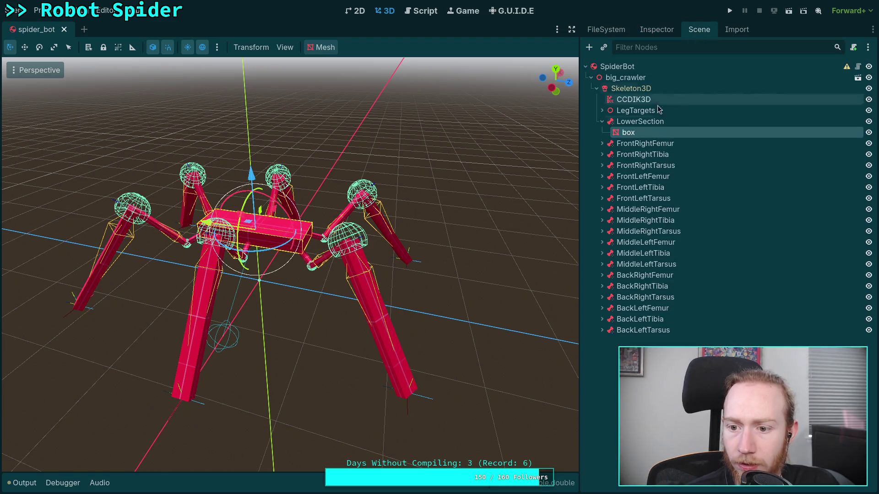
- Give the FrontRightFemur box its own new StandardMaterial3D
{"action": "left_click", "coordinate": [602, 143]}
{"action": "left_click", "coordinate": [629, 154]}
{"action": "left_click", "coordinate": [656, 29]}
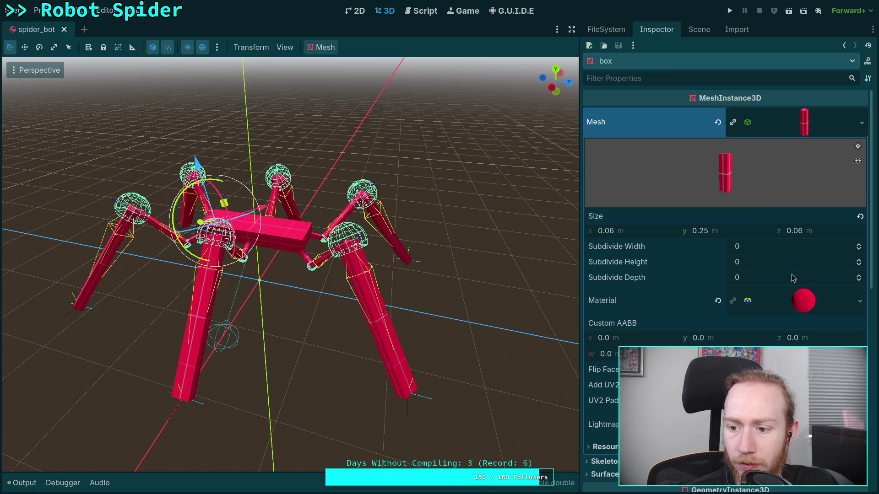
{"action": "left_click", "coordinate": [862, 311]}
{"action": "left_click", "coordinate": [778, 399]}
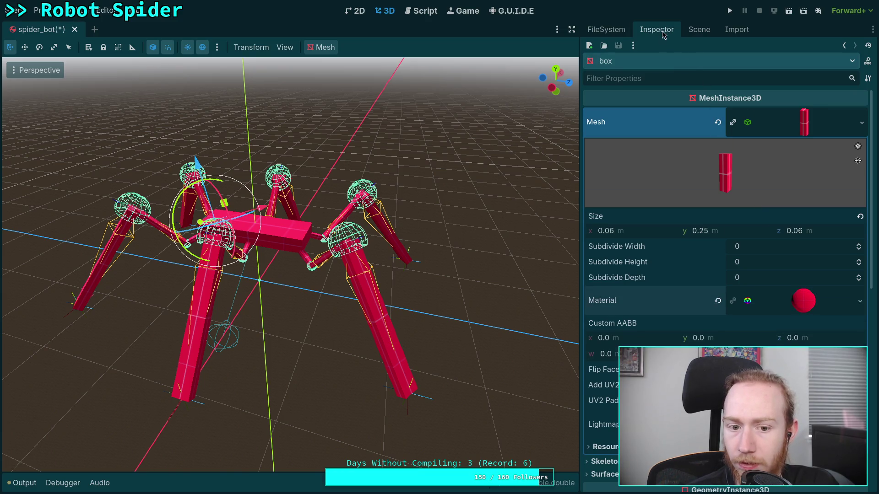
- Give the FrontRightTibia box a new StandardMaterial3D
{"action": "left_click", "coordinate": [699, 29]}
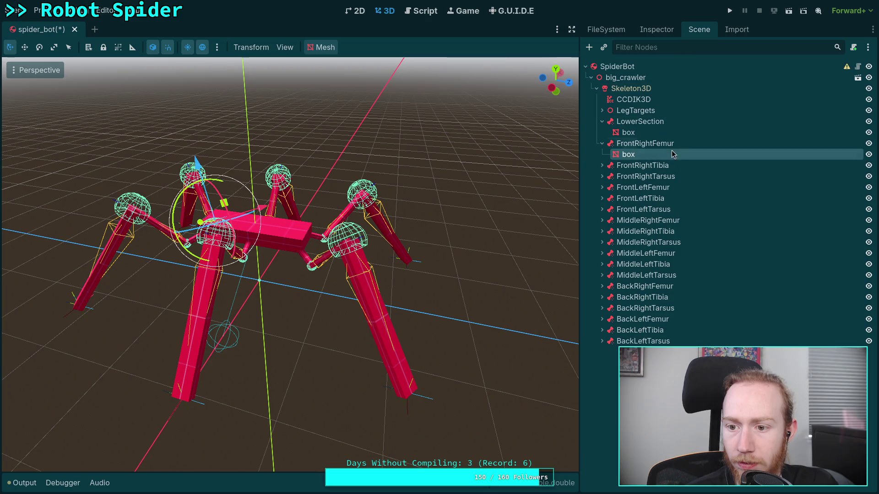
{"action": "left_click", "coordinate": [603, 166]}
{"action": "left_click", "coordinate": [628, 177]}
{"action": "left_click", "coordinate": [656, 30]}
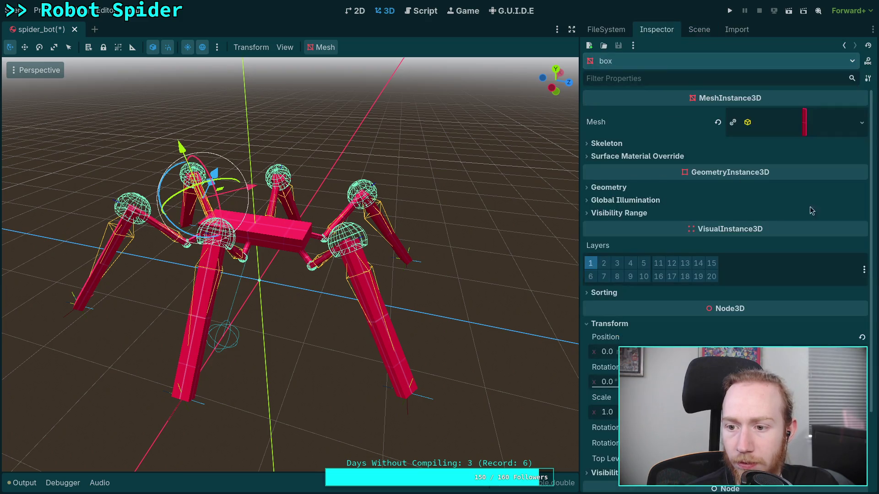
{"action": "left_click", "coordinate": [861, 123]}
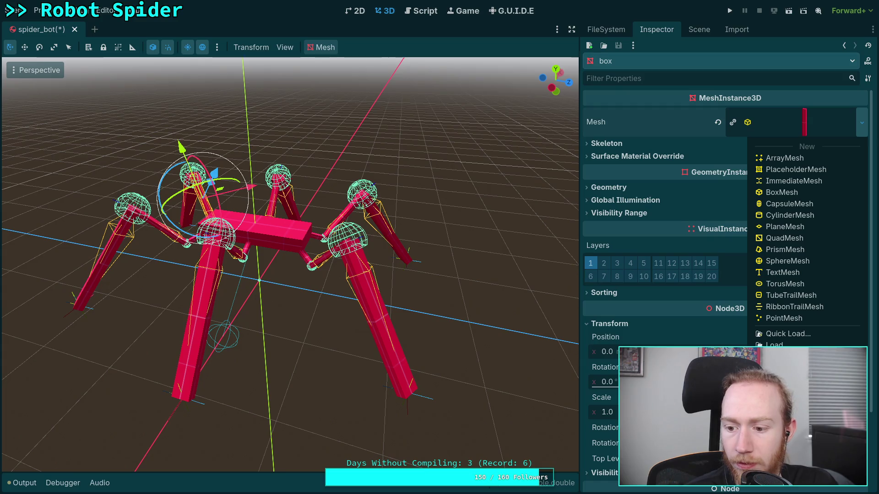
{"action": "left_click", "coordinate": [805, 122]}
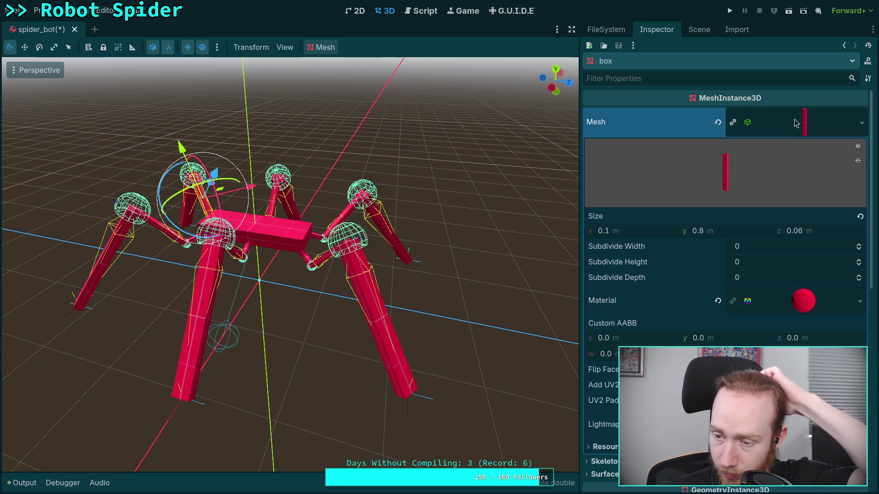
{"action": "left_click", "coordinate": [860, 300]}
{"action": "left_click", "coordinate": [795, 311]}
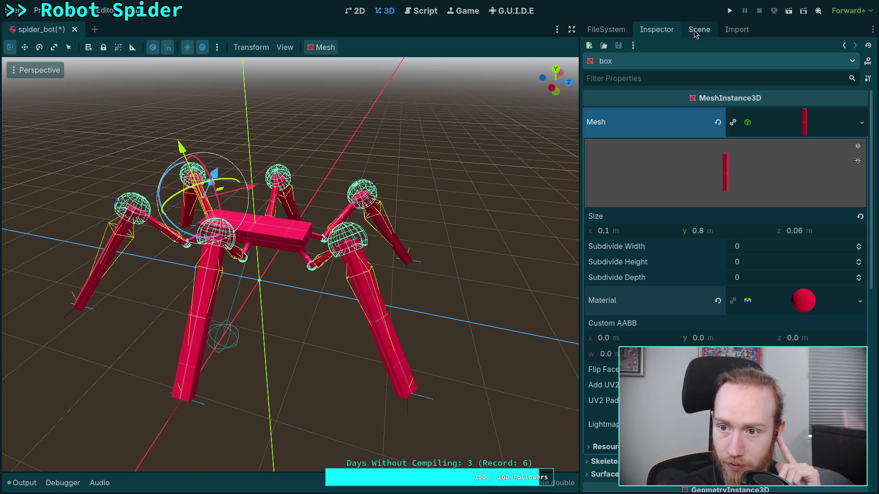
- Give the FrontRightTarsus box a new StandardMaterial3D and save the spider_bot scene
{"action": "left_click", "coordinate": [698, 30]}
{"action": "left_click", "coordinate": [631, 187]}
{"action": "left_click", "coordinate": [602, 187]}
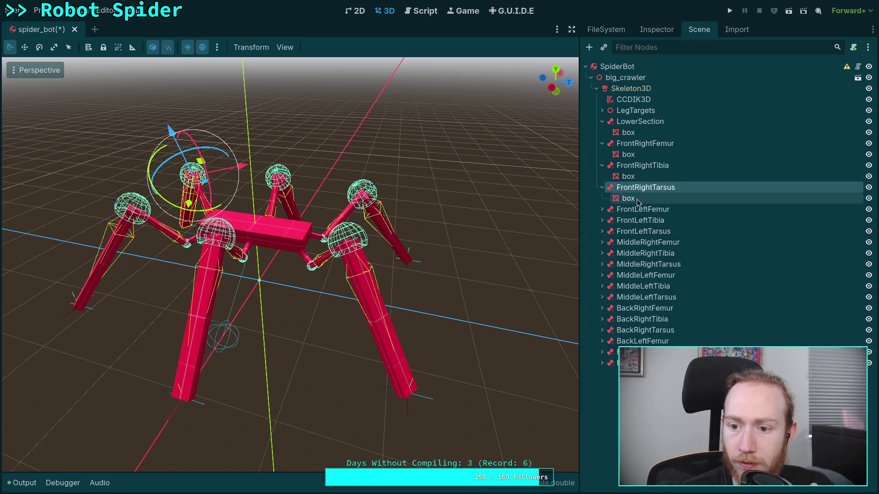
{"action": "left_click", "coordinate": [629, 198]}
{"action": "left_click", "coordinate": [652, 31]}
{"action": "left_click", "coordinate": [849, 122]}
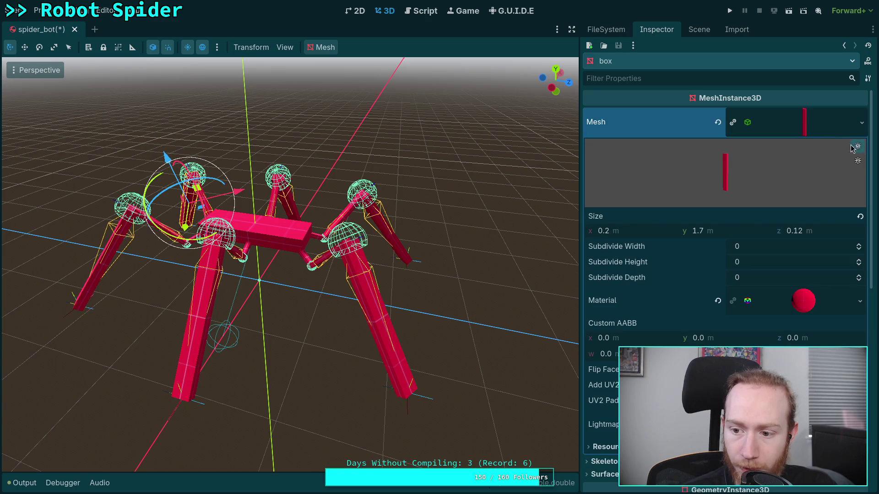
{"action": "left_click", "coordinate": [860, 302]}
{"action": "left_click", "coordinate": [795, 312]}
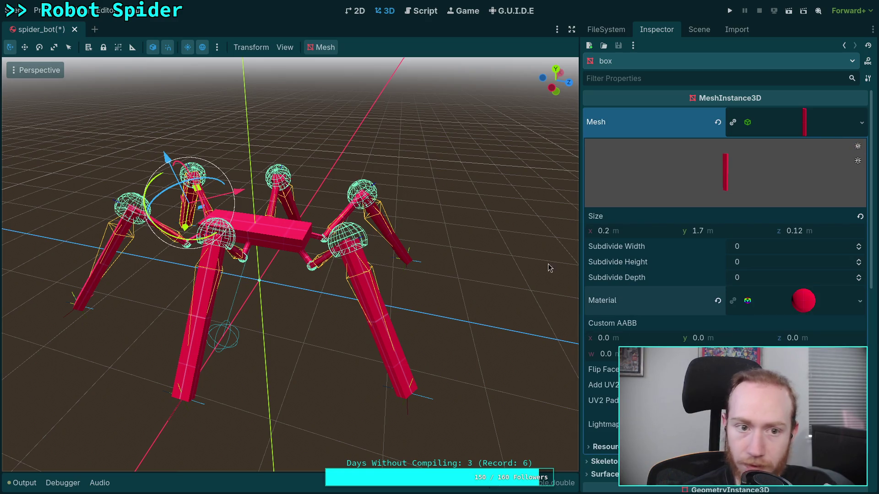
{"action": "key", "text": "ctrl+s"}
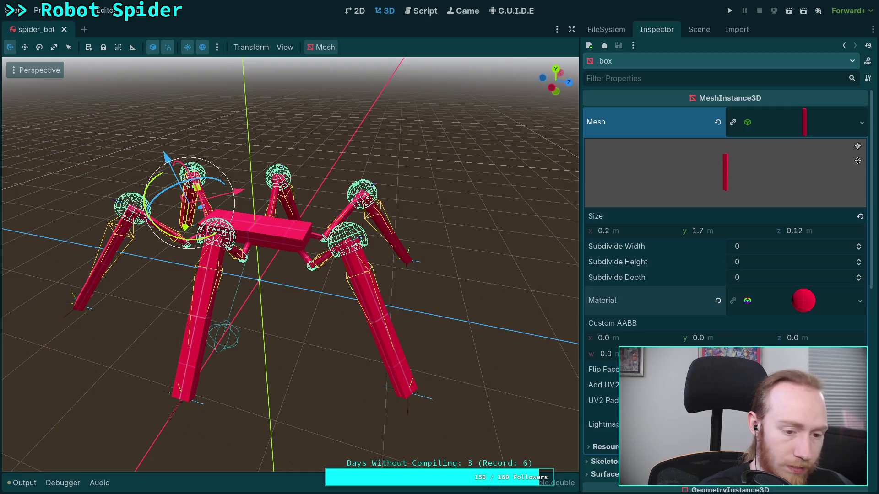
{"action": "key", "text": "super+1"}
{"action": "key", "text": "Up"}
{"action": "key", "text": "Up"}
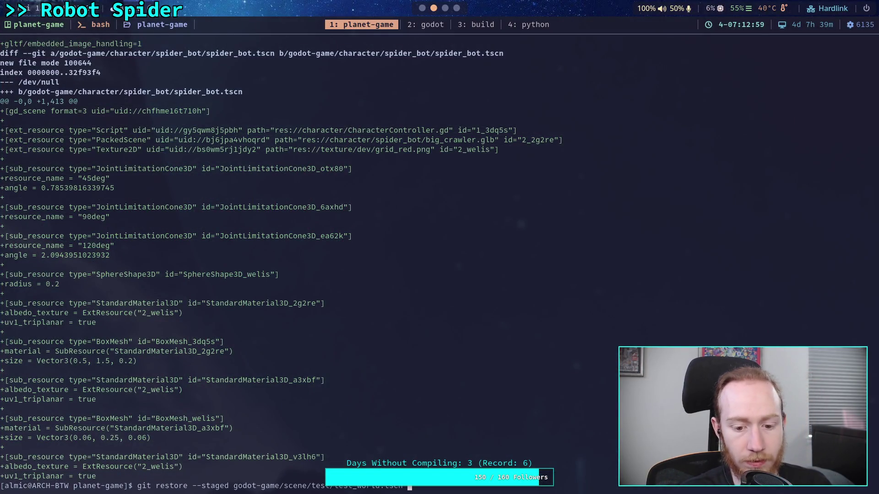
- Re-stage the spider_bot folder and scroll to the top of its staged diff's resource entries
{"action": "key", "text": "Up"}
{"action": "key", "text": "Up"}
{"action": "key", "text": "Up"}
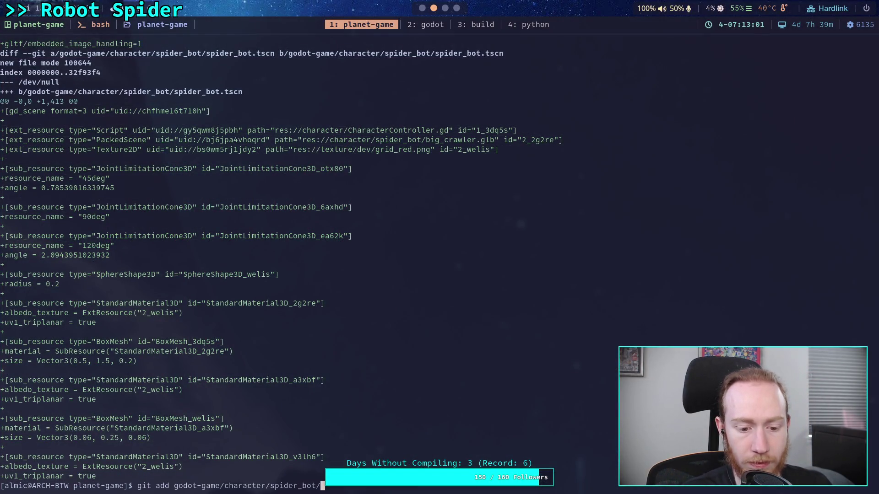
{"action": "key", "text": "Return"}
{"action": "key", "text": "Up"}
{"action": "key", "text": "Up"}
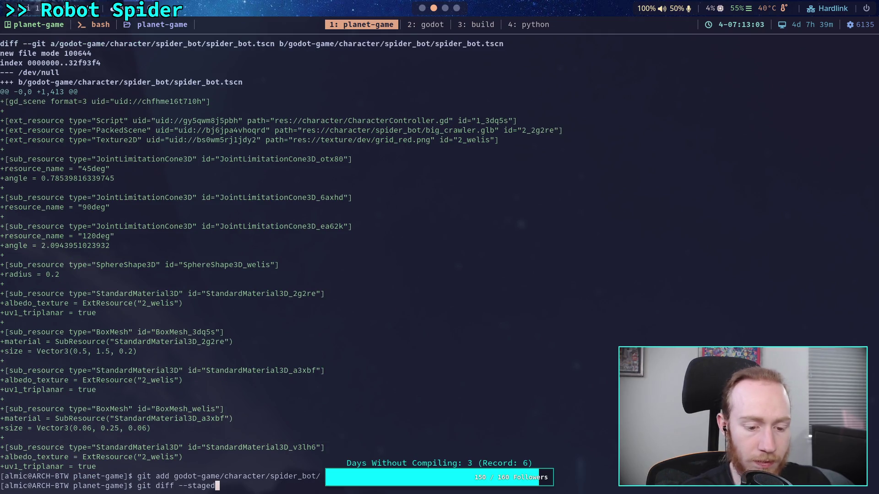
{"action": "key", "text": "Return"}
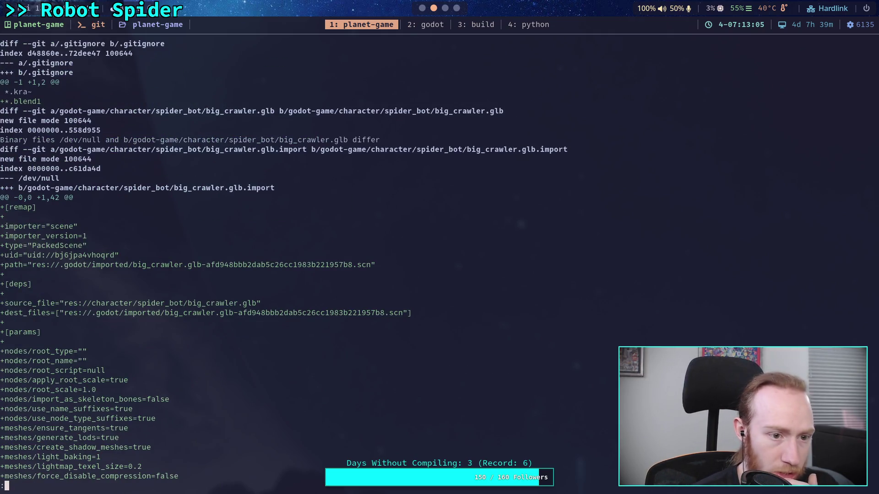
{"action": "scroll", "coordinate": [439, 256], "scroll_direction": "down", "scroll_amount": 15}
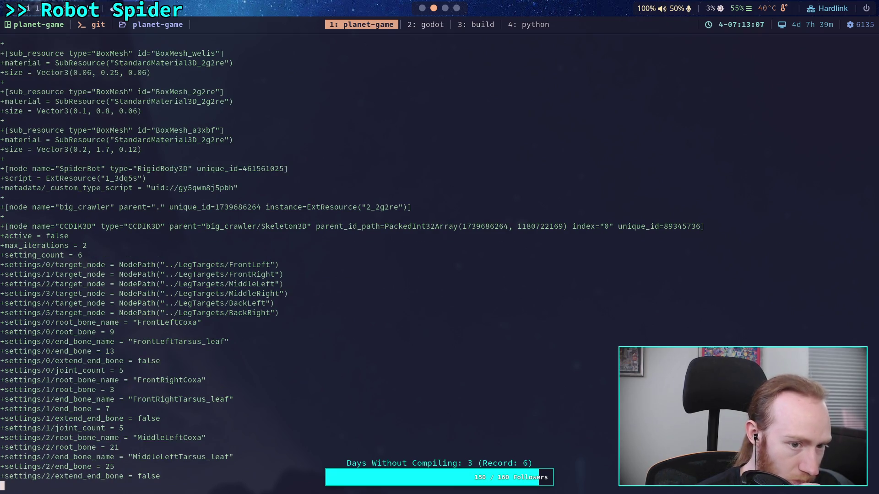
{"action": "scroll", "coordinate": [440, 256], "scroll_direction": "up", "scroll_amount": 7}
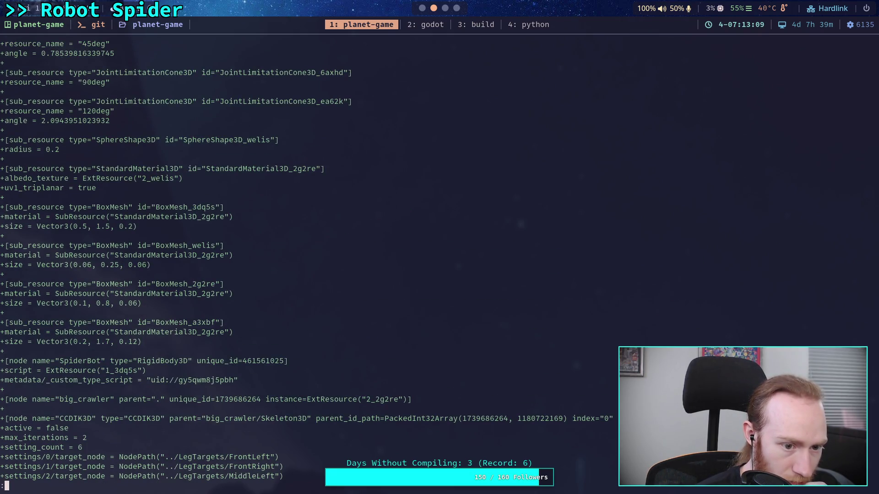
{"action": "scroll", "coordinate": [307, 259], "scroll_direction": "up", "scroll_amount": 1}
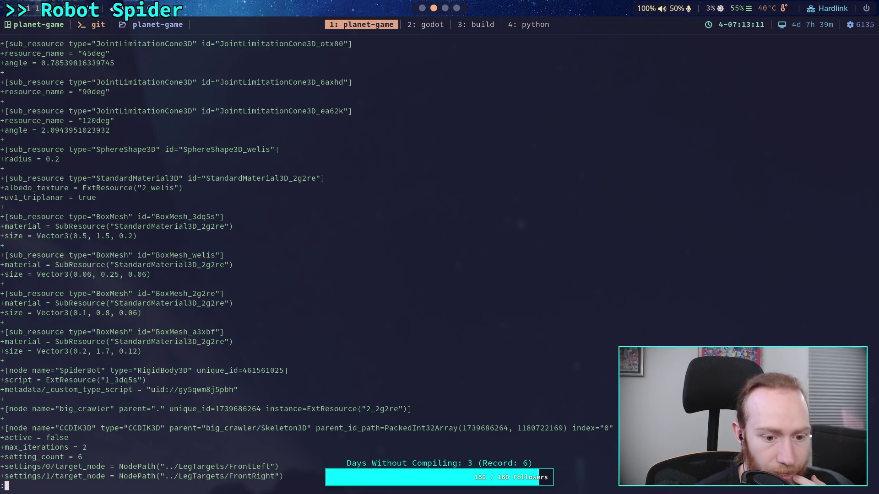
{"action": "scroll", "coordinate": [306, 260], "scroll_direction": "up", "scroll_amount": 3}
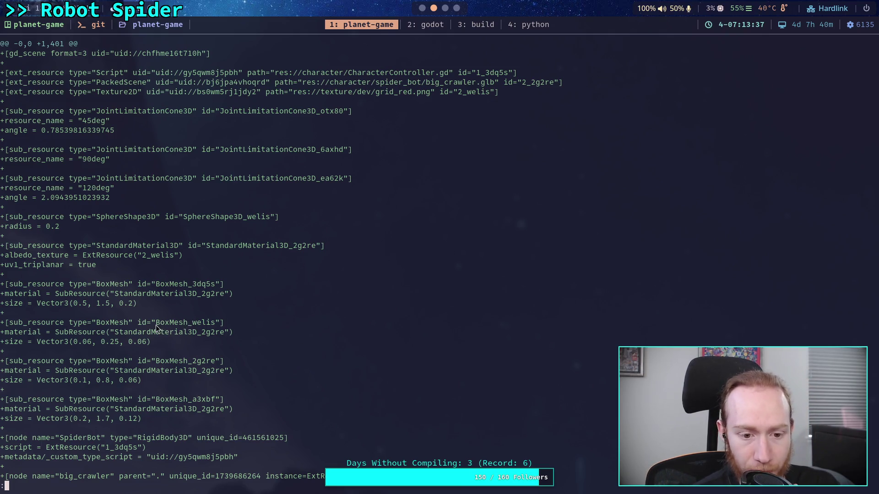
- Highlight the BoxMesh, SphereShape3D and StandardMaterial3D resource ids in the diff
{"action": "left_click_drag", "start_coordinate": [154, 324], "coordinate": [216, 326]}
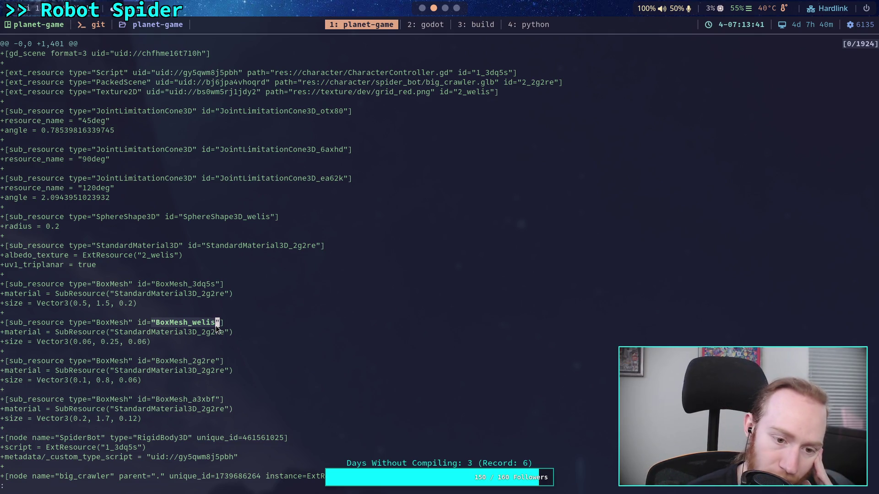
{"action": "left_click_drag", "start_coordinate": [184, 217], "coordinate": [272, 219]}
{"action": "left_click_drag", "start_coordinate": [212, 246], "coordinate": [318, 243]}
{"action": "left_click_drag", "start_coordinate": [161, 362], "coordinate": [183, 364]}
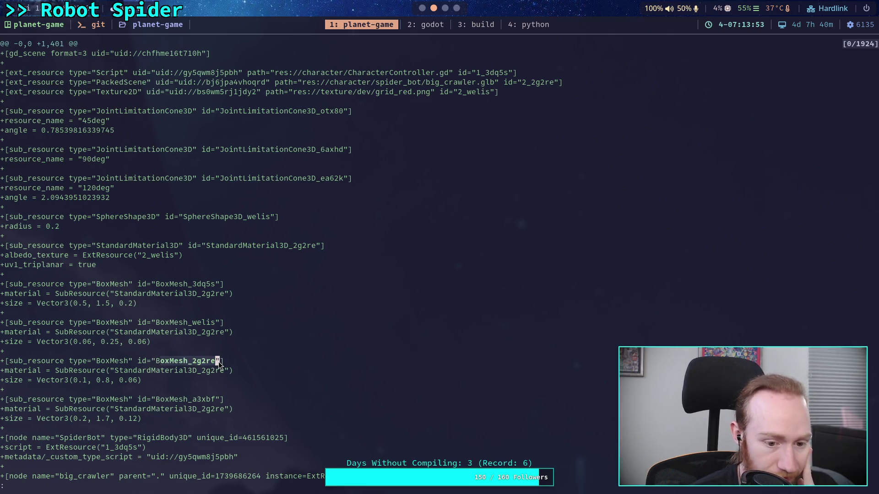
{"action": "left_click_drag", "start_coordinate": [219, 362], "coordinate": [218, 361]}
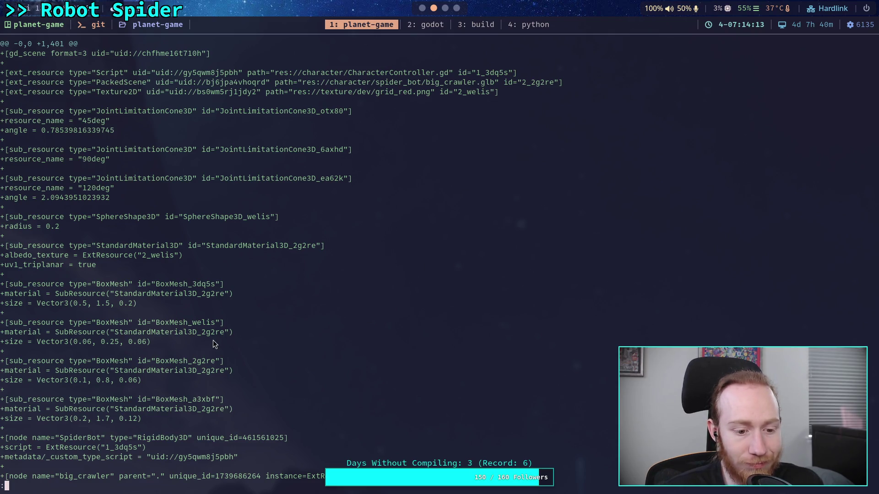
- Read the CCDIK3D joint settings through to the diff's end at project.godot and big_crawler.blend
{"action": "key", "text": "j"}
{"action": "key", "text": "j"}
{"action": "key", "text": "j"}
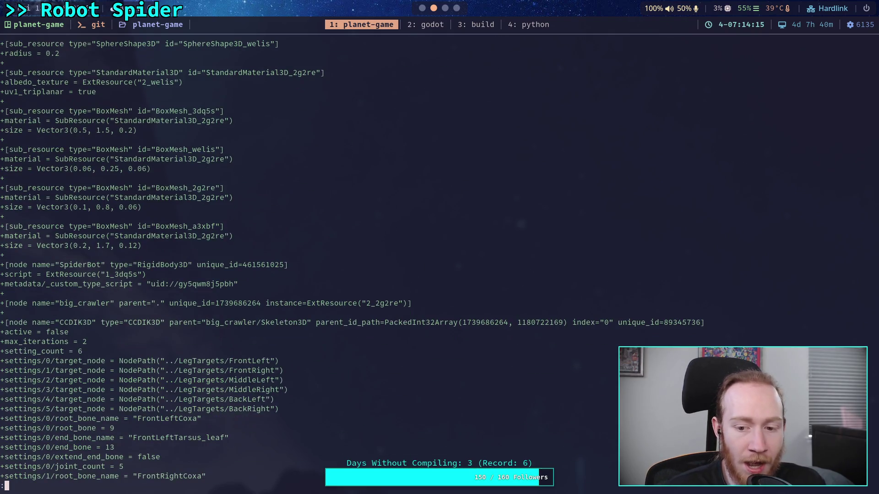
{"action": "key", "text": "j"}
{"action": "key", "text": "j"}
{"action": "key", "text": "j"}
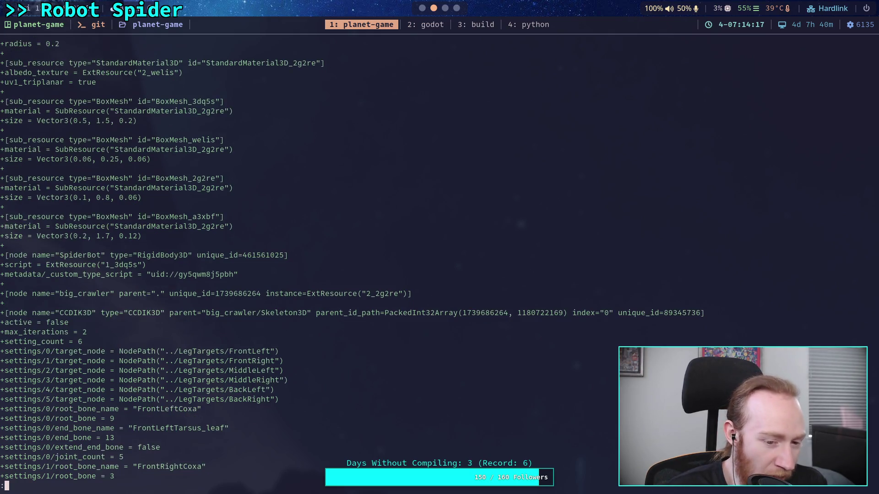
{"action": "key", "text": "j"}
{"action": "key", "text": "j"}
{"action": "key", "text": "j"}
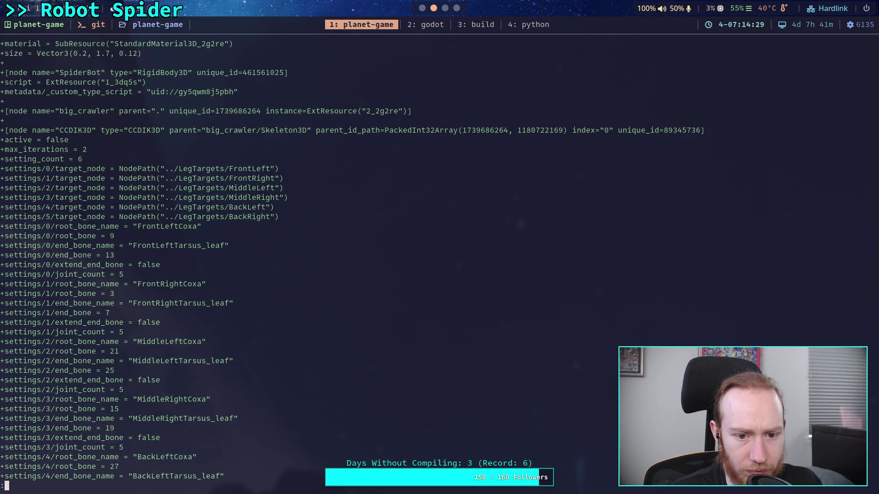
{"action": "key", "text": "space"}
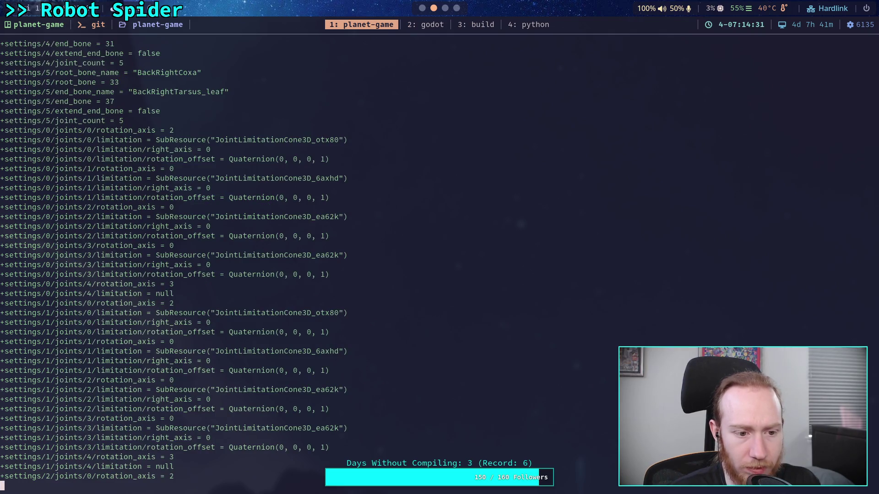
{"action": "key", "text": "space"}
{"action": "key", "text": "space"}
{"action": "key", "text": "space"}
{"action": "key", "text": "space"}
{"action": "key", "text": "space"}
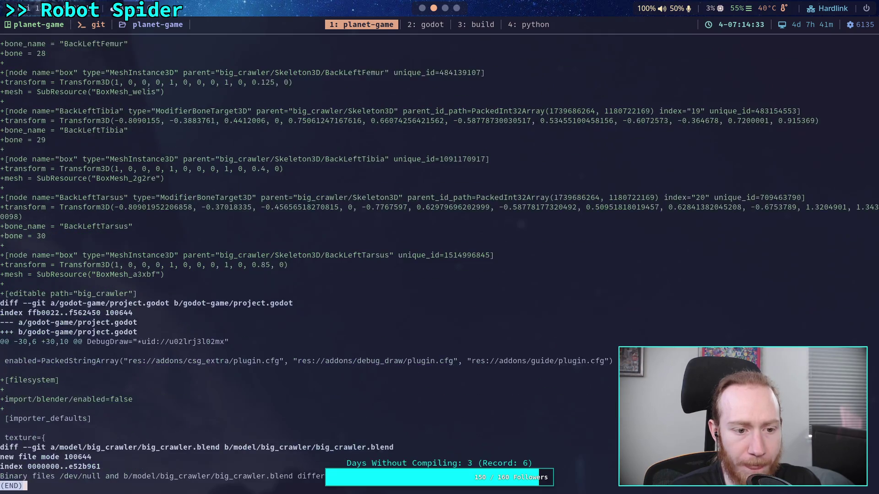
{"action": "type", "text": "q"}
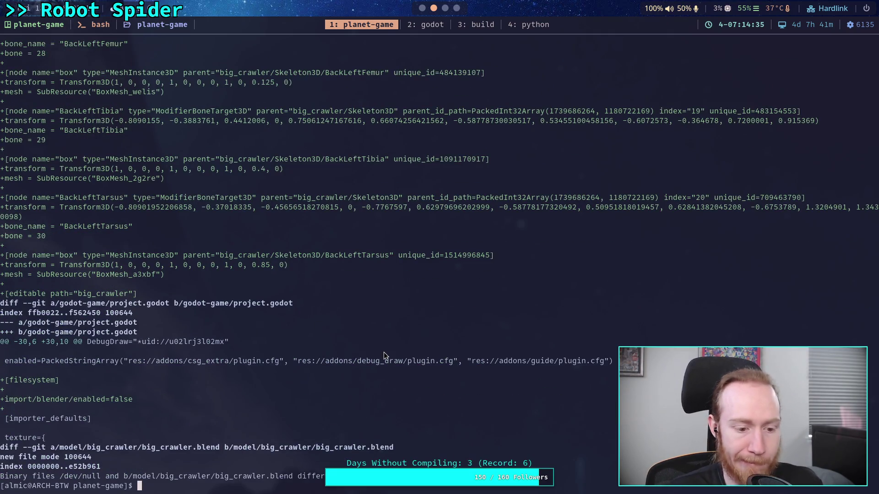
{"action": "type", "text": "git status"}
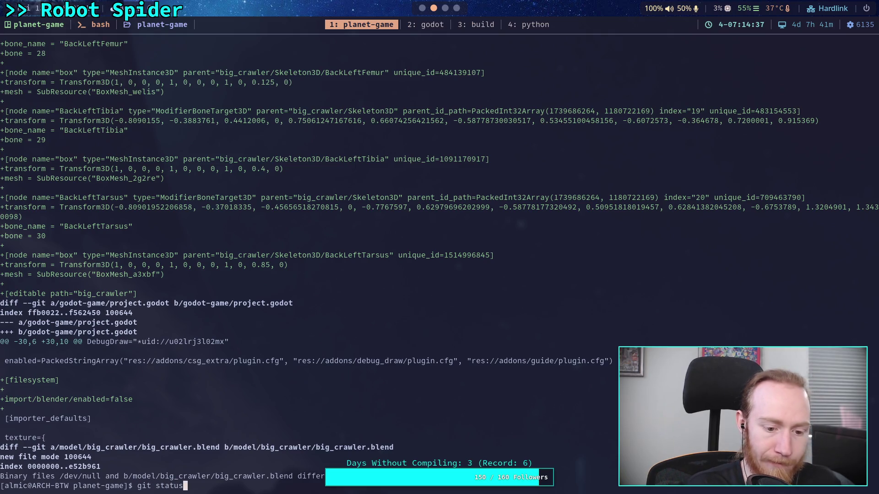
- Check git status and view the diff of the planet-game-story notes
{"action": "key", "text": "Return"}
{"action": "type", "text": "git commit"}
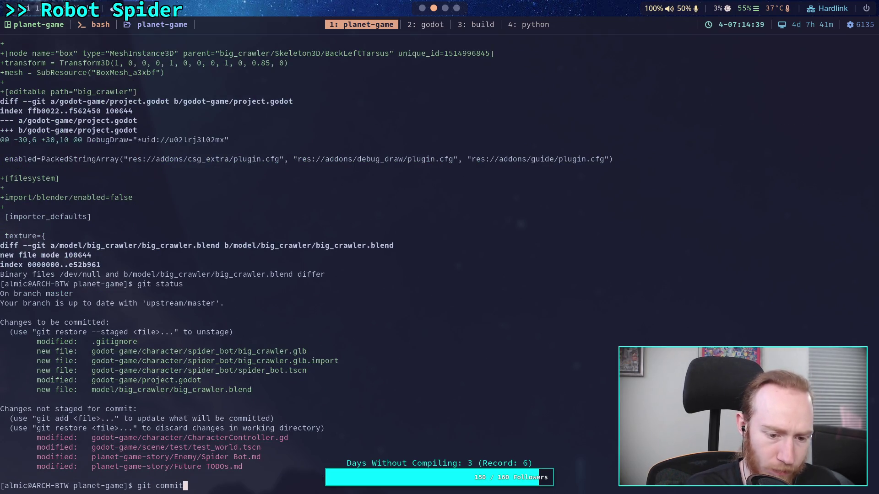
{"action": "key", "text": "BackSpace"}
{"action": "key", "text": "BackSpace"}
{"action": "key", "text": "BackSpace"}
{"action": "type", "text": "git diff pla"}
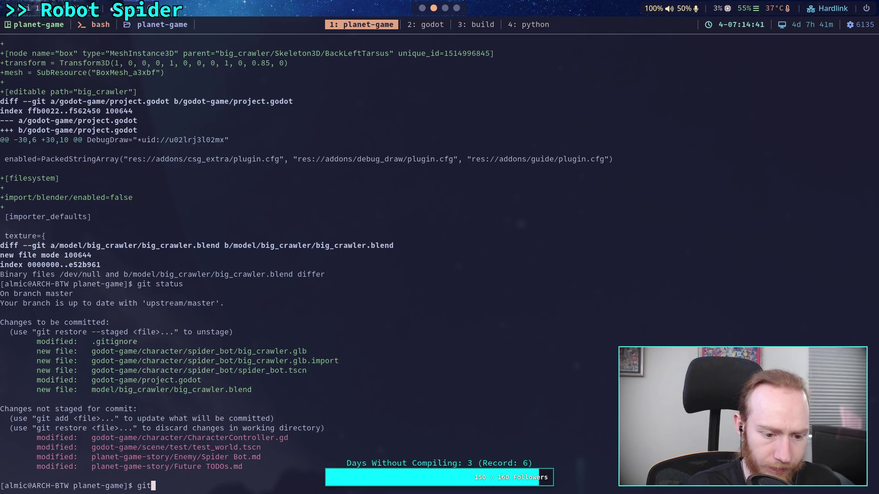
{"action": "key", "text": "Tab"}
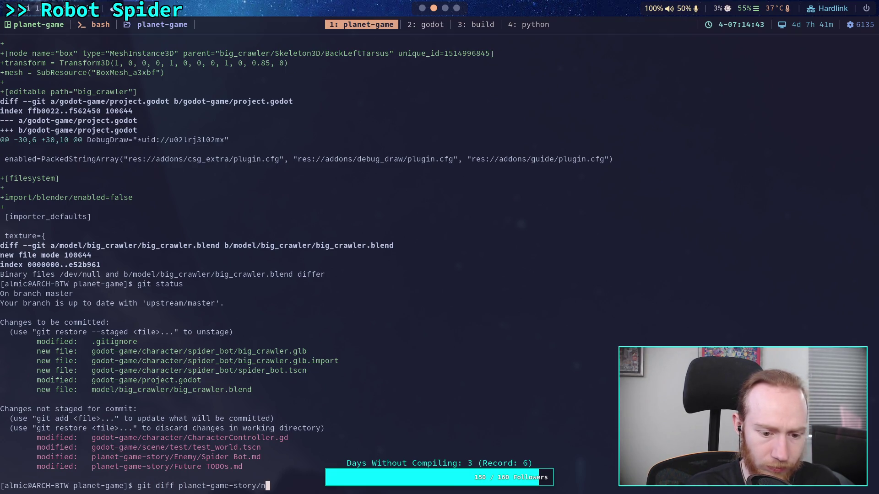
{"action": "key", "text": "Return"}
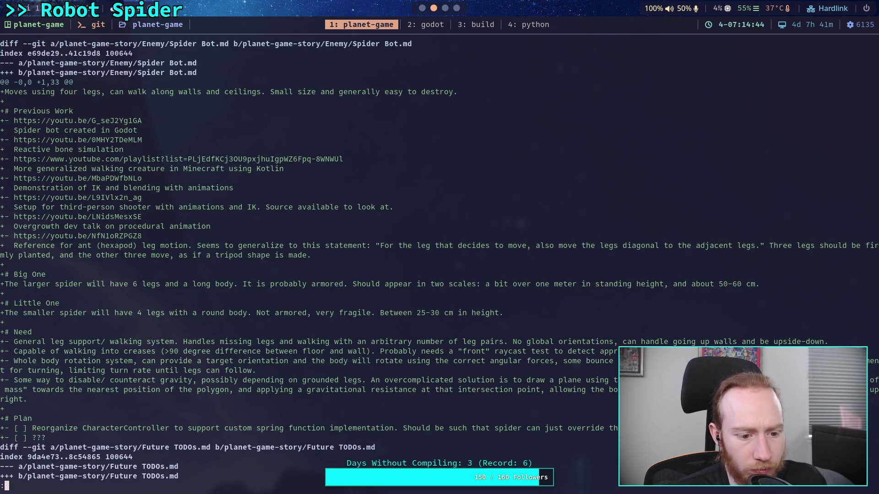
{"action": "scroll", "coordinate": [439, 260], "scroll_direction": "down", "scroll_amount": 5}
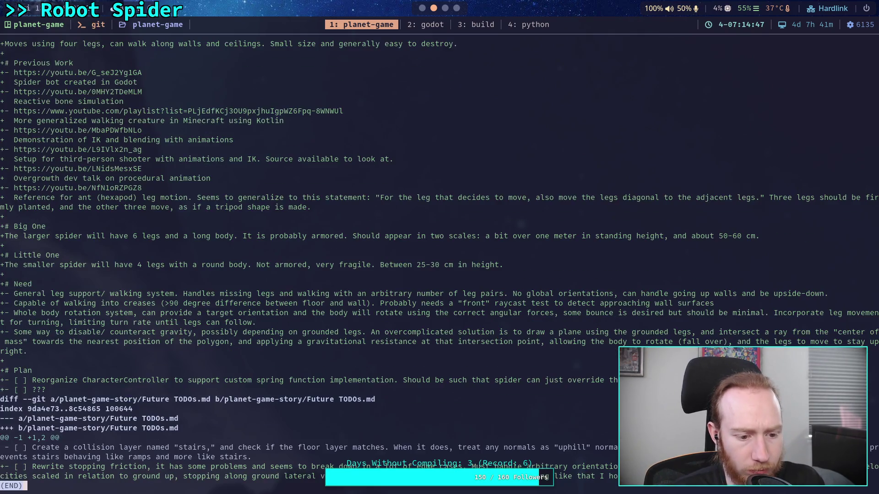
- Stage planet-game-story/, recheck status, and begin the commit with git commit
{"action": "type", "text": "q"}
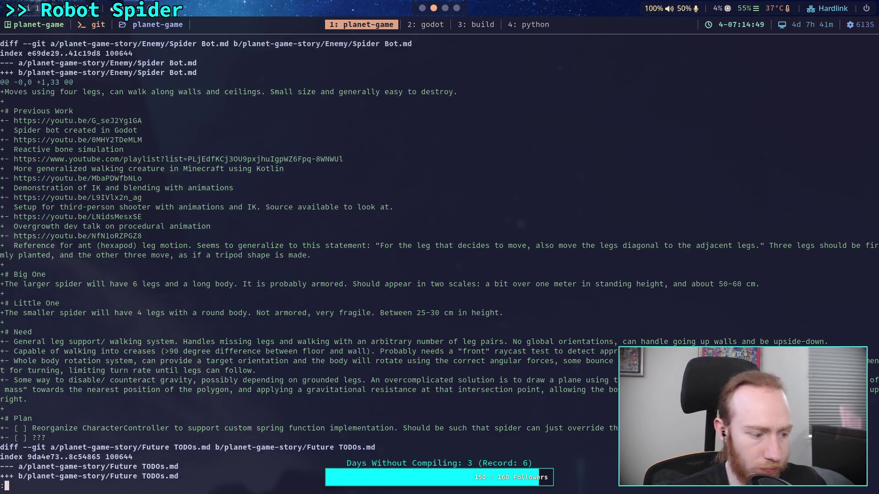
{"action": "type", "text": "git add planet-game-story/"}
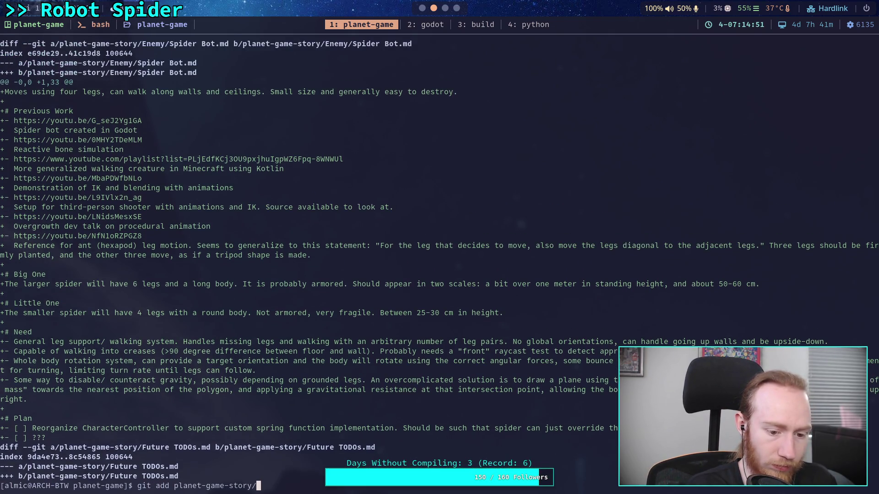
{"action": "key", "text": "Return"}
{"action": "type", "text": "git status"}
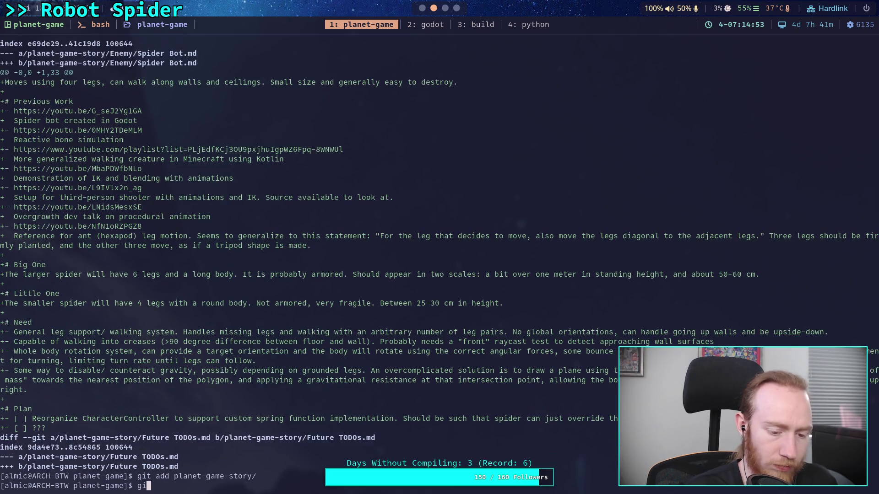
{"action": "key", "text": "Return"}
{"action": "type", "text": "git "}
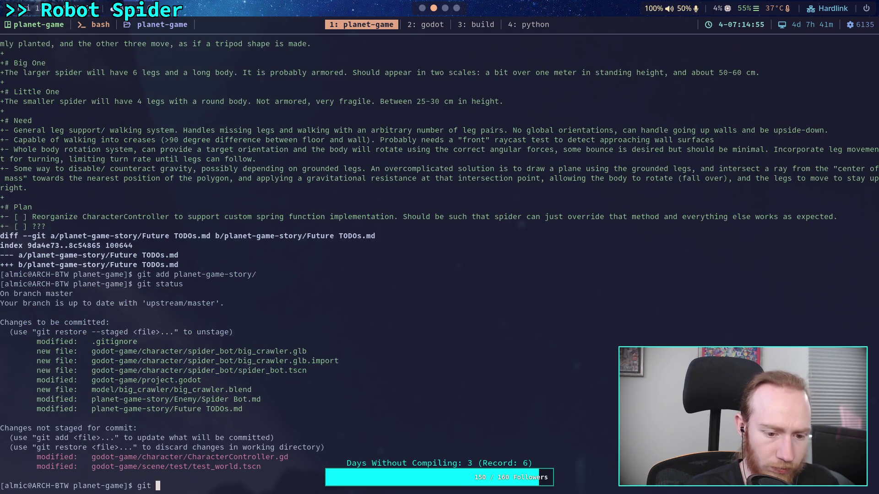
{"action": "type", "text": "commit"}
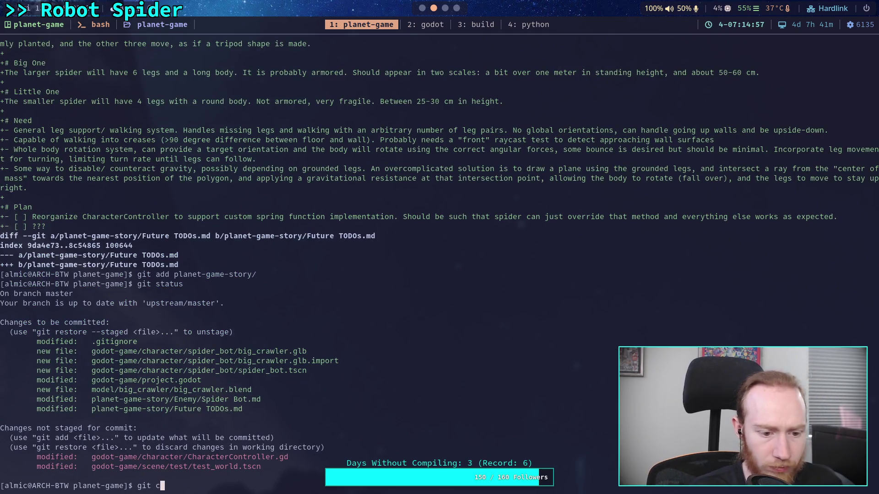
{"action": "key", "text": "Return"}
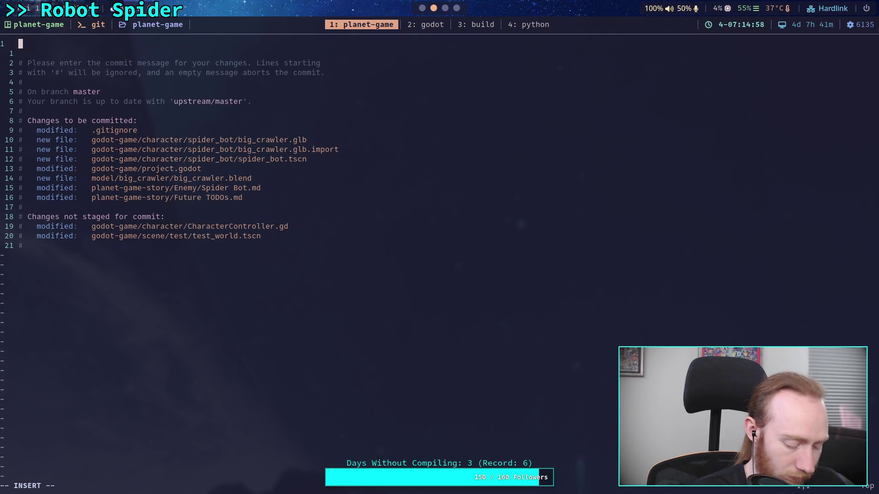
- Write the commit title 'Start Spider Bot enemy' and bullet '- Create doc for spider bots with reference work'
{"action": "type", "text": "Sta"}
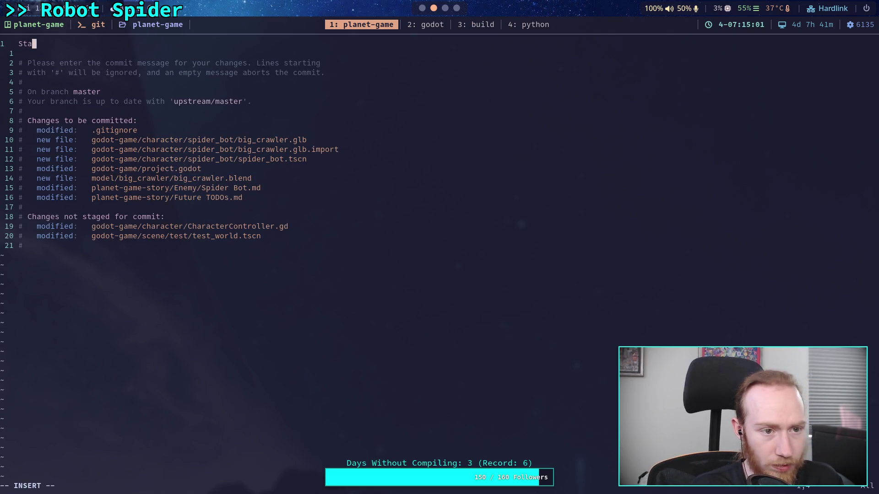
{"action": "type", "text": "rt "}
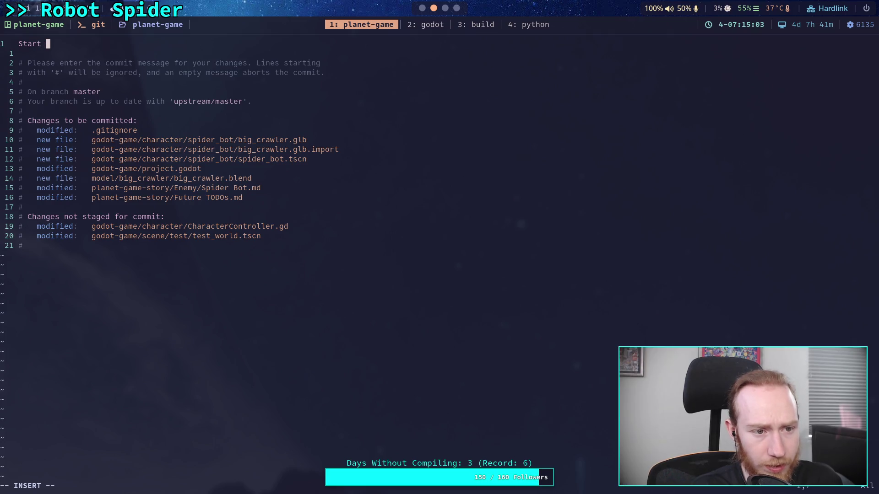
{"action": "type", "text": "Spider Bot"}
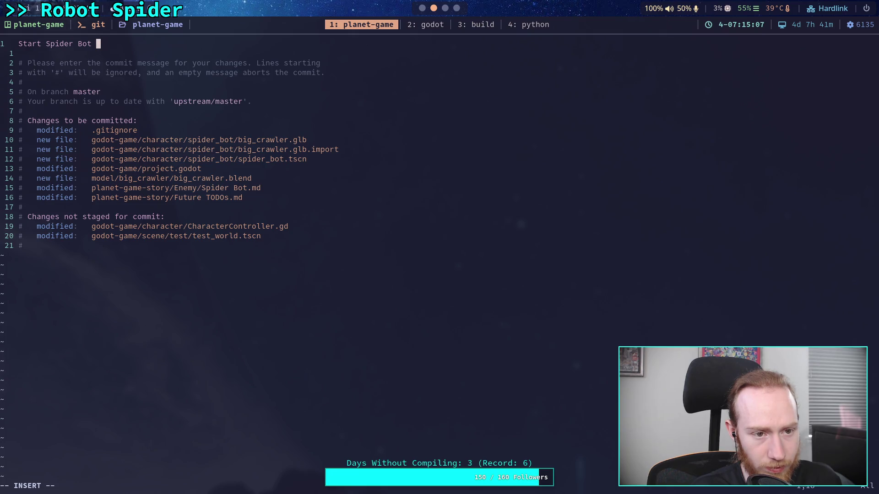
{"action": "type", "text": " enemy"}
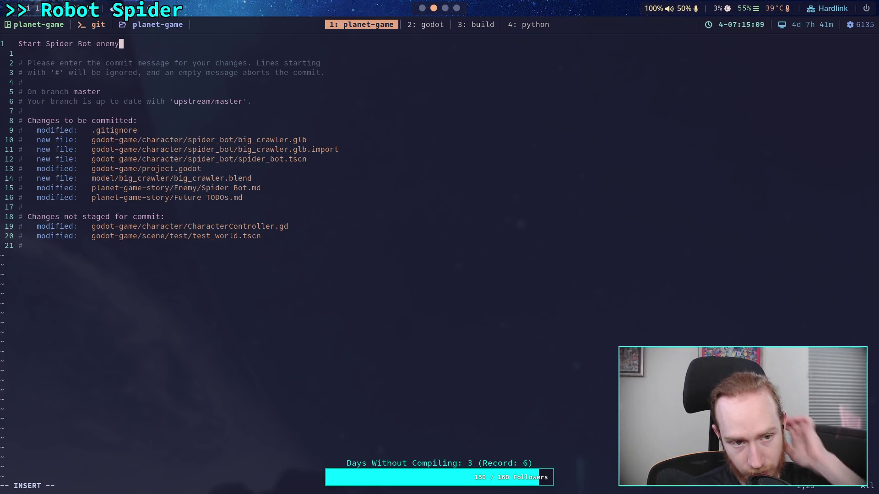
{"action": "key", "text": "Return"}
{"action": "key", "text": "Return"}
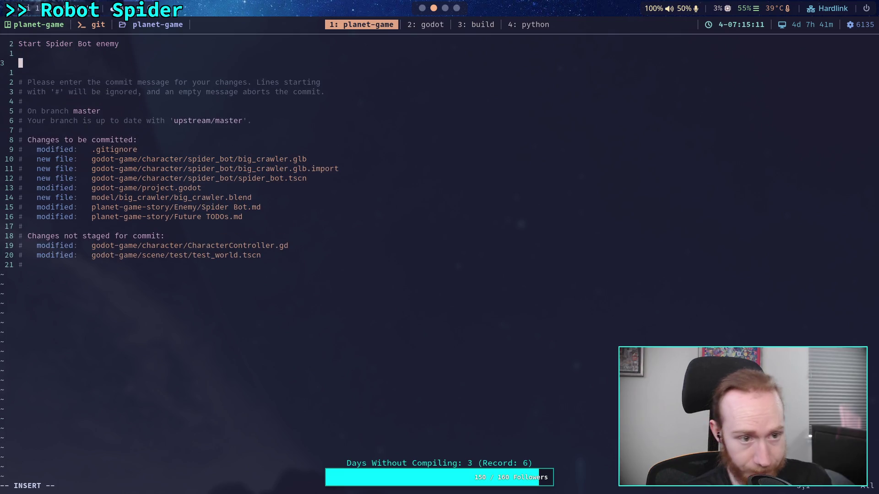
{"action": "type", "text": "-"}
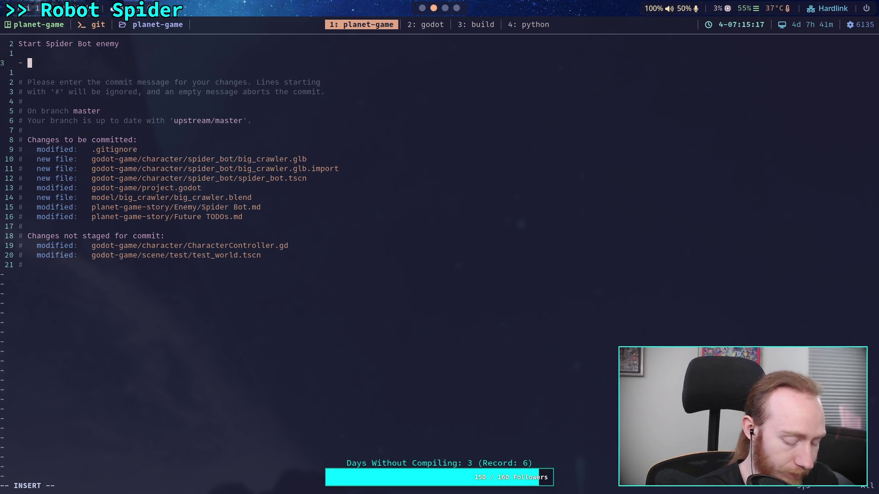
{"action": "type", "text": "Crea"}
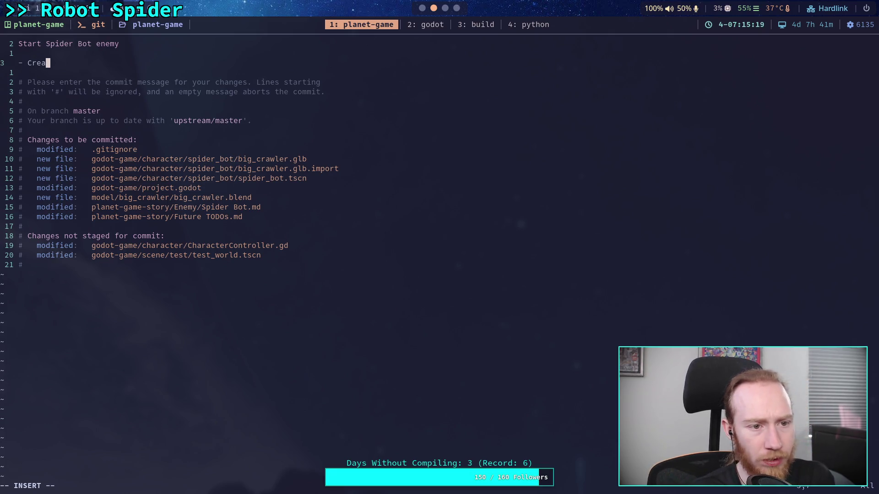
{"action": "type", "text": "te doc f"}
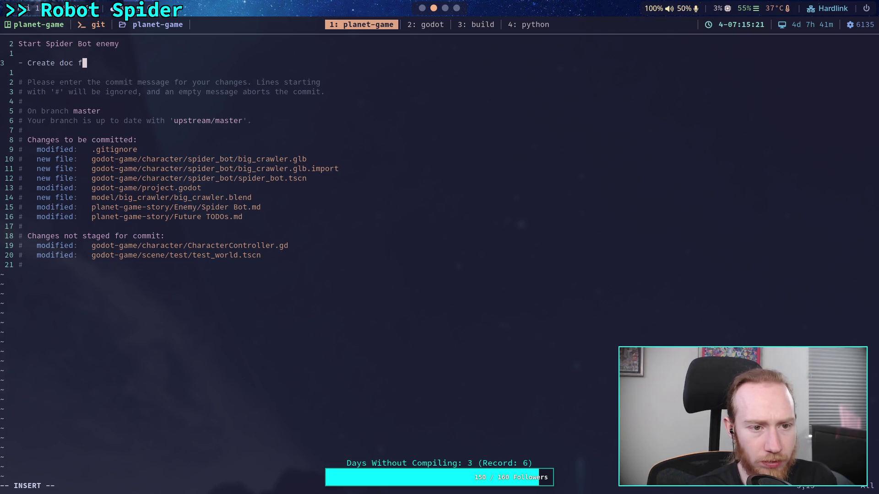
{"action": "type", "text": "or spider bots"}
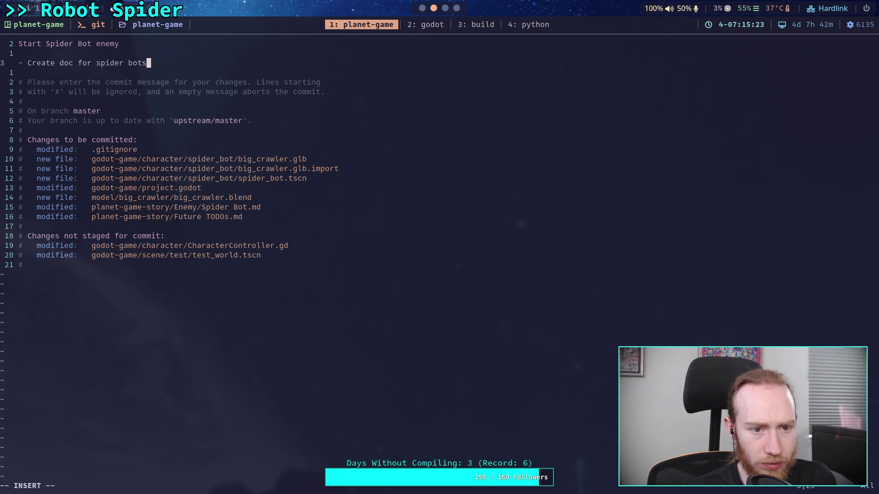
{"action": "key", "text": "Return"}
{"action": "type", "text": "-"}
{"action": "key", "text": "BackSpace"}
{"action": "key", "text": "BackSpace"}
{"action": "key", "text": "BackSpace"}
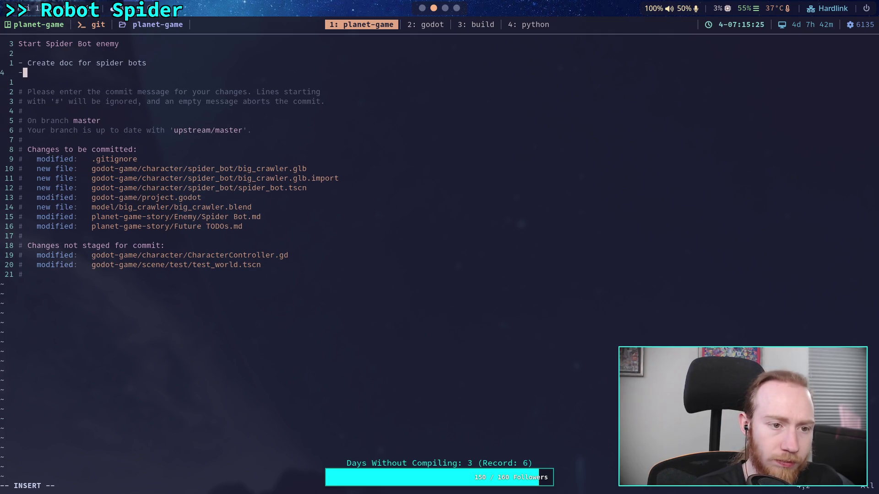
{"action": "type", "text": "with reference vide"}
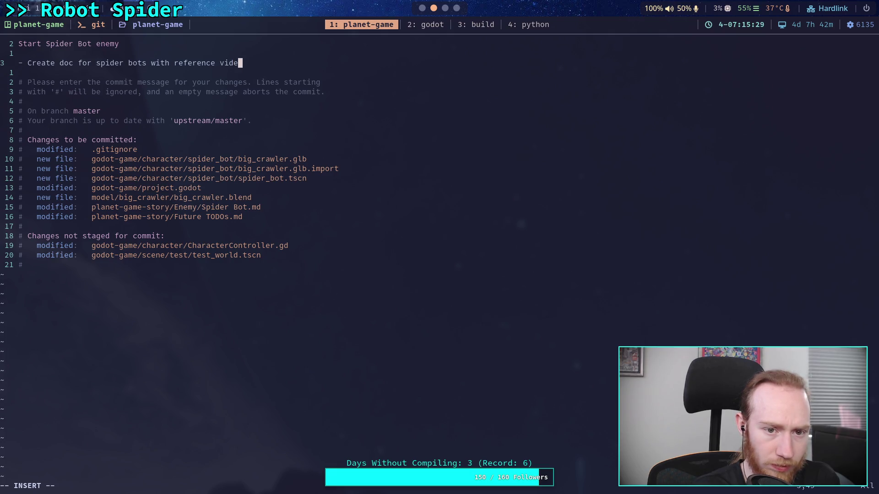
{"action": "key", "text": "BackSpace"}
{"action": "key", "text": "BackSpace"}
{"action": "key", "text": "BackSpace"}
{"action": "type", "text": "work"}
- Add the bullet '- Basic skeleton for the large variant' to the commit message
{"action": "key", "text": "Return"}
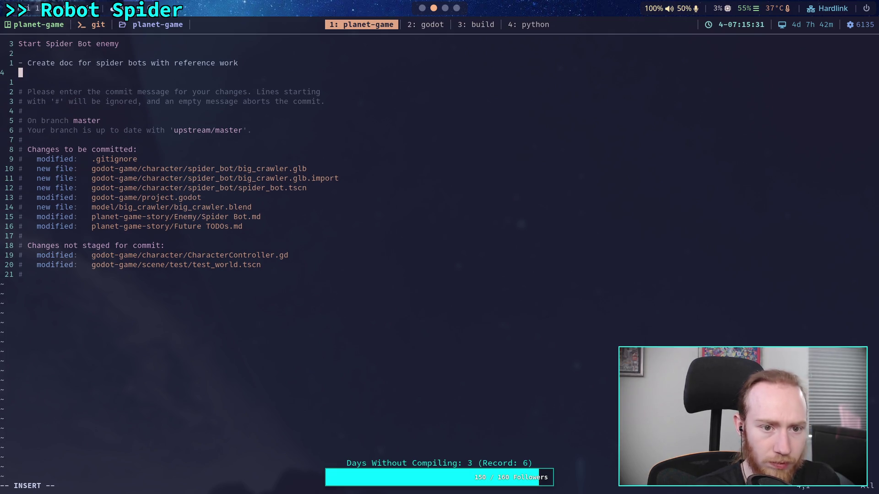
{"action": "type", "text": "- "}
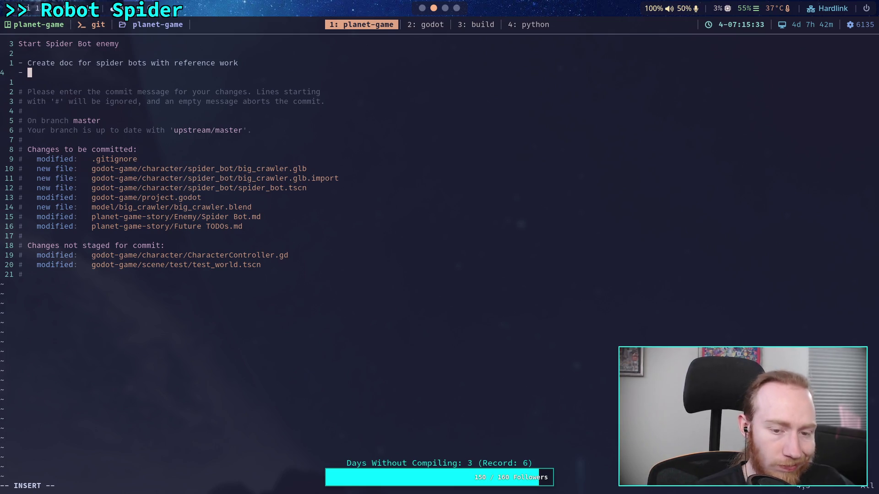
{"action": "type", "text": "Basic se"}
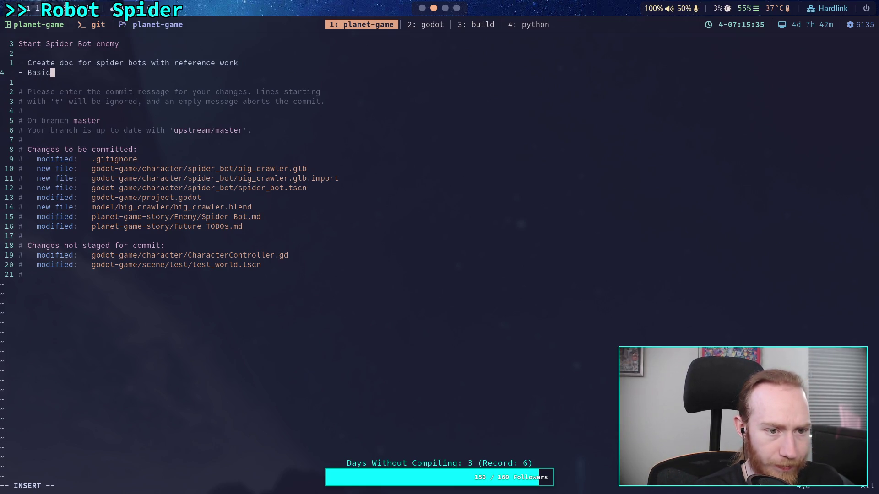
{"action": "key", "text": "BackSpace"}
{"action": "type", "text": "ke"}
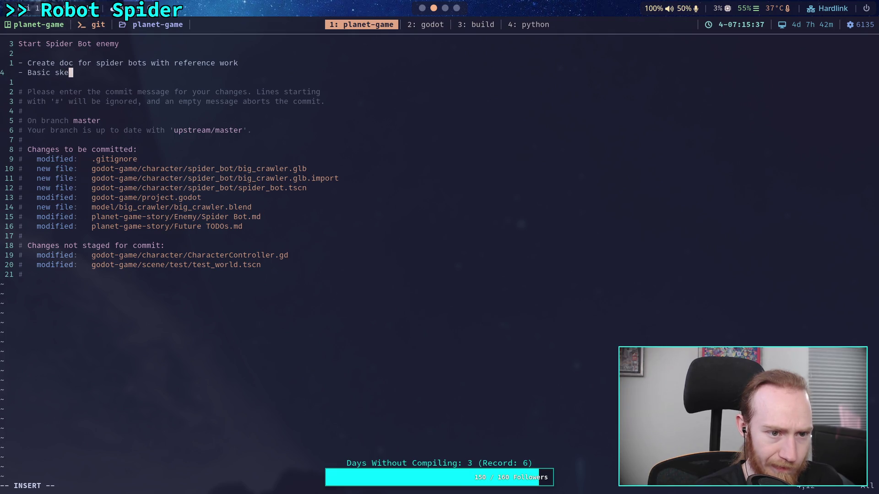
{"action": "type", "text": "leton fo"}
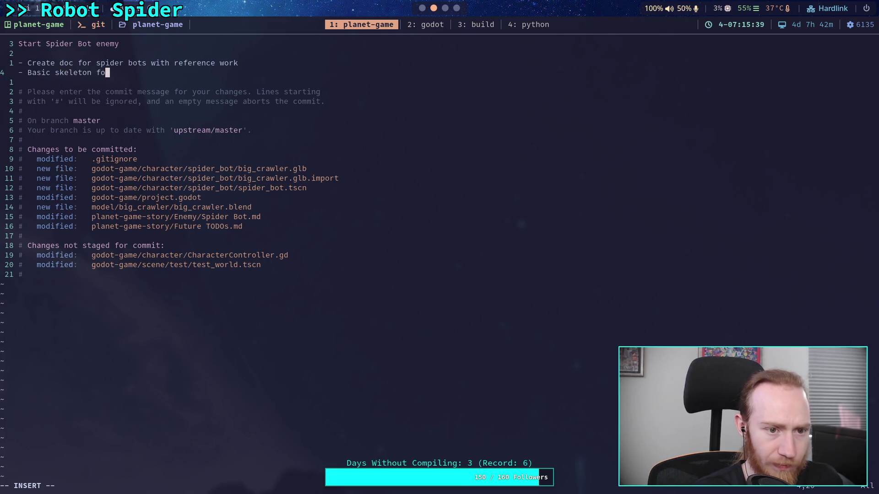
{"action": "type", "text": "r the large vea"}
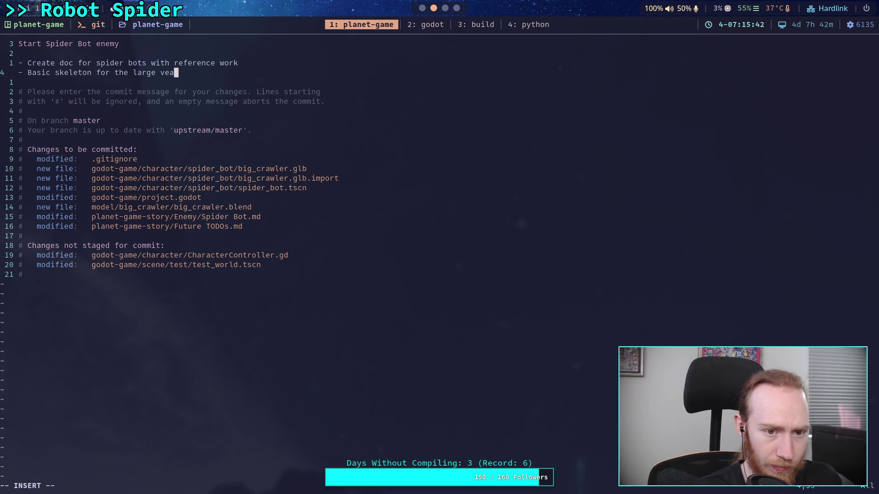
{"action": "key", "text": "BackSpace"}
{"action": "type", "text": "ariant"}
- Add bullets '- Set up UK for legs' and '- Basic box mesh for attachments', then save with :wq
{"action": "key", "text": "Return"}
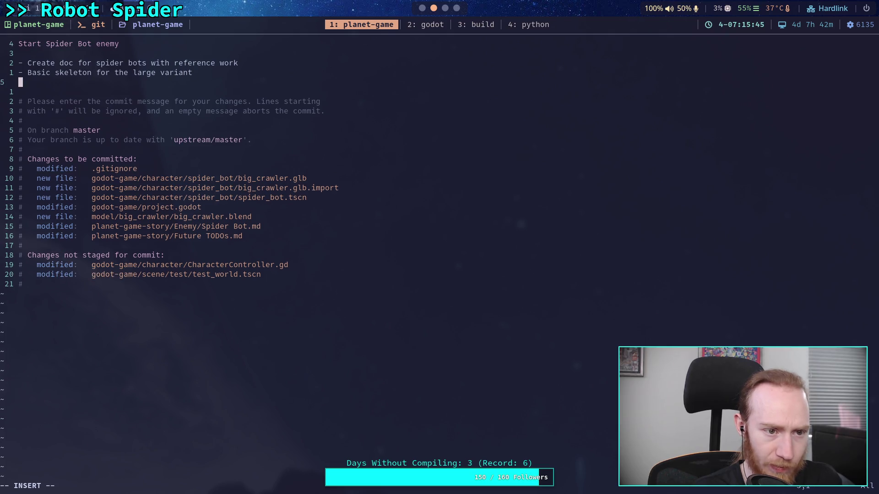
{"action": "type", "text": "- Set up UX"}
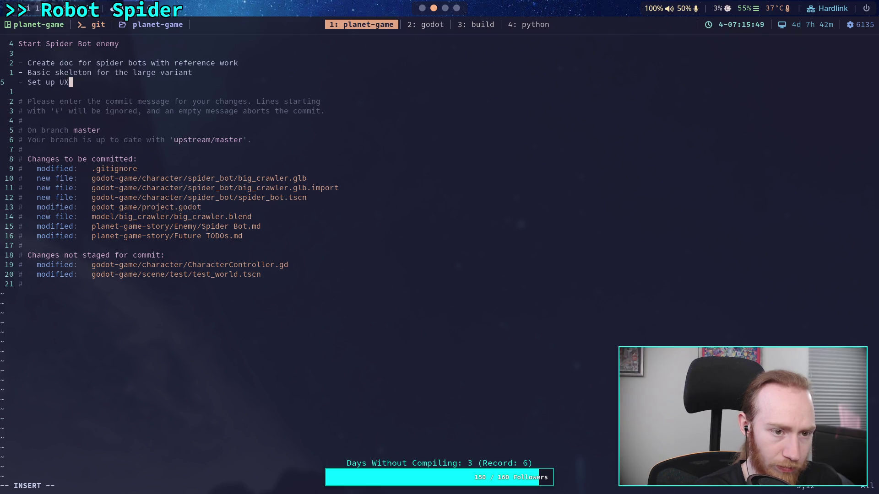
{"action": "type", "text": "U"}
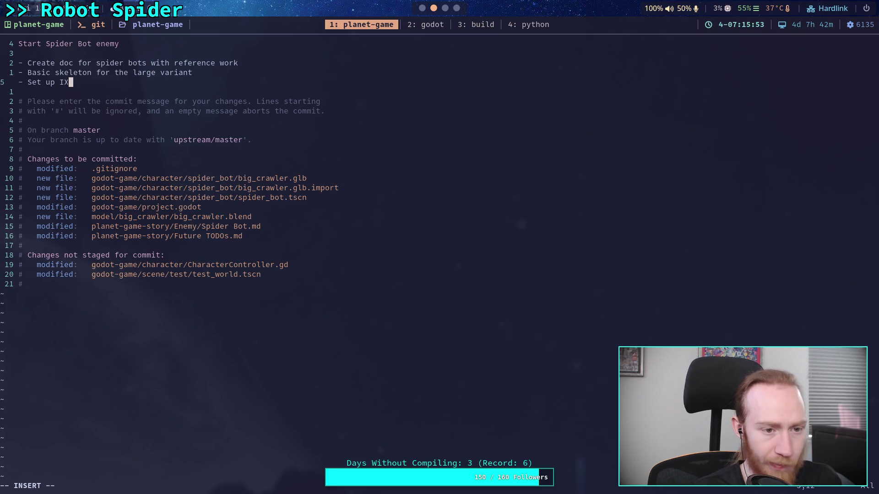
{"action": "type", "text": "K "}
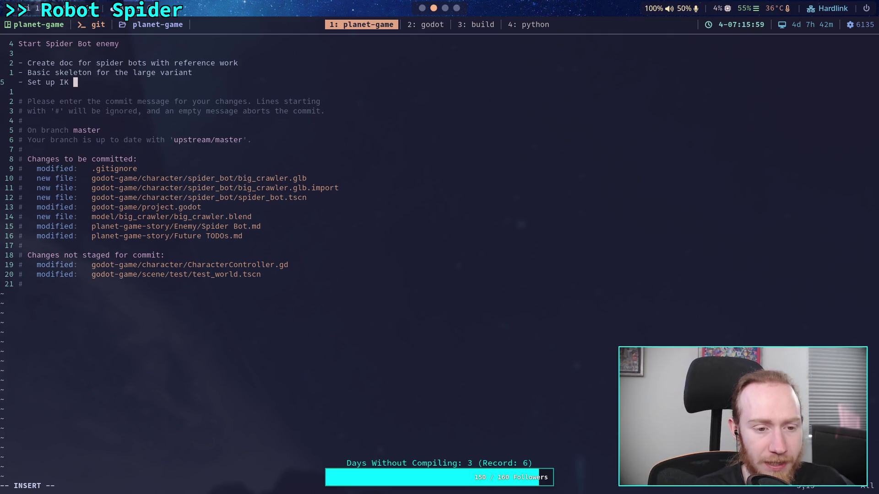
{"action": "type", "text": "for legs"}
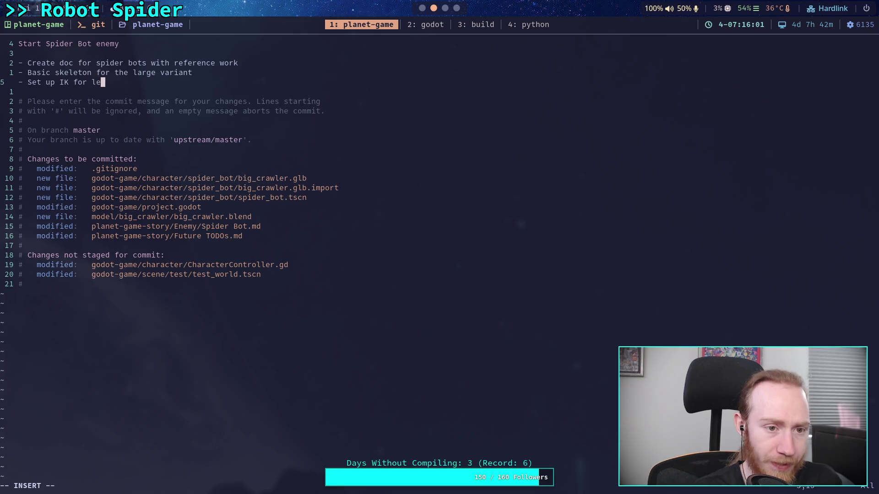
{"action": "key", "text": "Return"}
{"action": "type", "text": "- "}
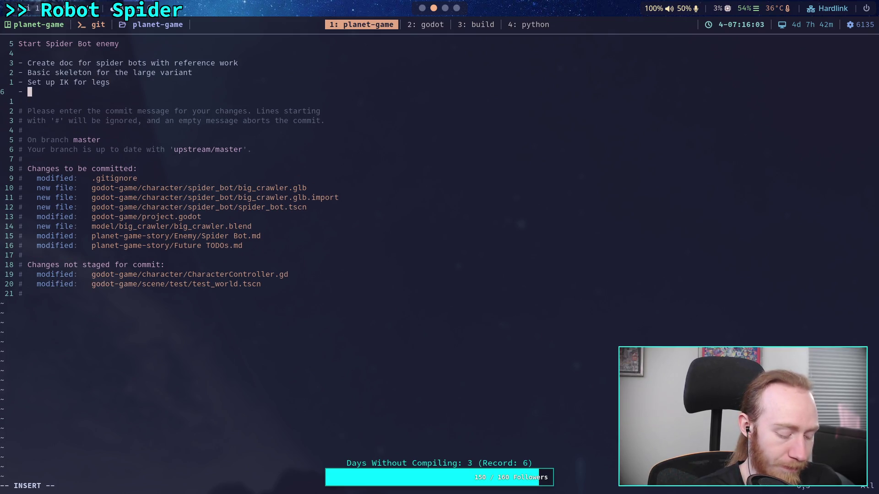
{"action": "type", "text": "Bask"}
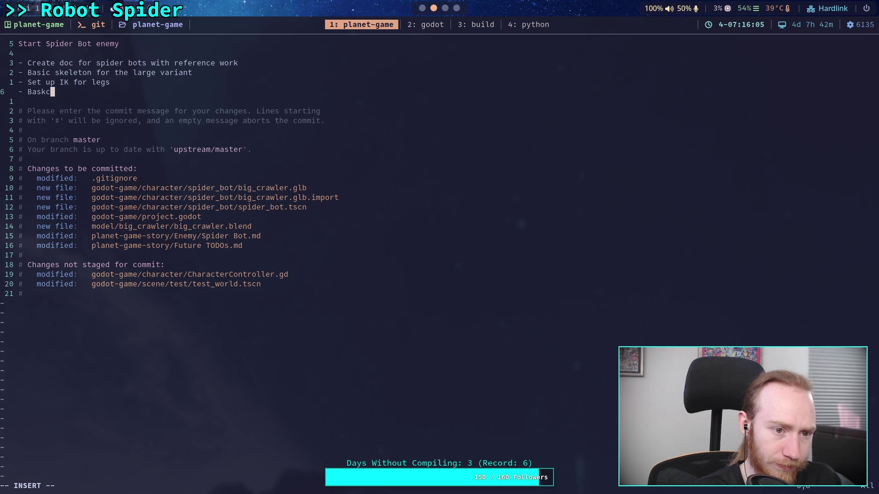
{"action": "key", "text": "BackSpace"}
{"action": "type", "text": "ic bo"}
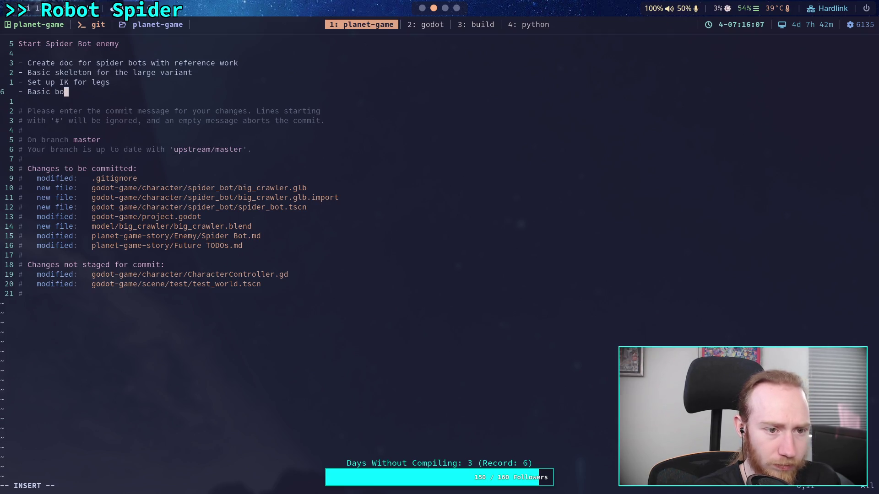
{"action": "type", "text": "x mesh "}
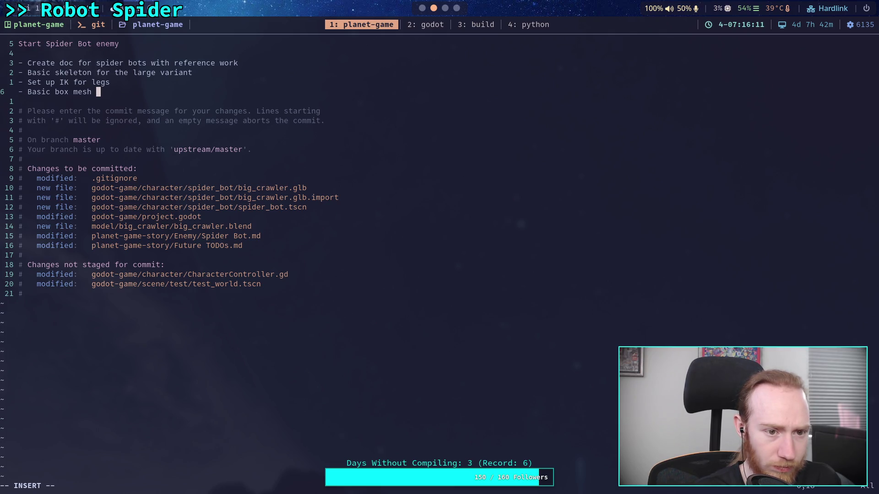
{"action": "type", "text": "for attachme"}
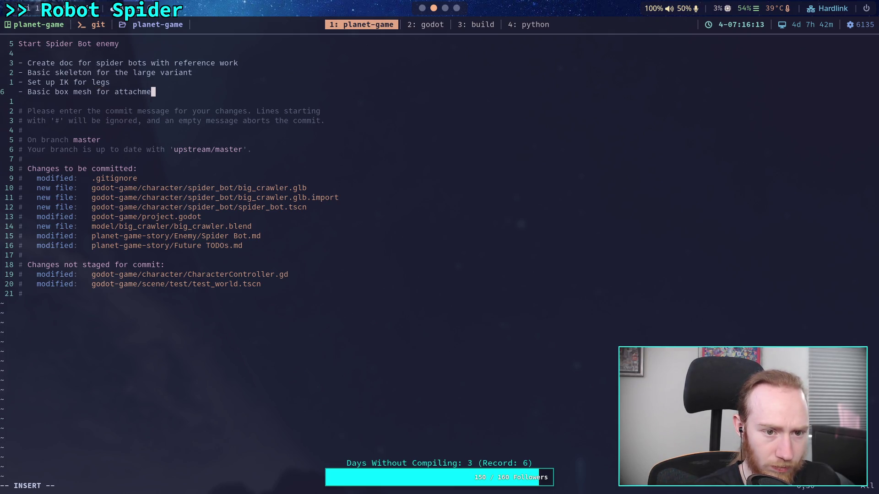
{"action": "type", "text": "nts"}
{"action": "key", "text": "Escape"}
{"action": "type", "text": ":w"}
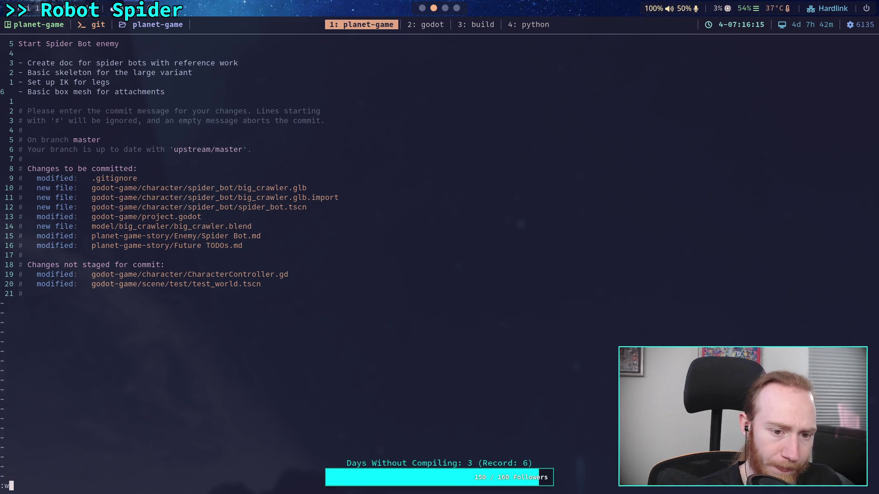
{"action": "type", "text": "q"}
{"action": "key", "text": "Return"}
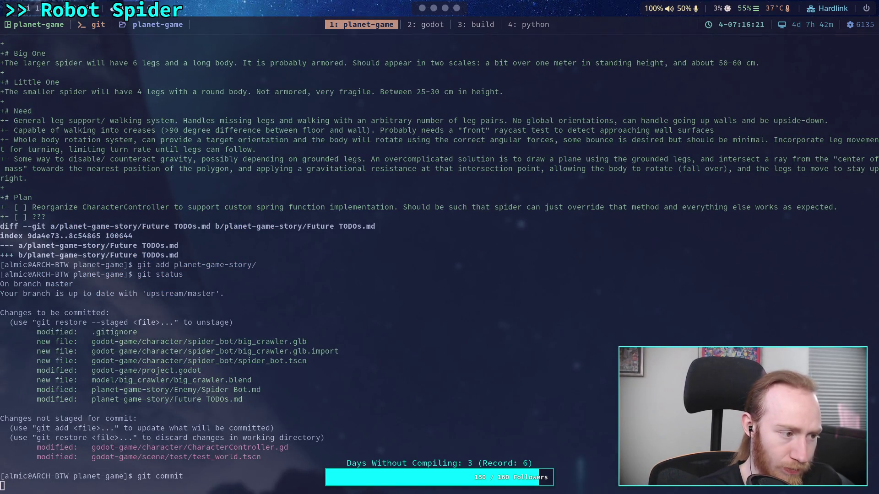
- Push the 'Start Spider Bot enemy' commit to the remote master with git push
{"action": "type", "text": "git push"}
{"action": "key", "text": "Return"}
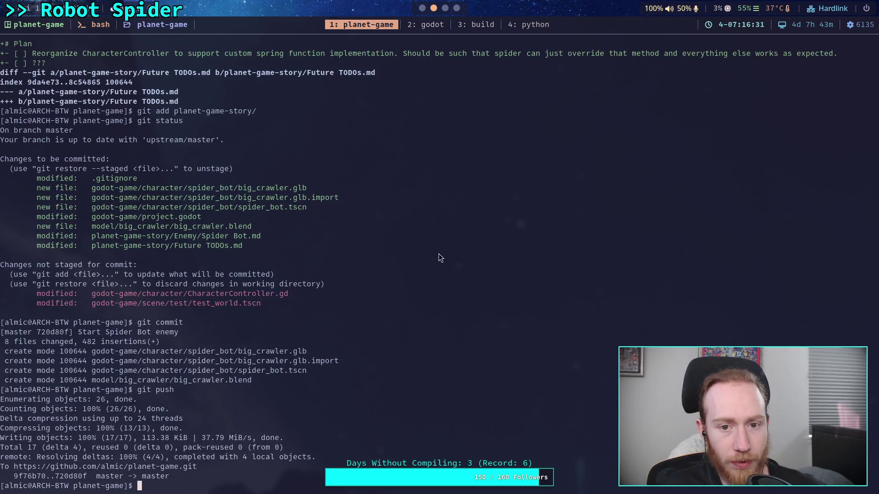
{"action": "left_click", "coordinate": [426, 14]}
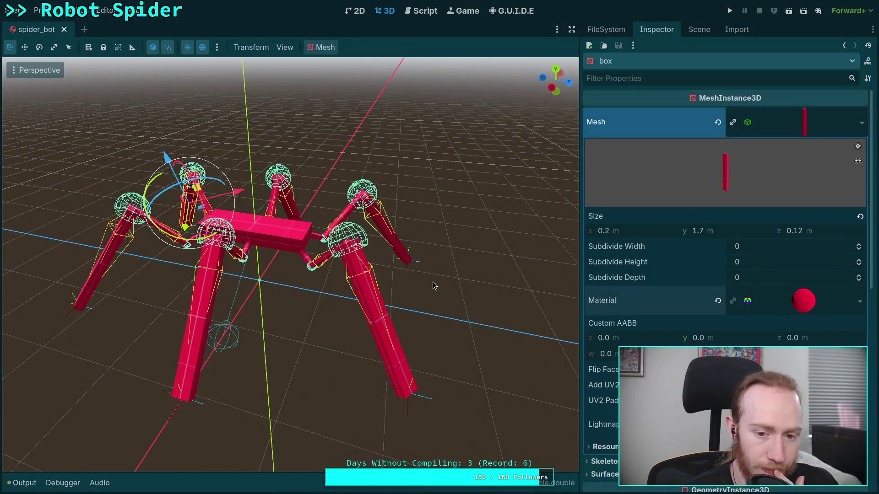
- Orbit the 3D viewport to a front view of the spider bot and run the game
{"action": "mouse_move", "coordinate": [433, 286]}
{"action": "left_mouse_down"}
{"action": "mouse_move", "coordinate": [231, 262]}
{"action": "mouse_move", "coordinate": [298, 362]}
{"action": "mouse_move", "coordinate": [367, 353]}
{"action": "mouse_move", "coordinate": [356, 359]}
{"action": "left_mouse_up"}
{"action": "left_click", "coordinate": [298, 363]}
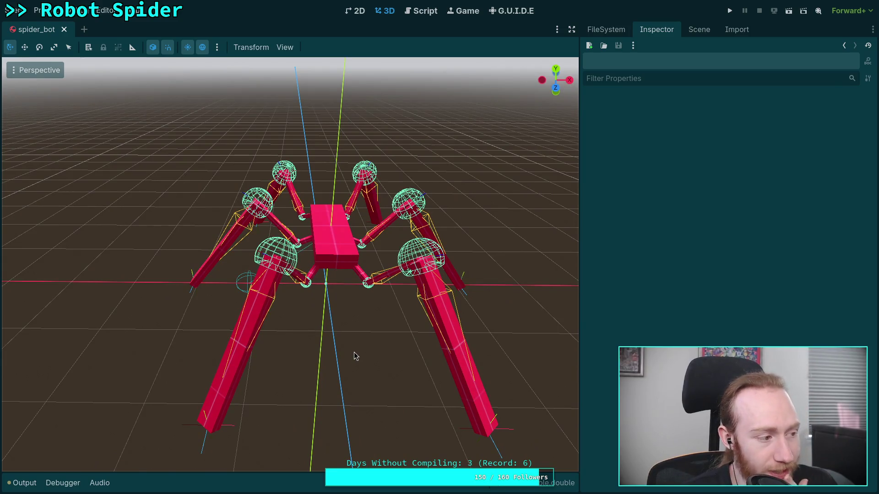
{"action": "left_click", "coordinate": [730, 9]}
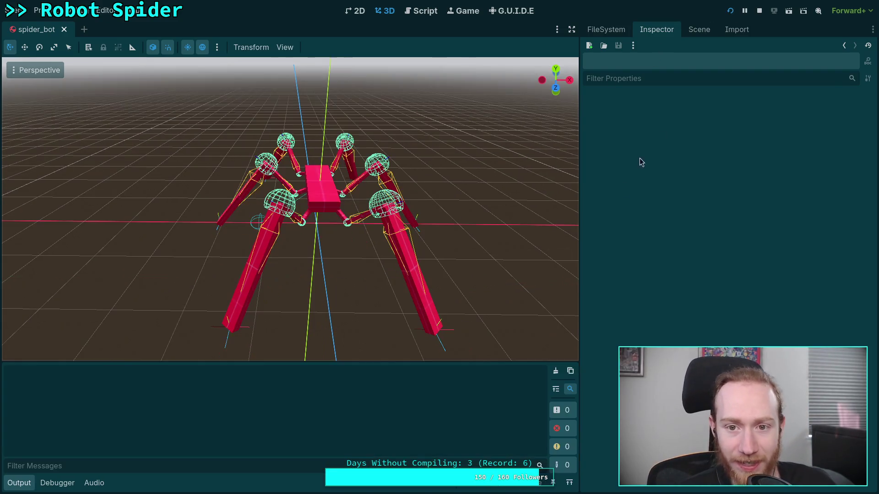